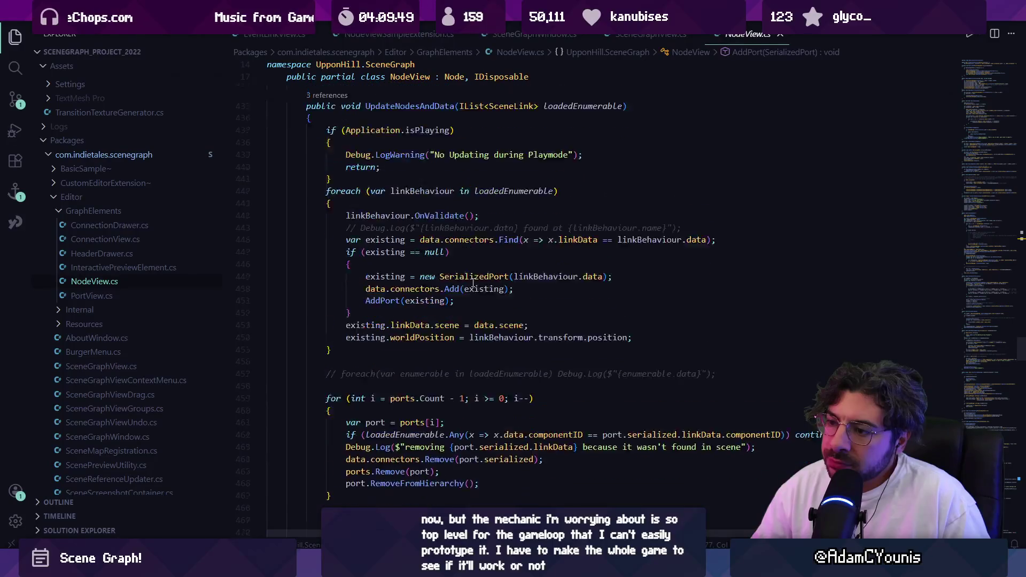
Scroll through NodeView.cs from UpdateNodesAndData down to GetSceneScreenshot's camera and render-texture code
scroll(473, 282, down, 2)
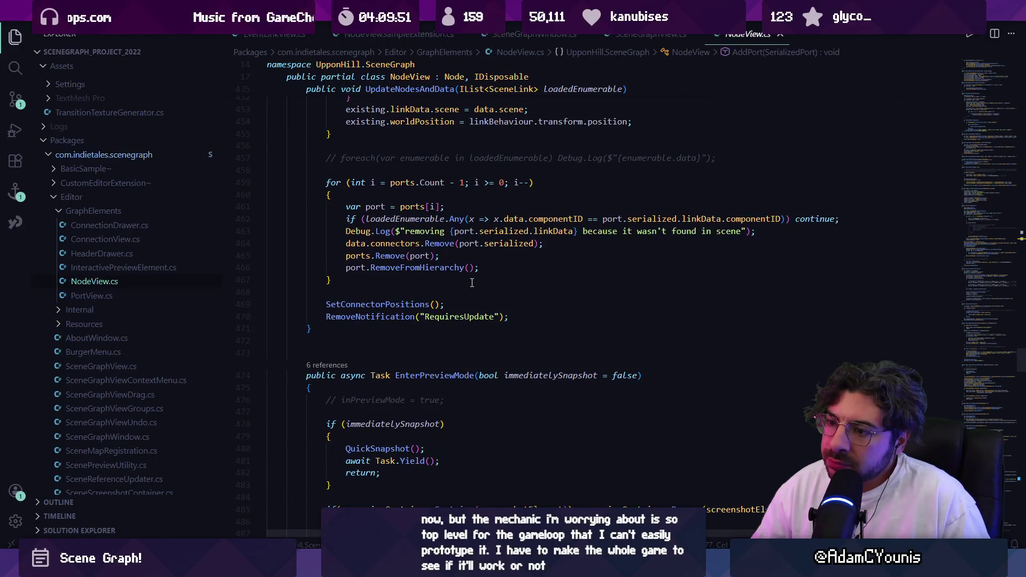
scroll(471, 282, down, 5)
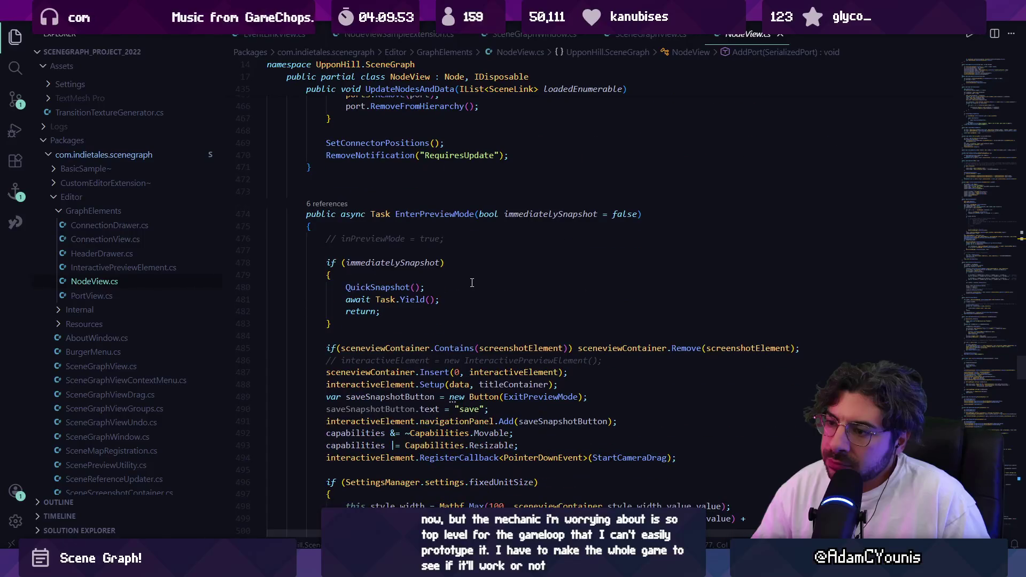
scroll(472, 283, down, 2)
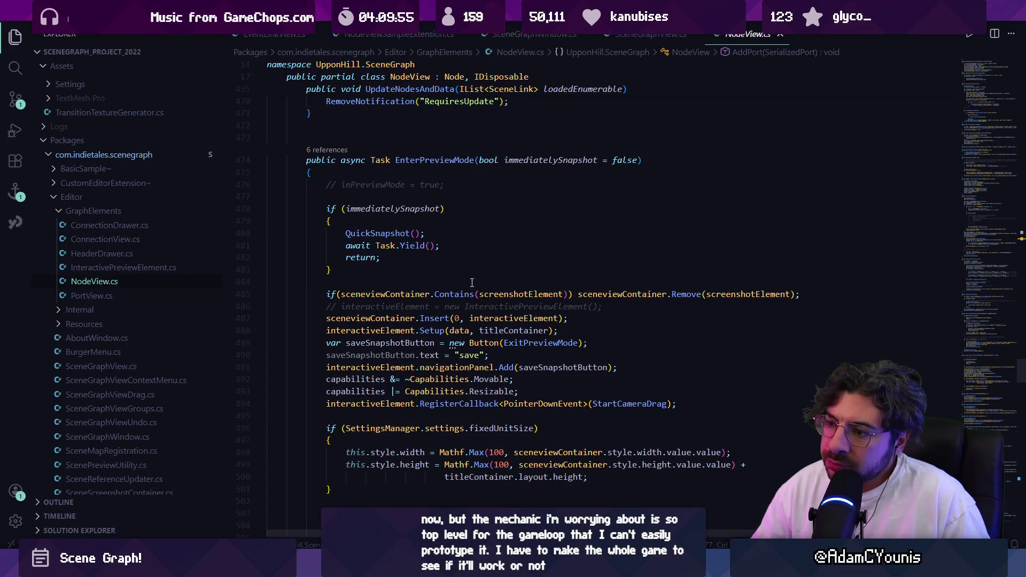
scroll(472, 282, down, 7)
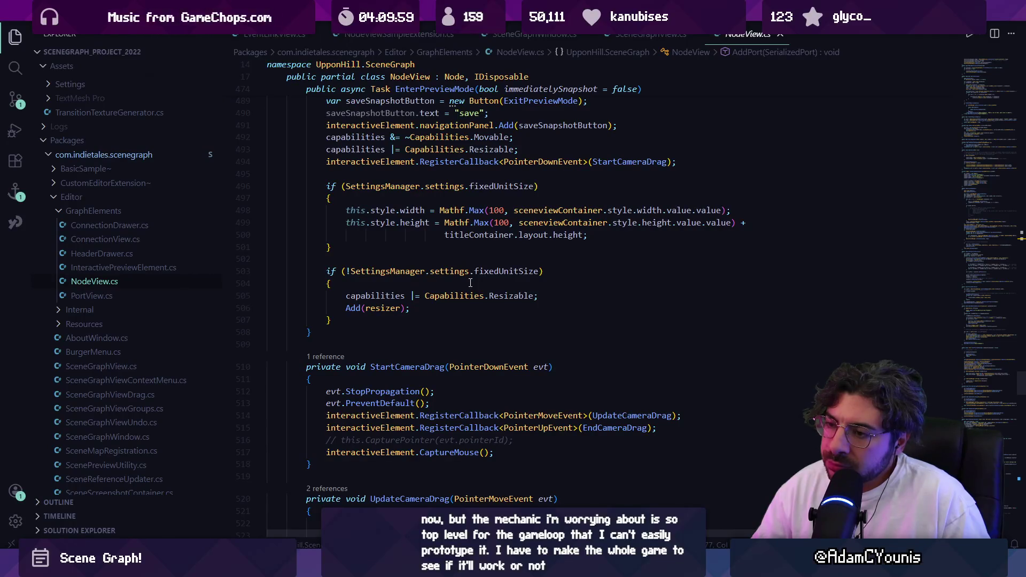
scroll(470, 283, down, 2)
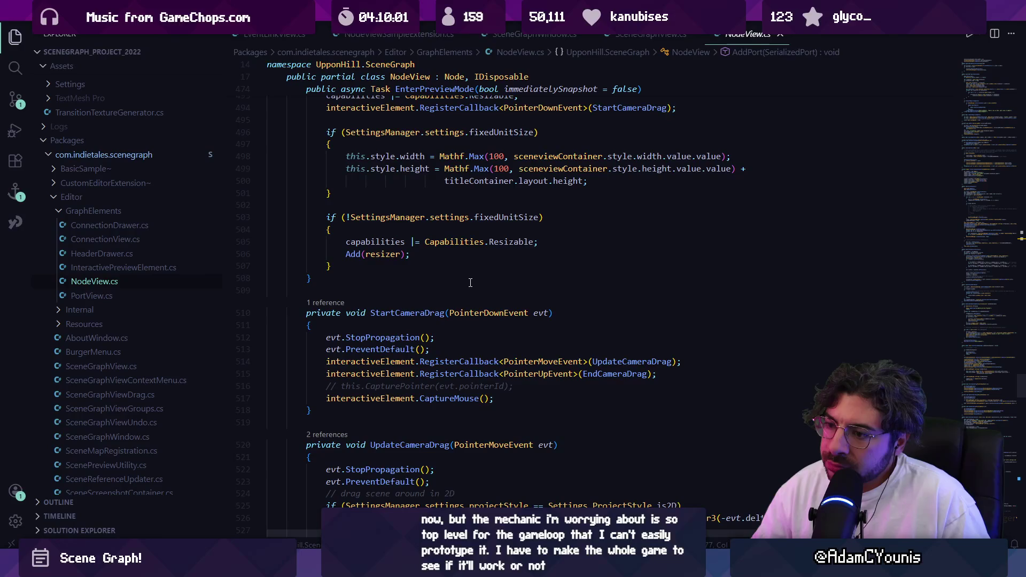
scroll(470, 282, down, 3)
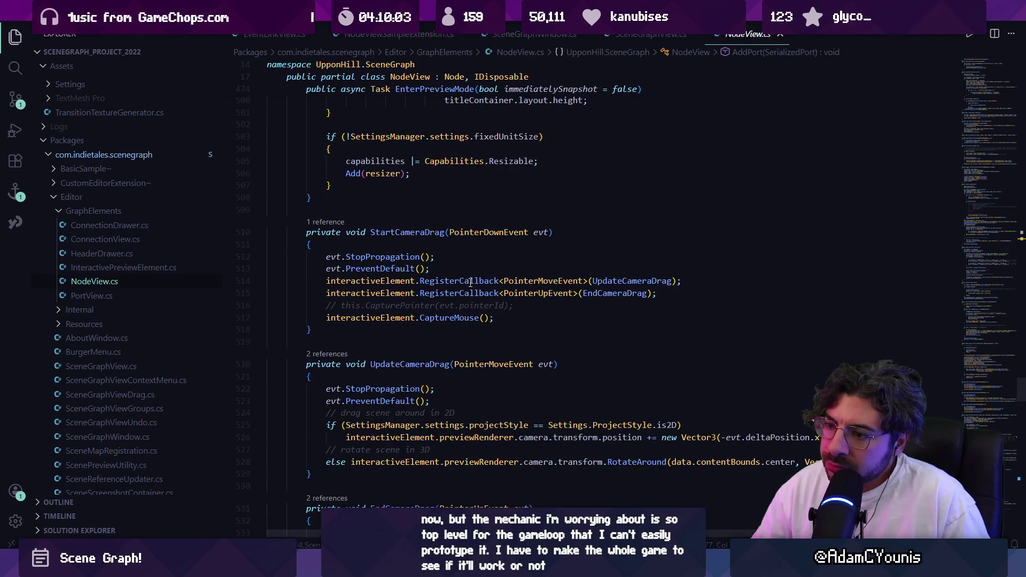
scroll(470, 282, down, 9)
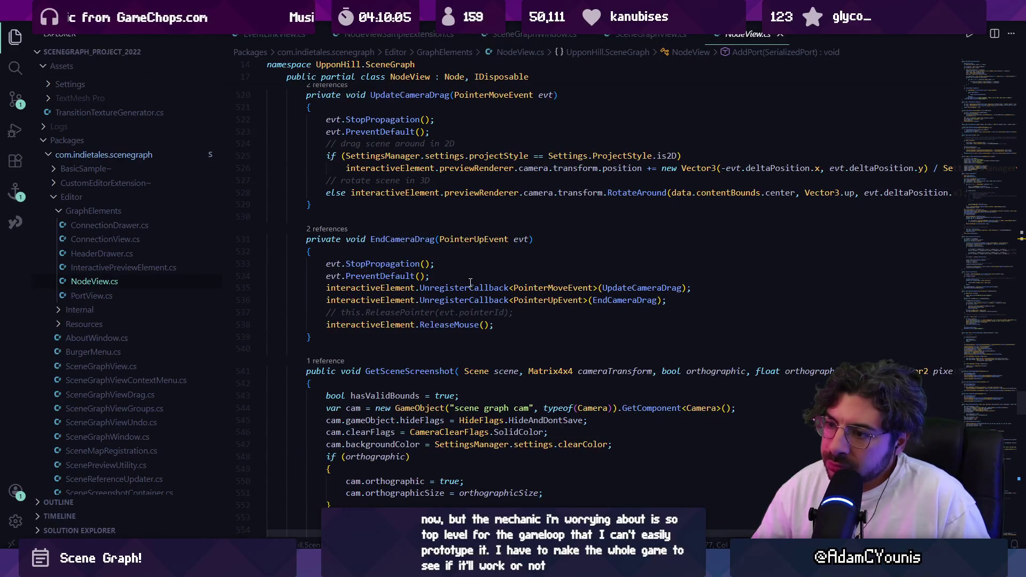
scroll(470, 282, down, 3)
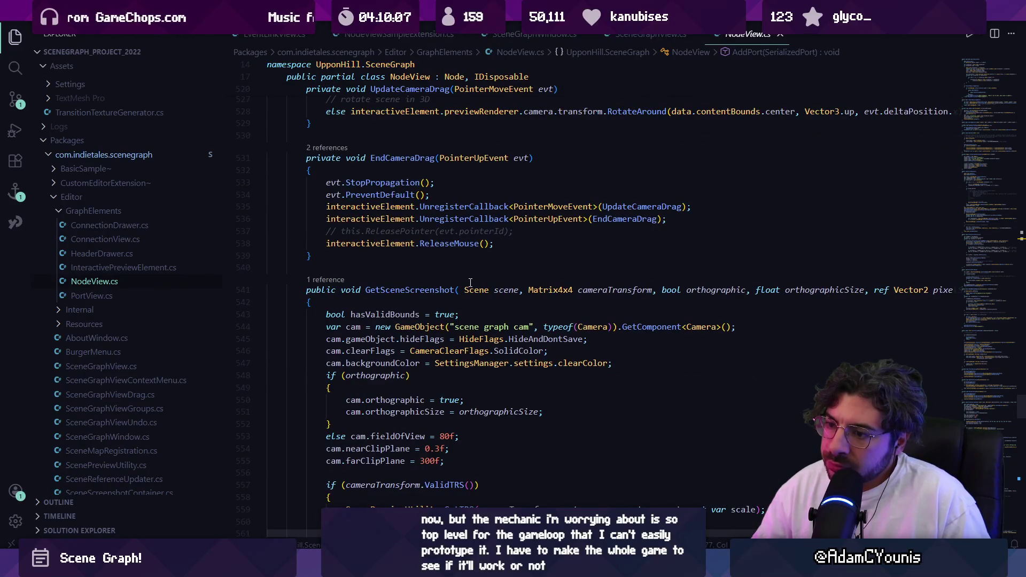
scroll(470, 283, down, 7)
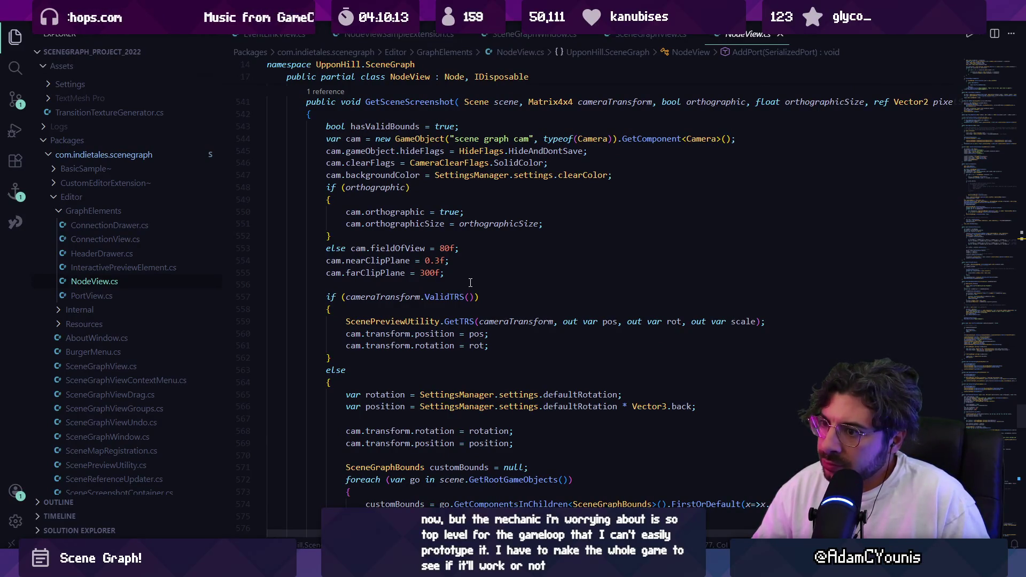
scroll(470, 282, down, 2)
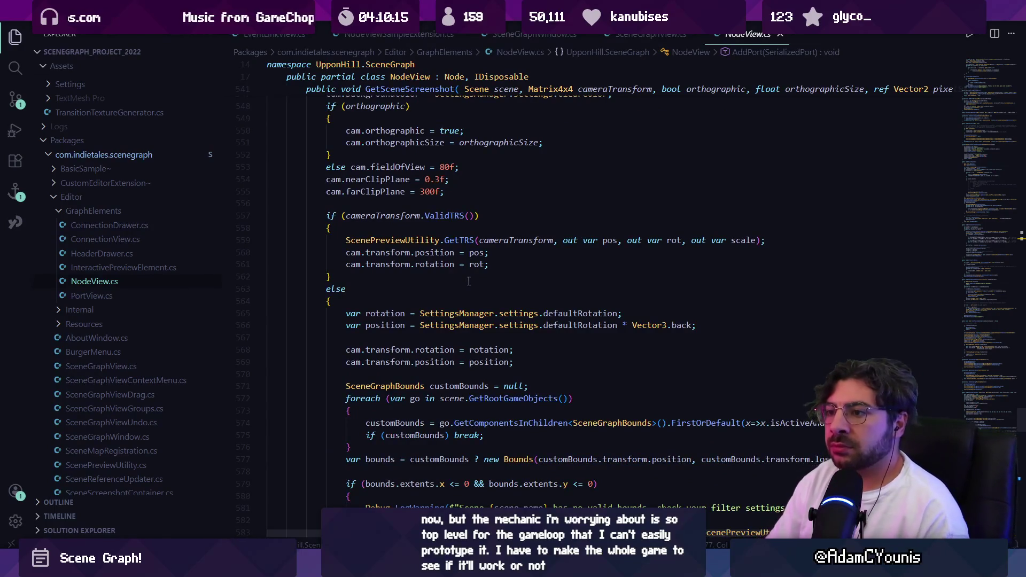
scroll(467, 291, down, 3)
scroll(466, 299, down, 6)
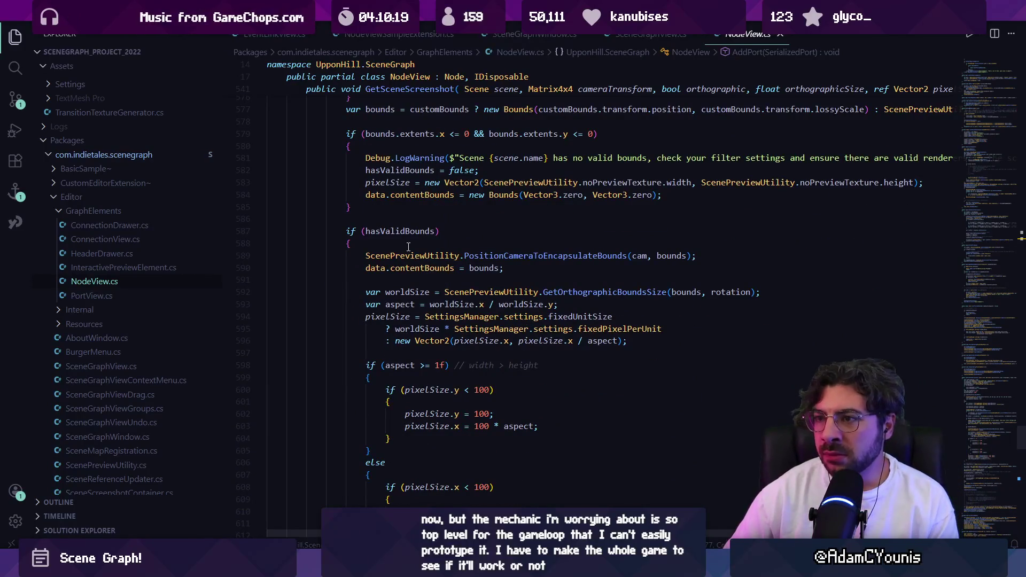
scroll(406, 243, down, 5)
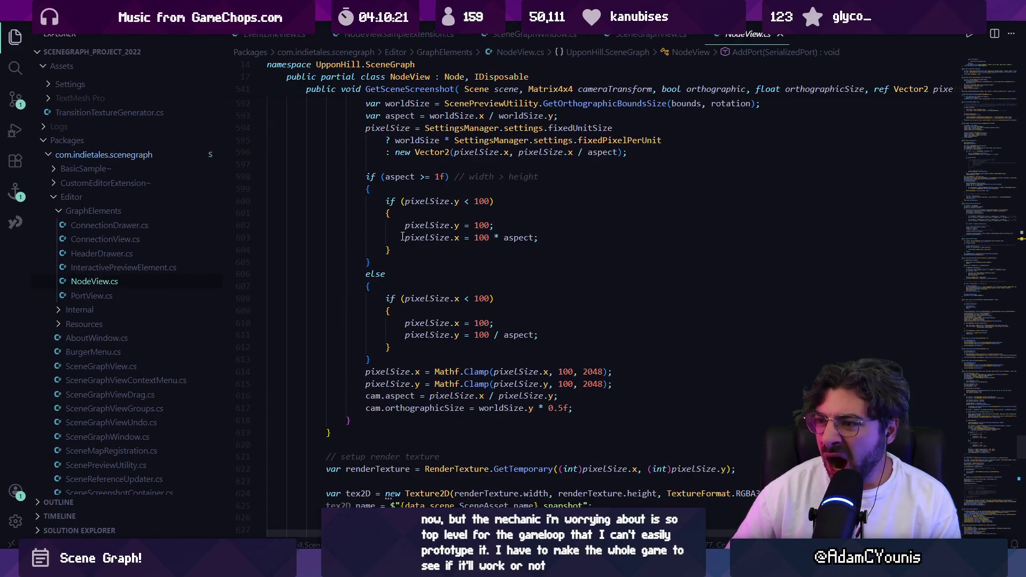
scroll(406, 235, down, 6)
scroll(415, 232, down, 9)
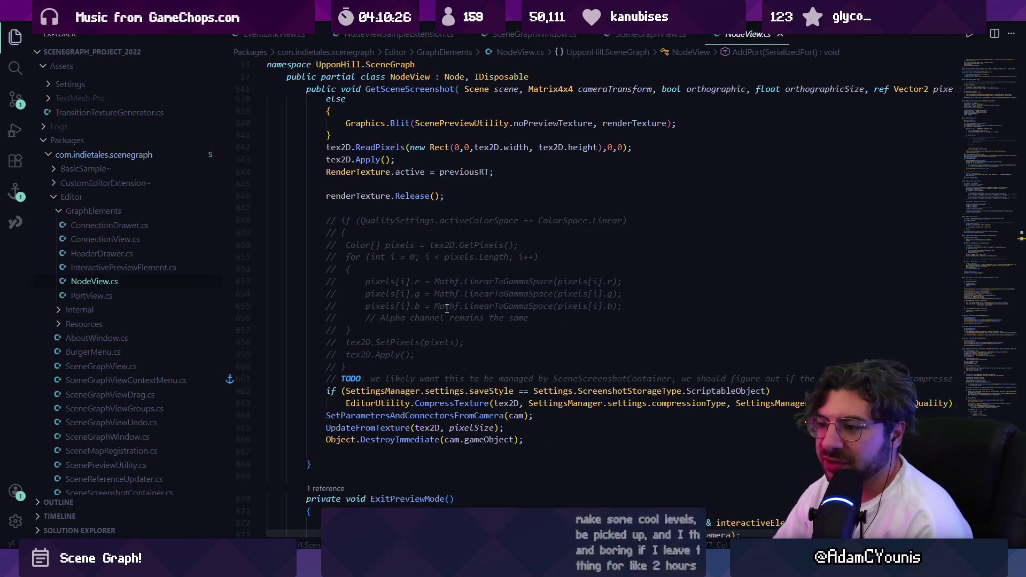
scroll(446, 308, down, 2)
mouse_move(310, 406)
mouse_down()
mouse_move(299, 315)
mouse_move(274, 243)
mouse_up()
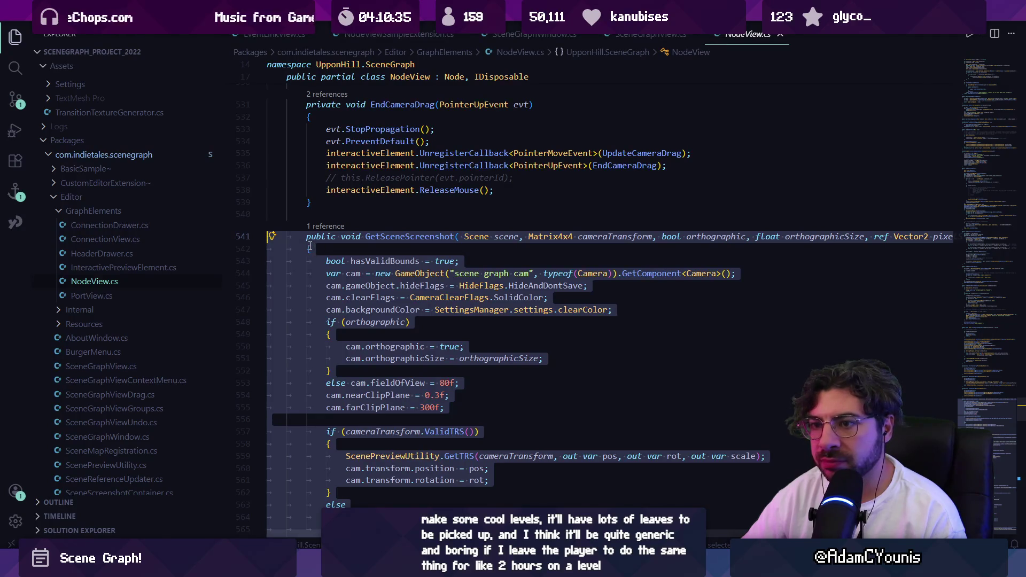
scroll(304, 257, down, 20)
scroll(299, 263, down, 8)
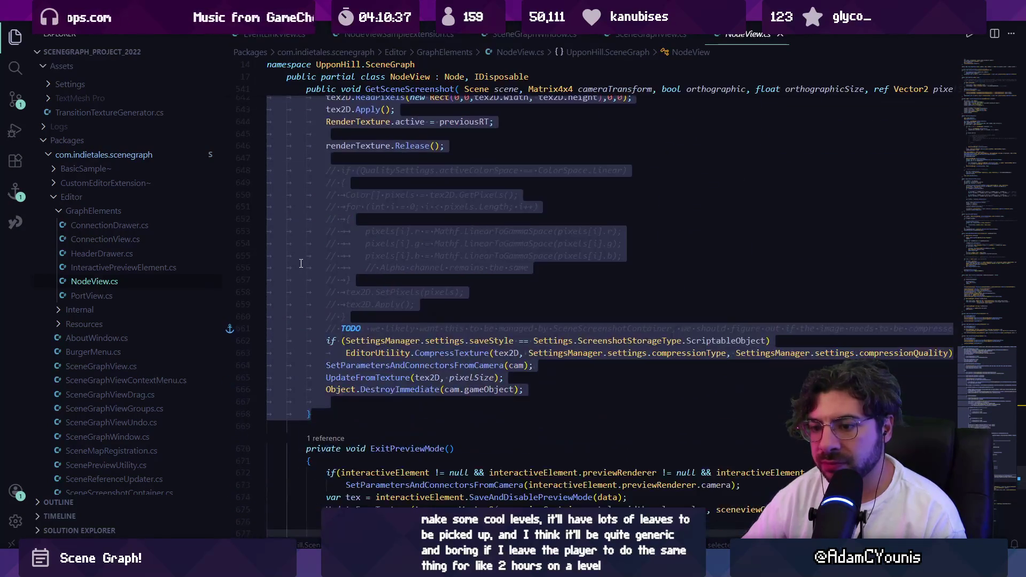
click(325, 310)
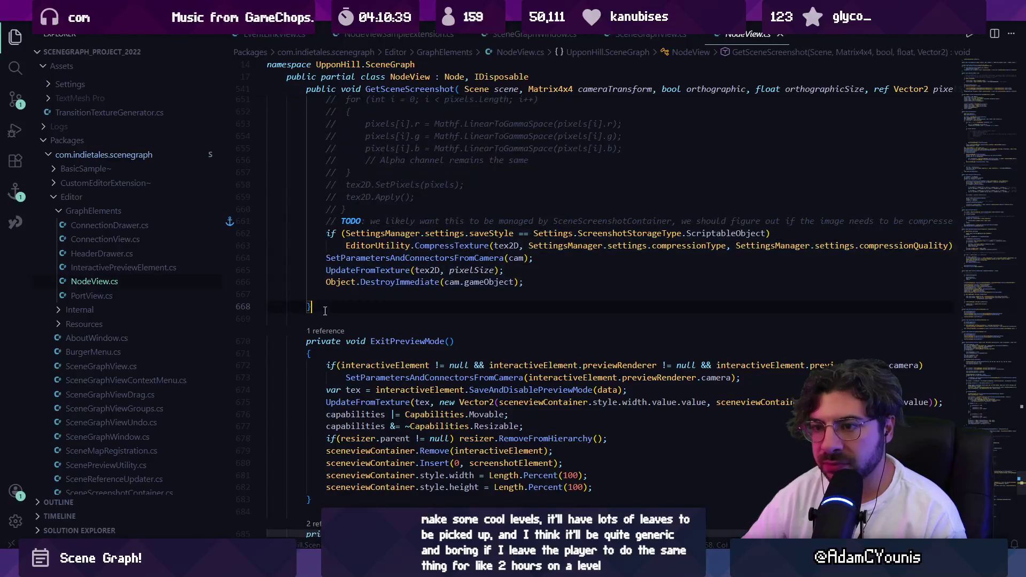
scroll(346, 292, down, 3)
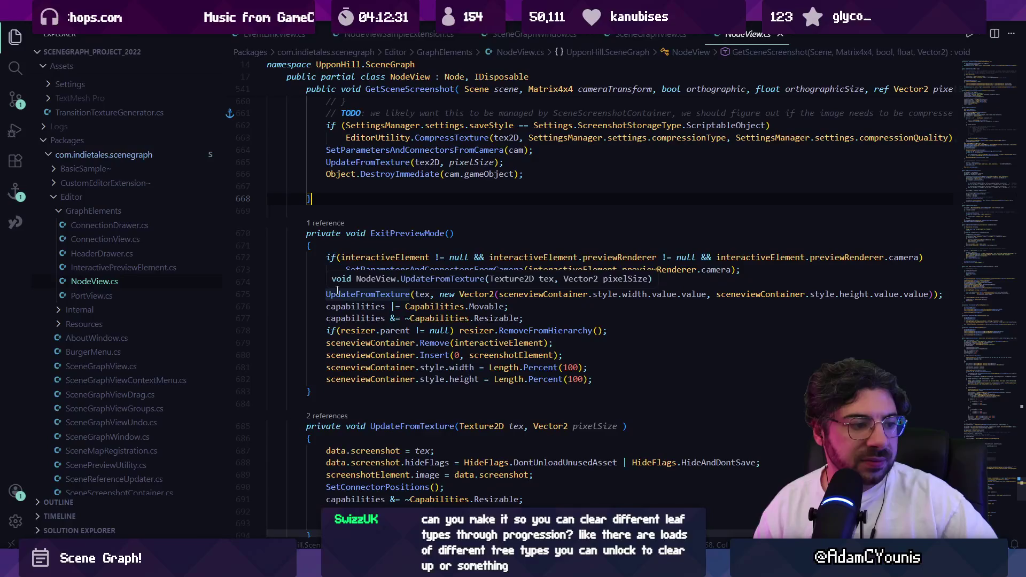
key(Down)
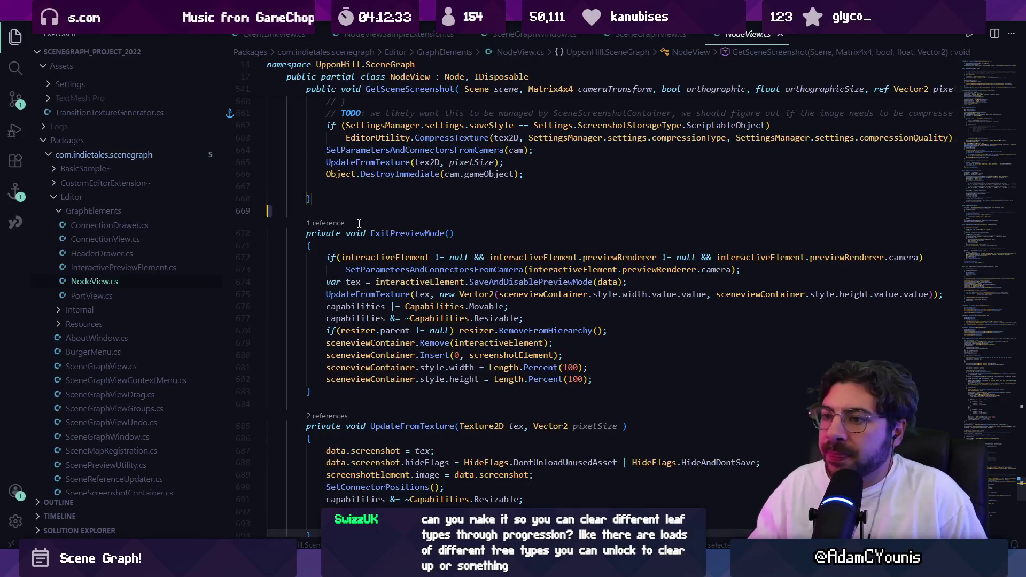
scroll(368, 220, down, 2)
scroll(368, 221, down, 2)
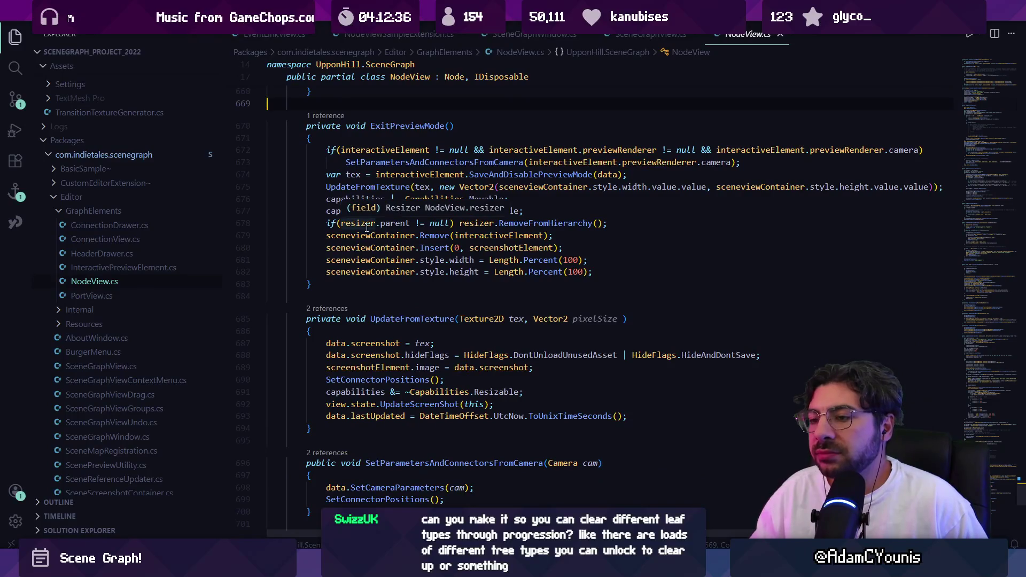
click(392, 284)
scroll(392, 284, down, 3)
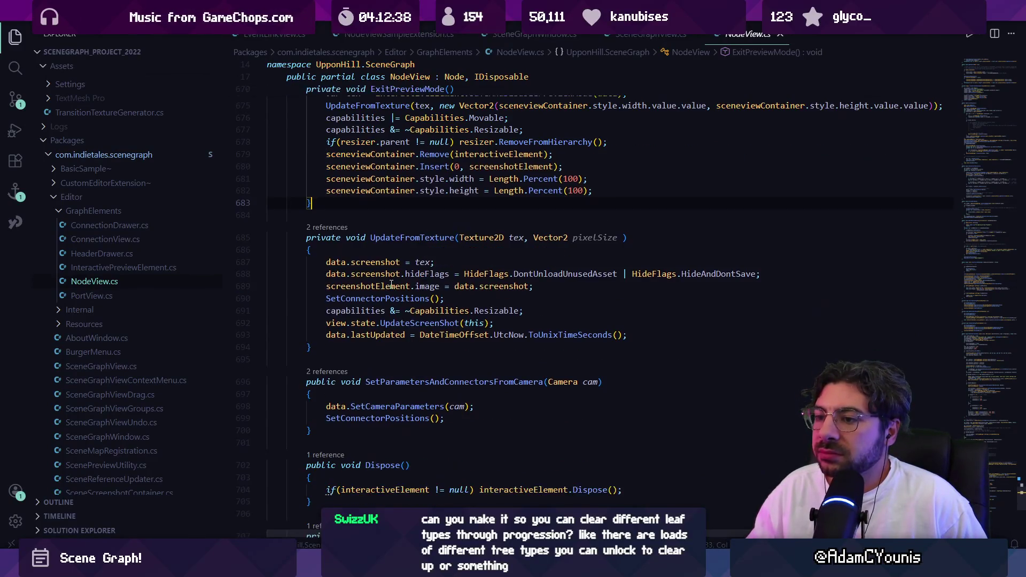
click(325, 215)
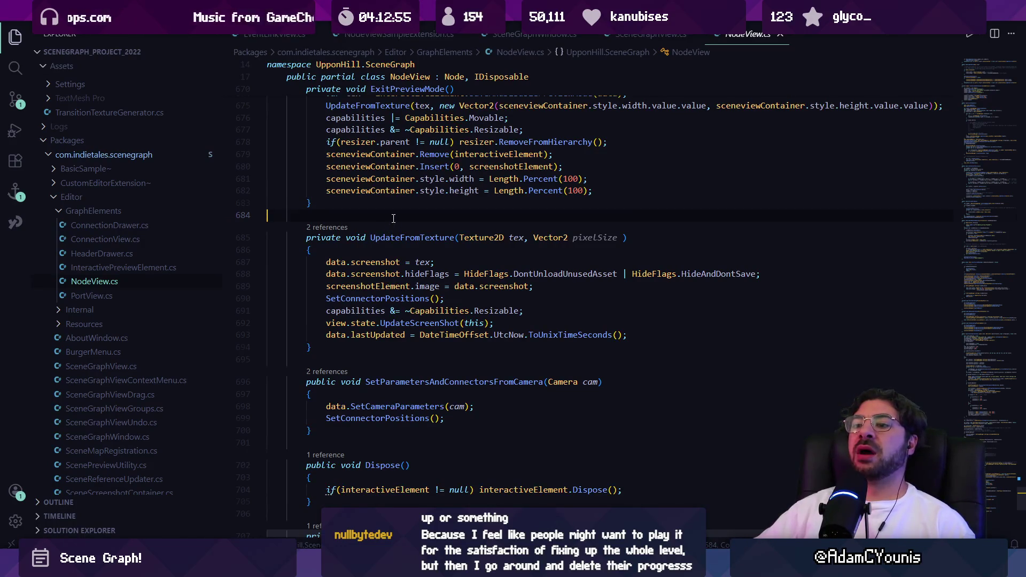
scroll(393, 218, down, 1)
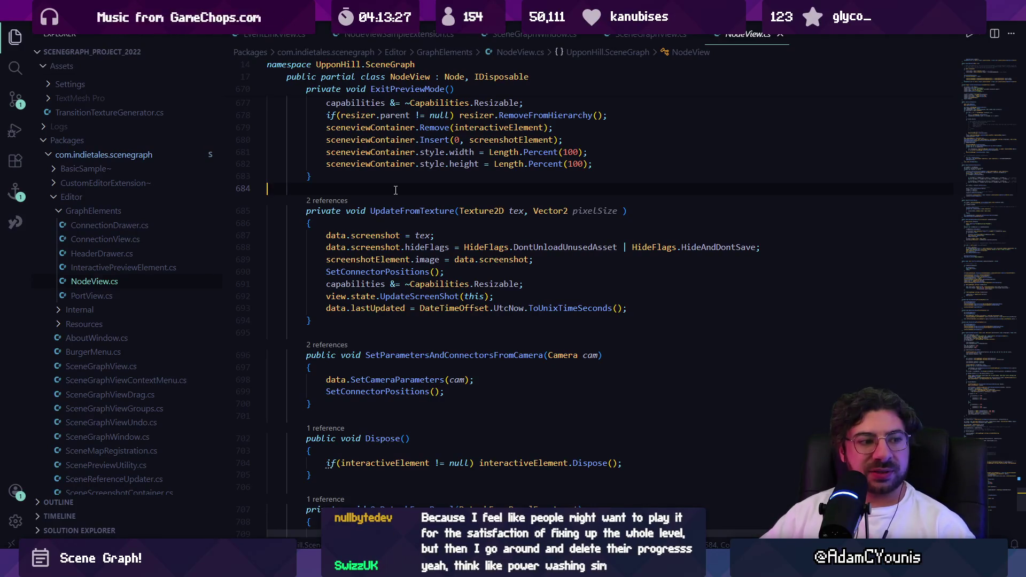
Return to GetSceneScreenshot, close NodeView.cs, and bring up PortView.cs
scroll(395, 190, down, 2)
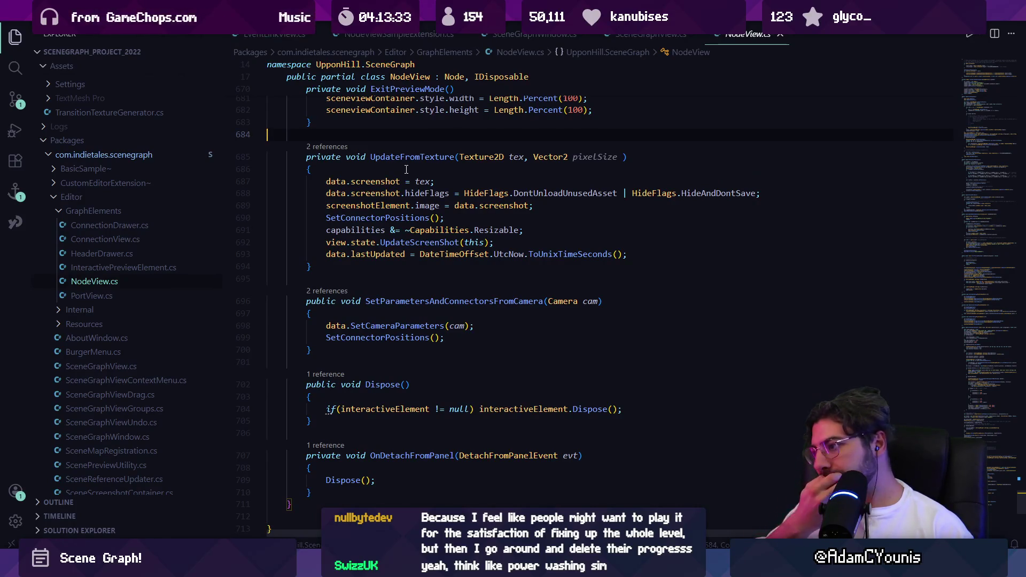
scroll(447, 242, up, 20)
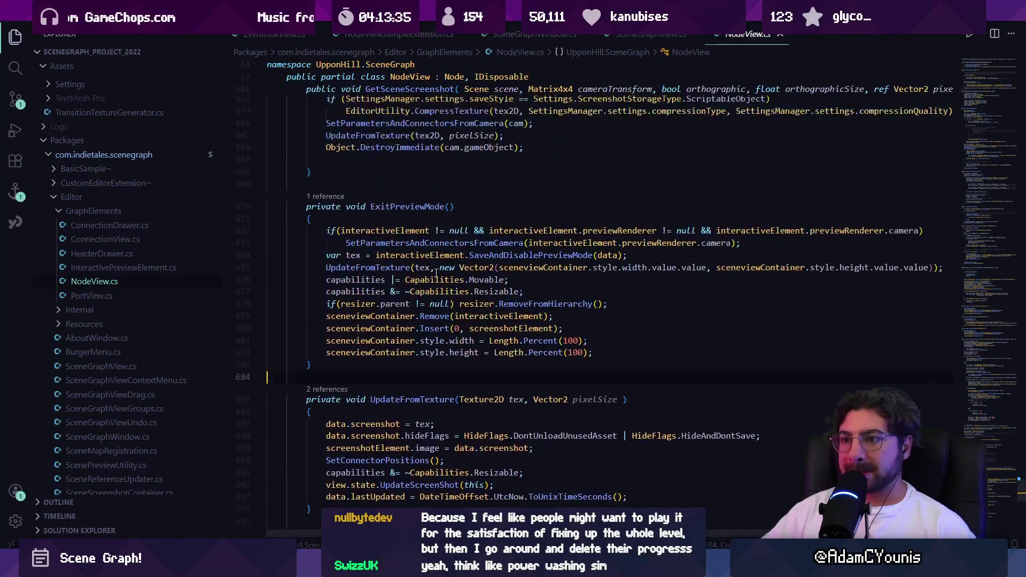
scroll(436, 265, up, 20)
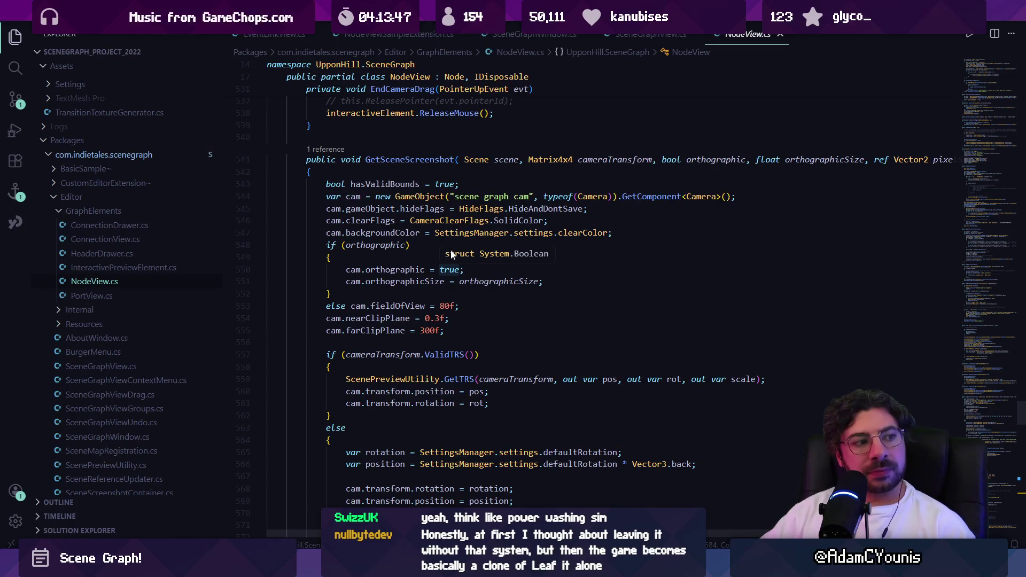
click(780, 35)
click(115, 297)
Read down through PortView.cs's drag and connection code
scroll(451, 285, down, 5)
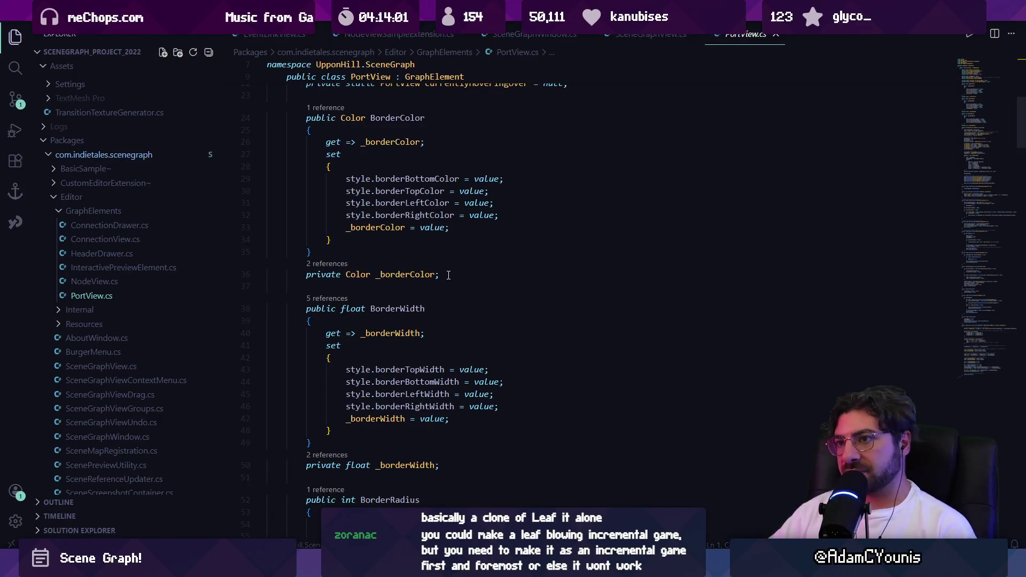
scroll(446, 274, down, 5)
scroll(443, 276, down, 8)
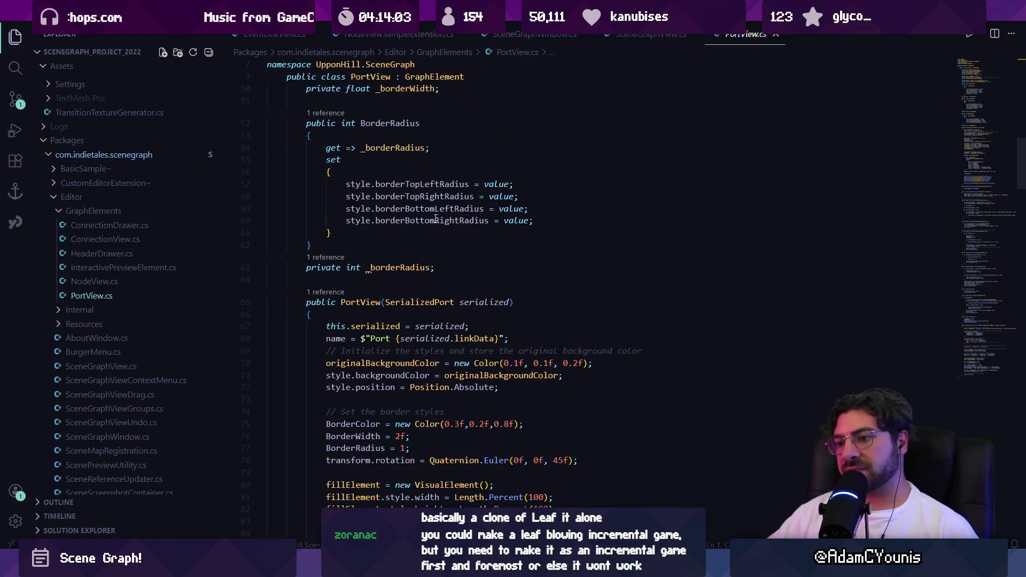
scroll(423, 274, down, 3)
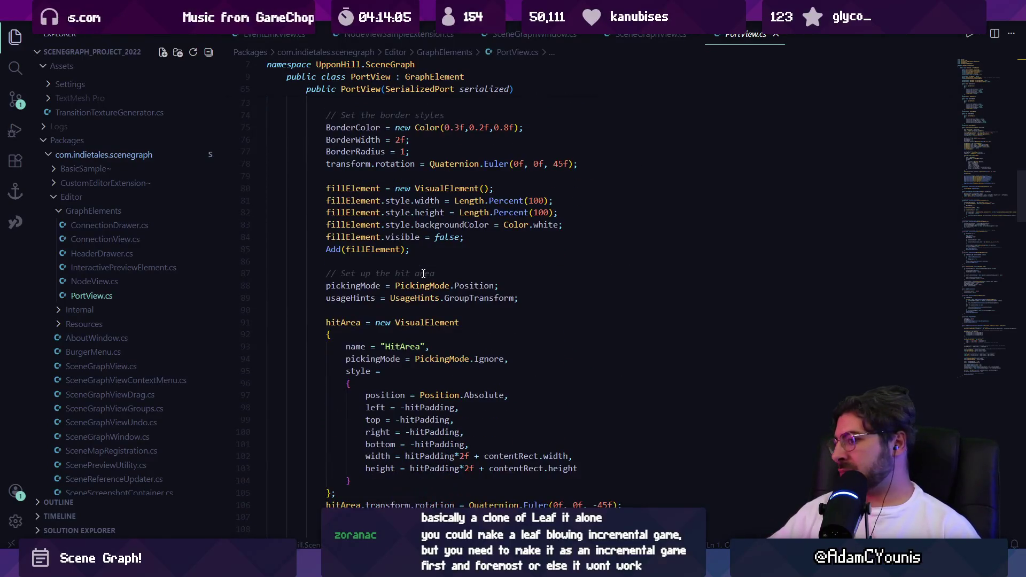
scroll(425, 271, down, 5)
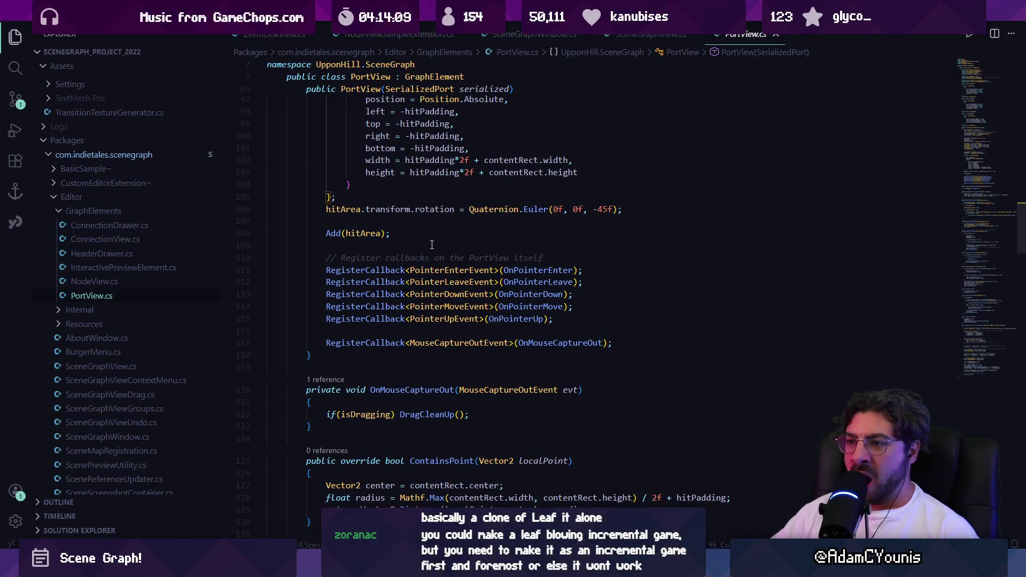
scroll(431, 245, down, 3)
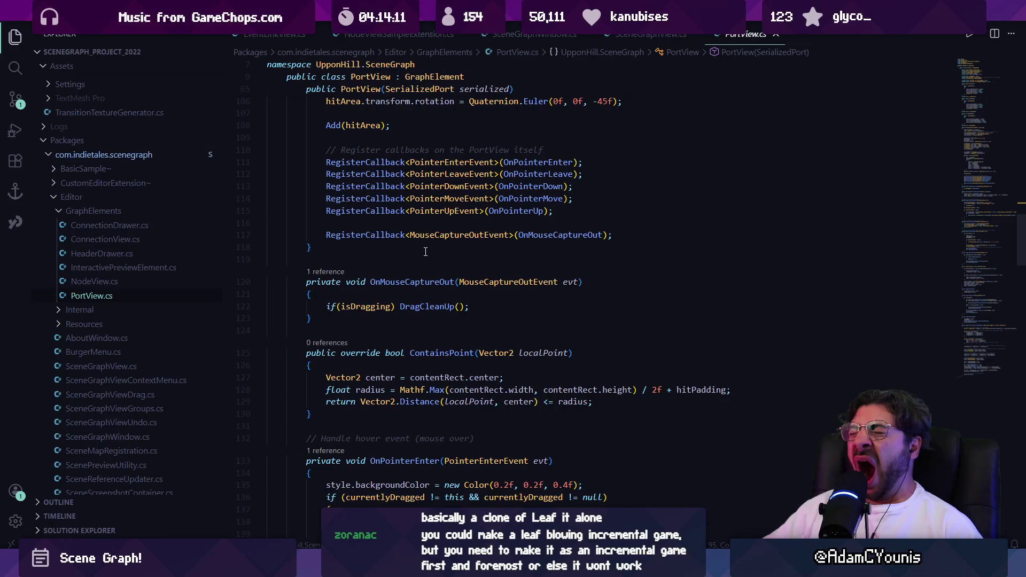
scroll(437, 283, down, 4)
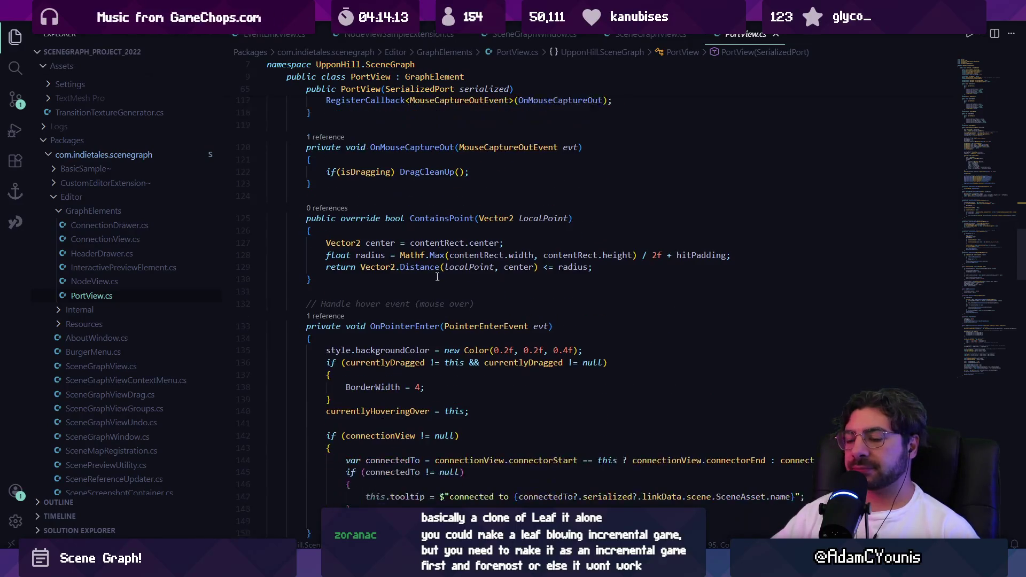
scroll(436, 278, down, 1)
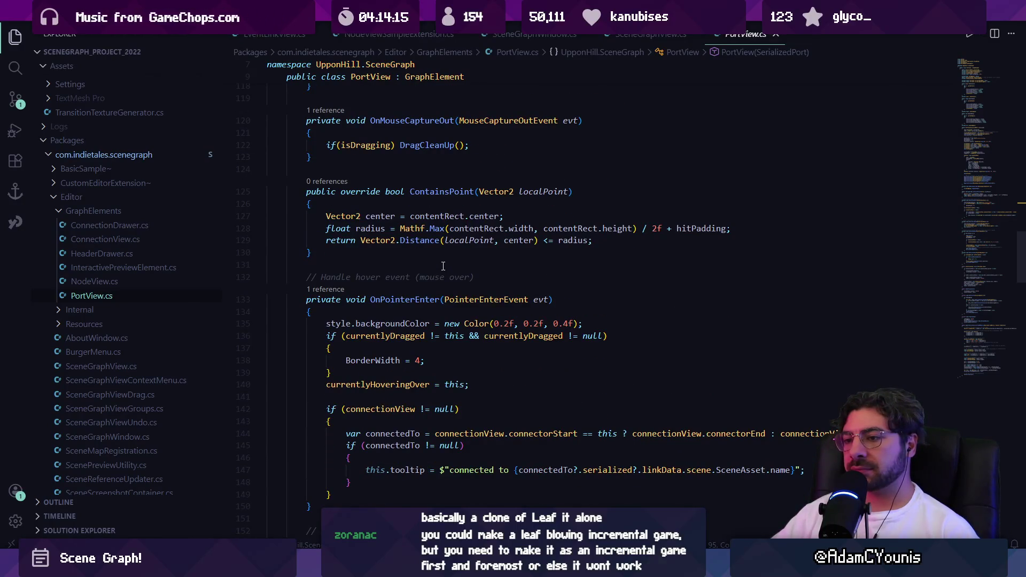
scroll(443, 266, down, 3)
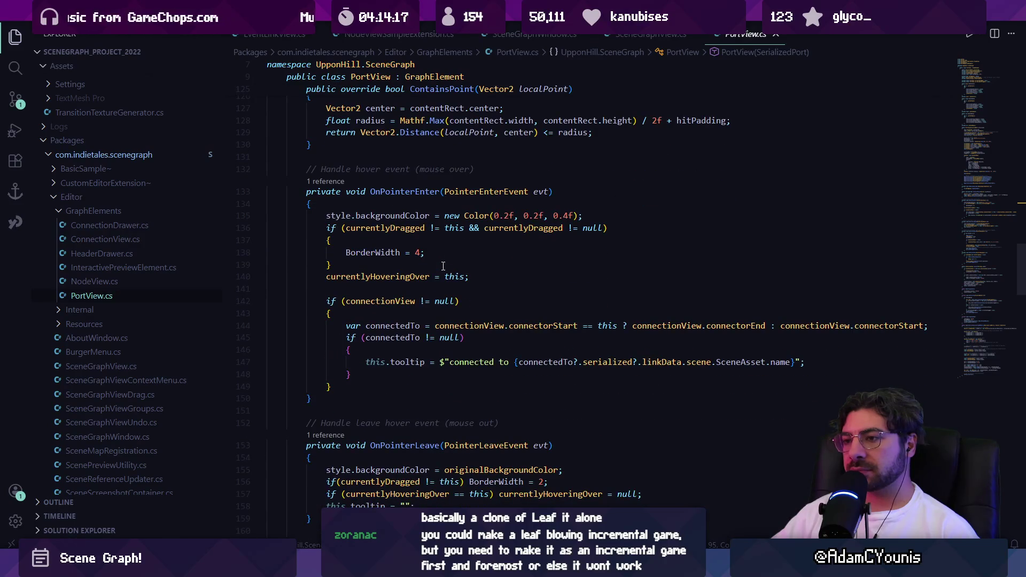
scroll(440, 266, down, 8)
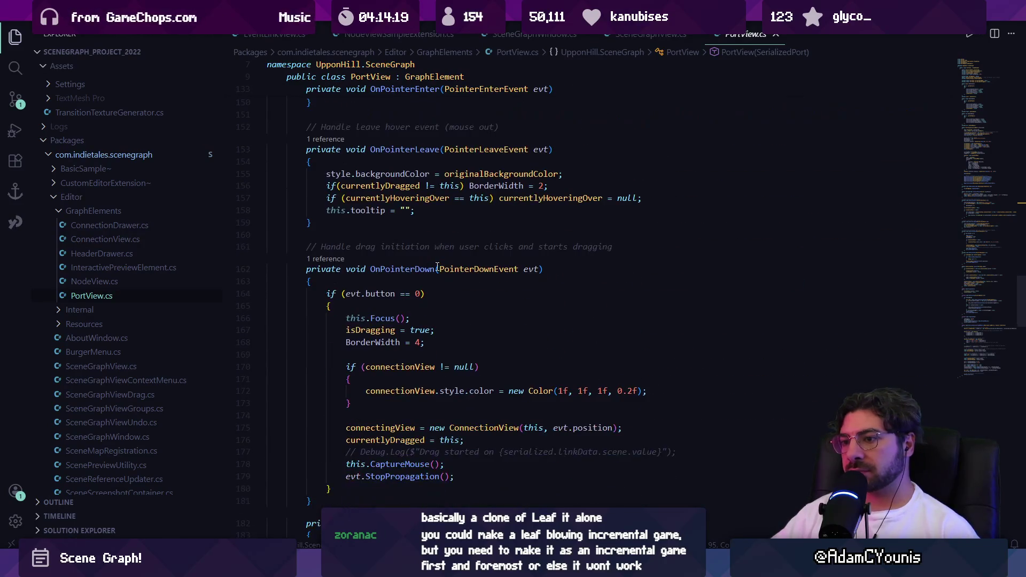
scroll(437, 267, down, 10)
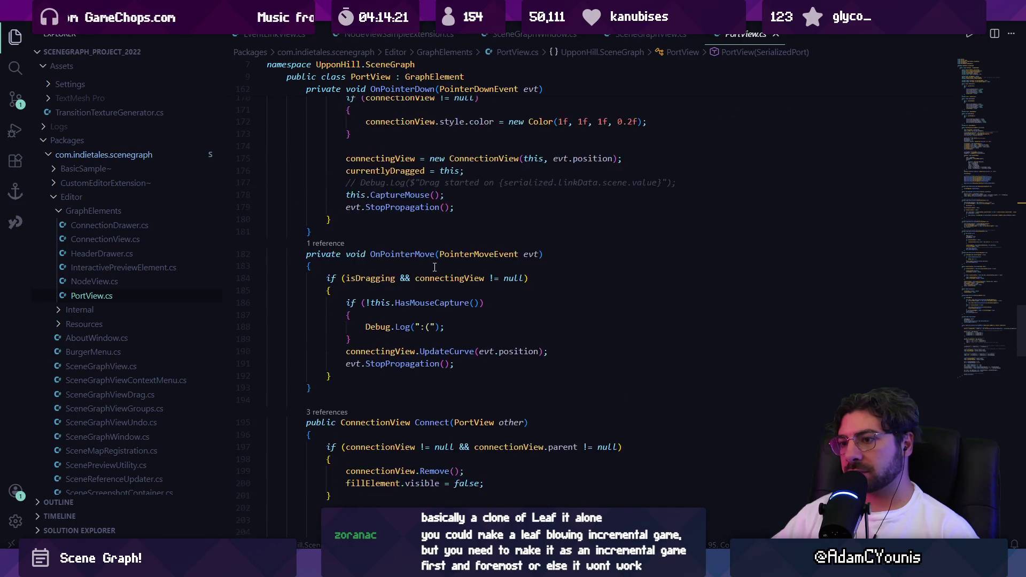
scroll(433, 267, down, 8)
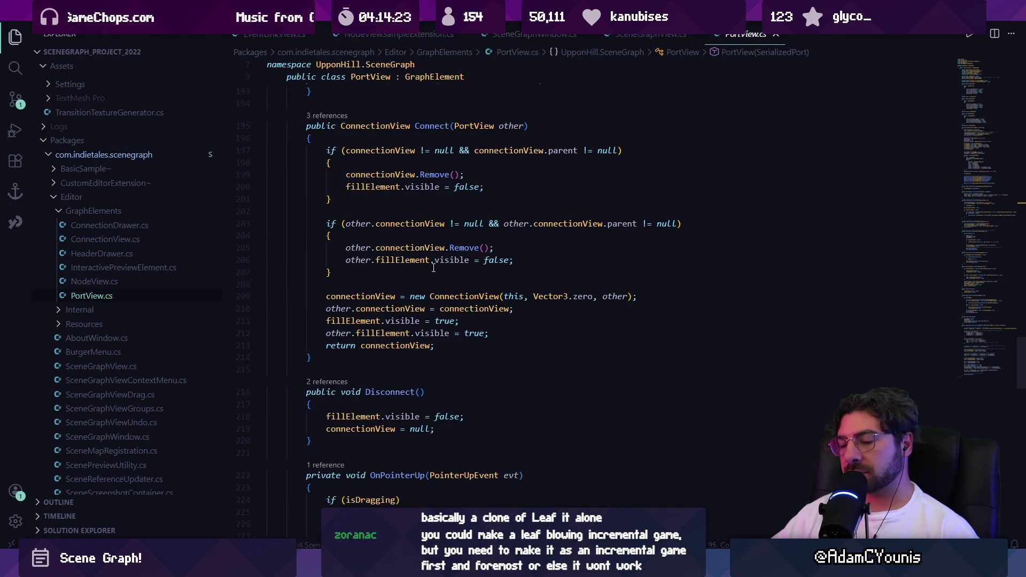
Finish reviewing PortView.cs, then open InteractivePreviewElement.cs from the expanded Internal folder
scroll(429, 267, up, 4)
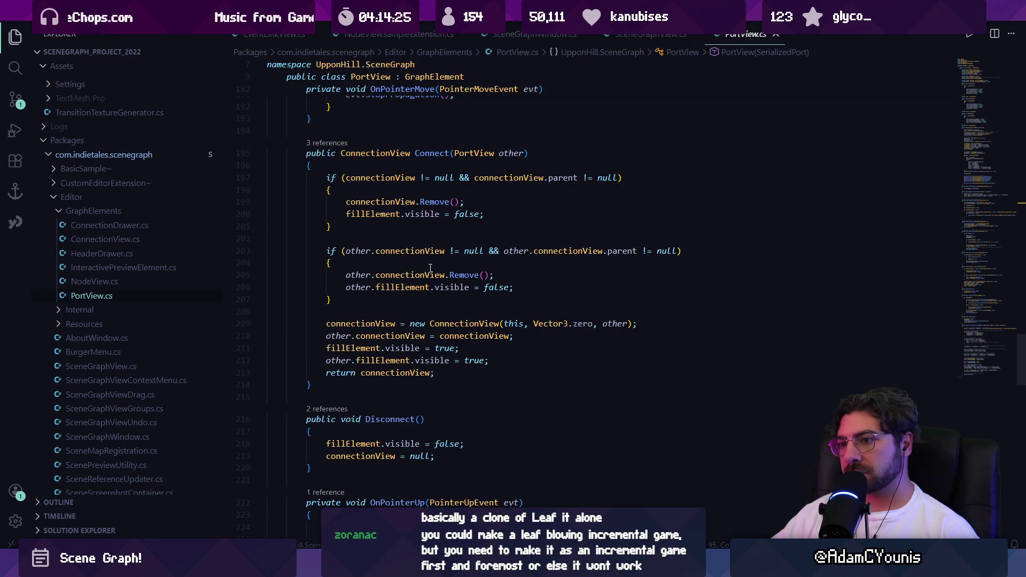
scroll(430, 268, down, 15)
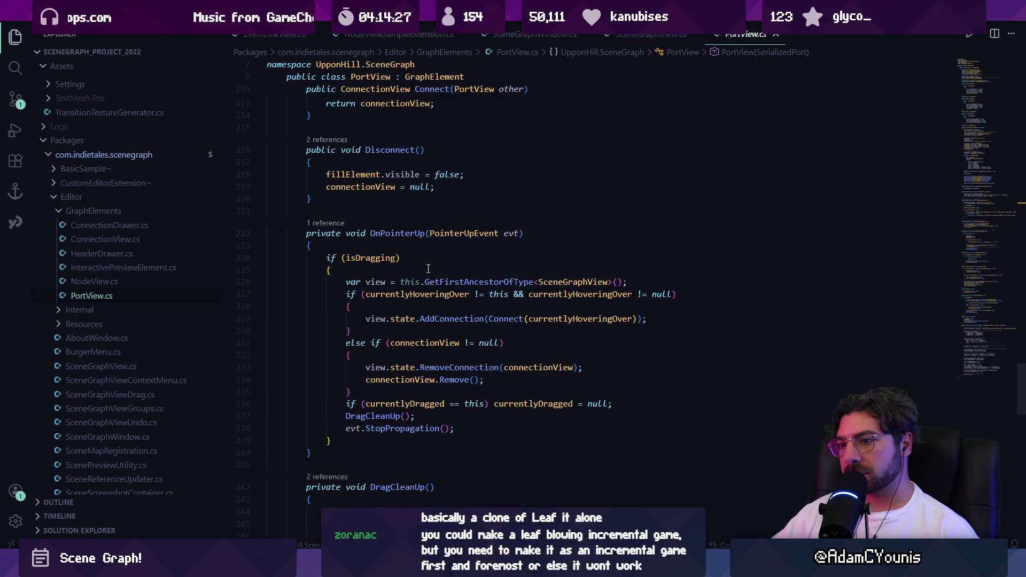
scroll(427, 268, down, 9)
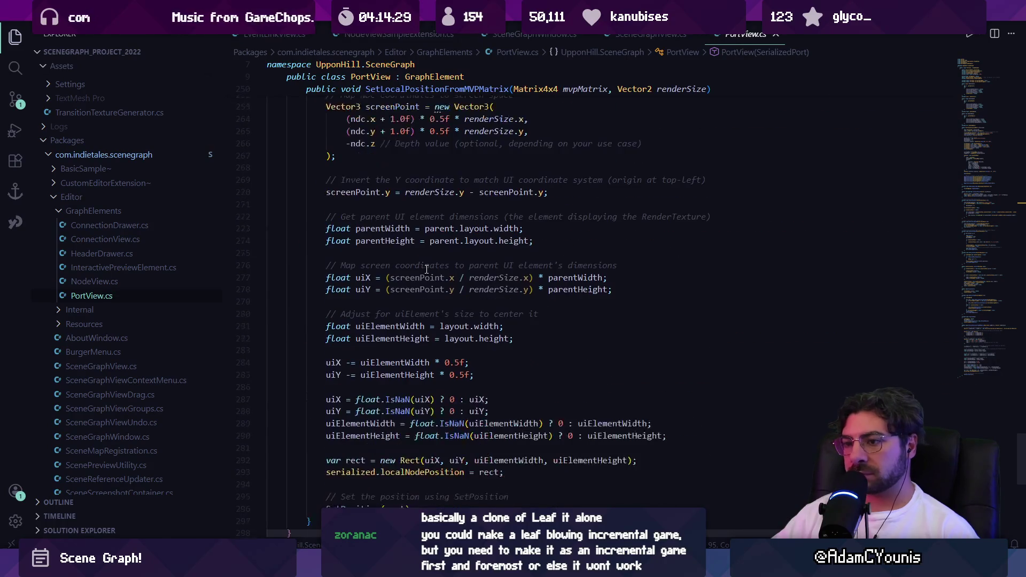
scroll(426, 268, down, 2)
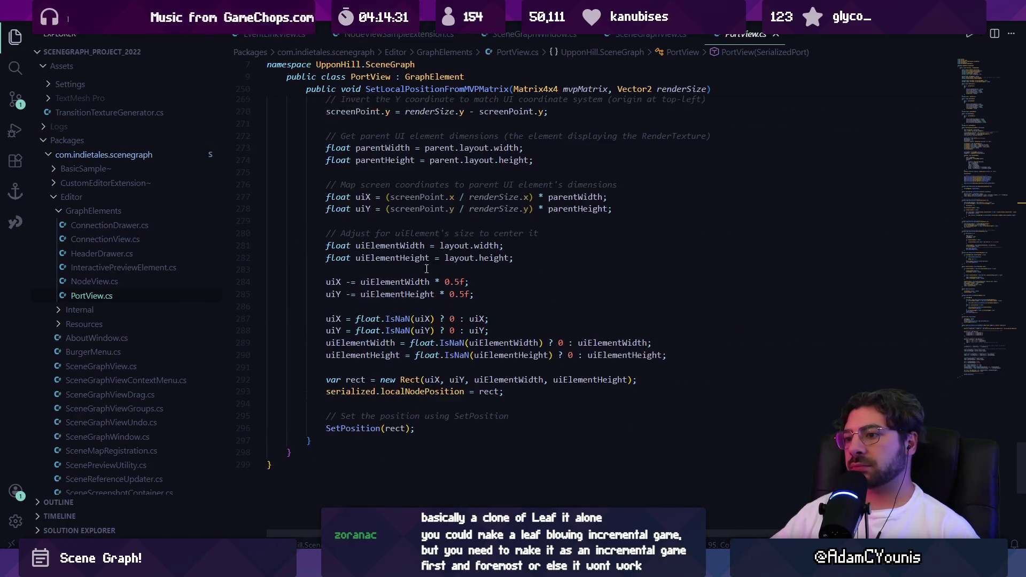
scroll(427, 291, up, 10)
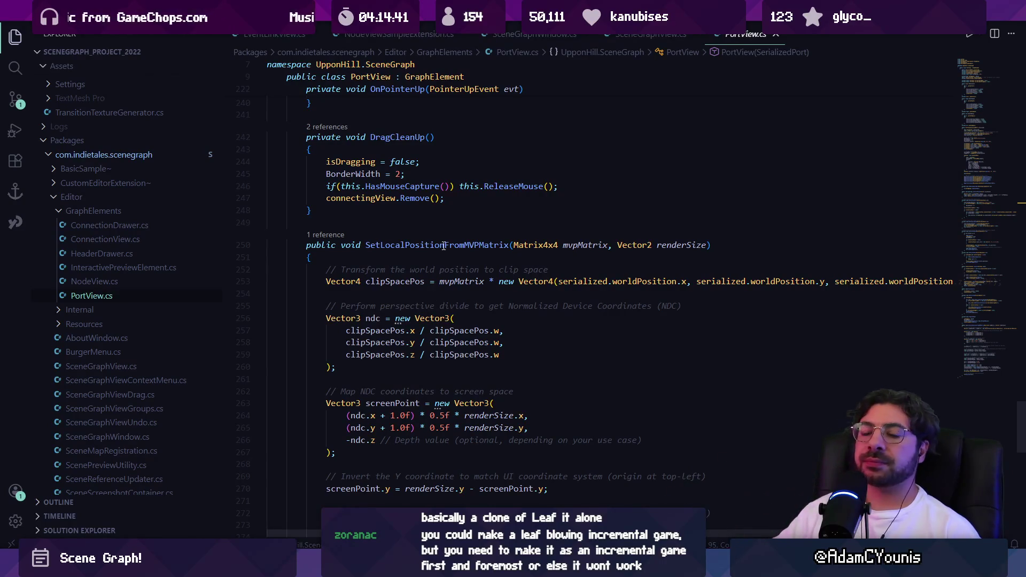
click(86, 310)
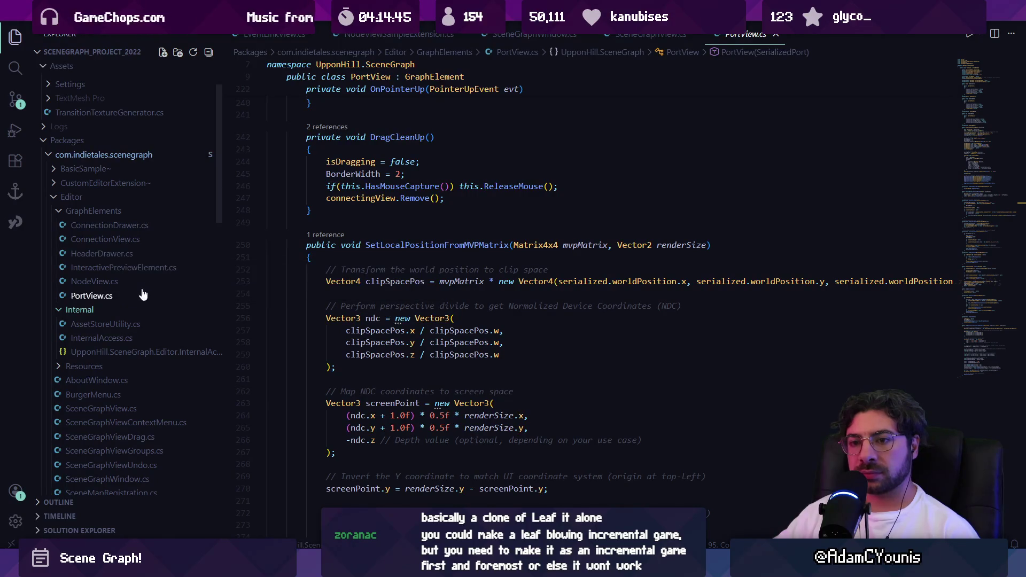
click(132, 270)
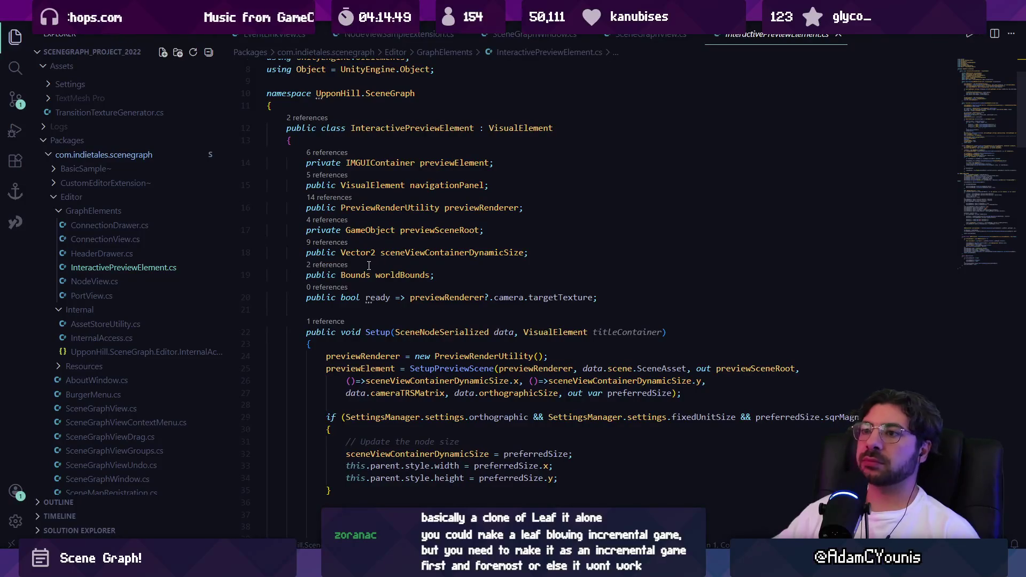
Skim InteractivePreviewElement.cs, then open SceneGraphView.cs and SceneGraphViewDrag.cs
scroll(367, 265, down, 3)
scroll(367, 266, down, 4)
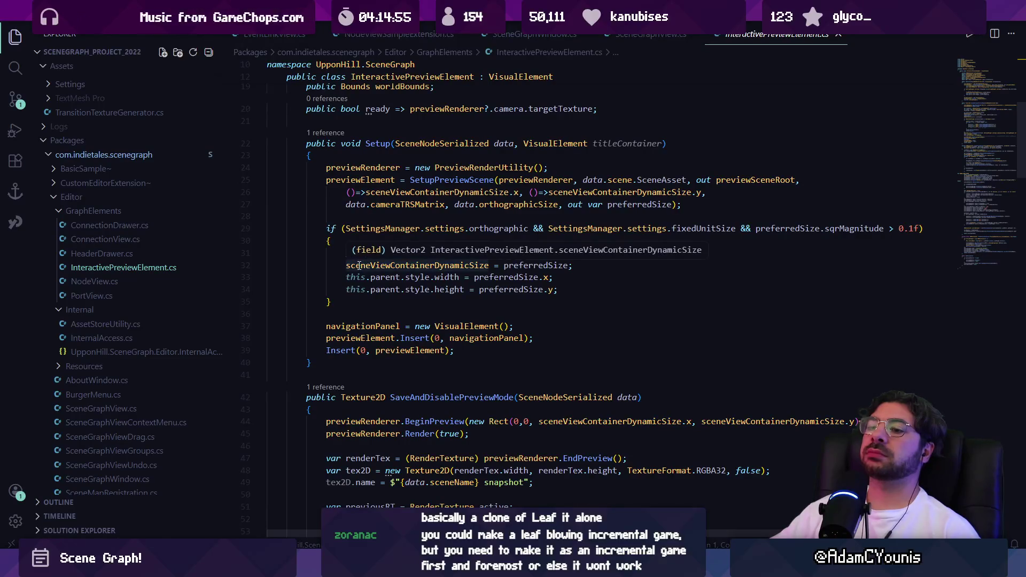
scroll(381, 226, down, 10)
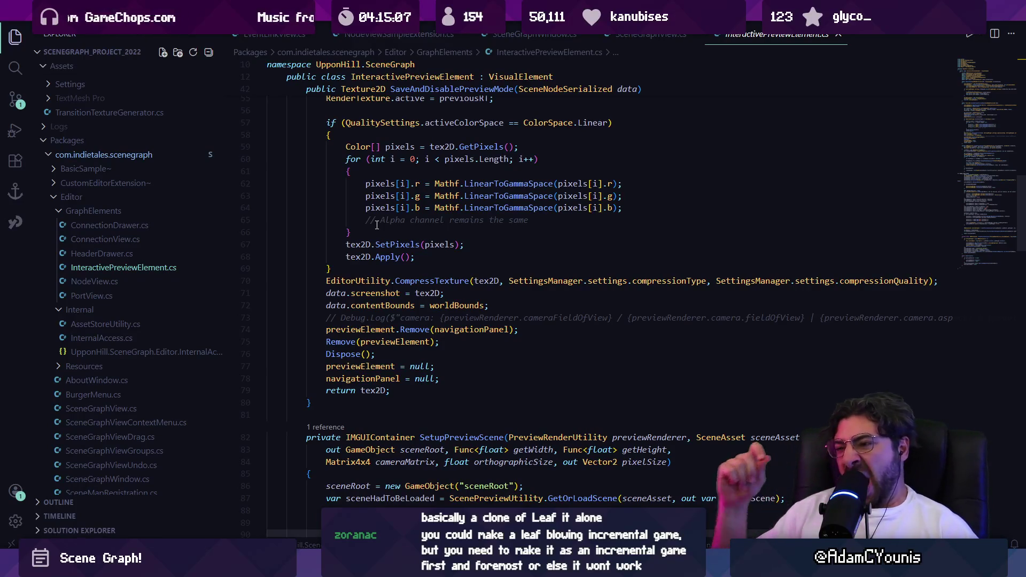
scroll(114, 286, down, 5)
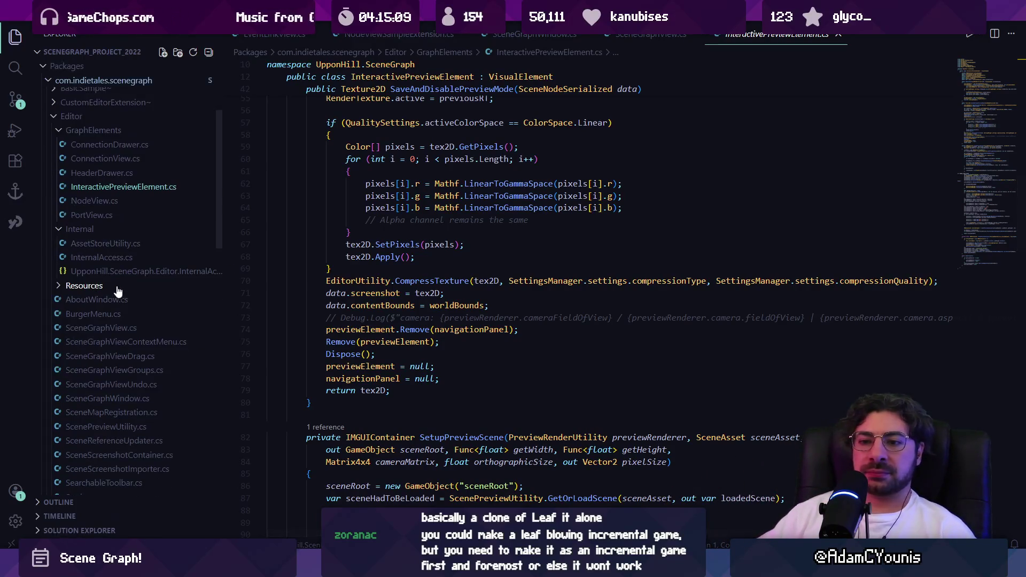
click(159, 275)
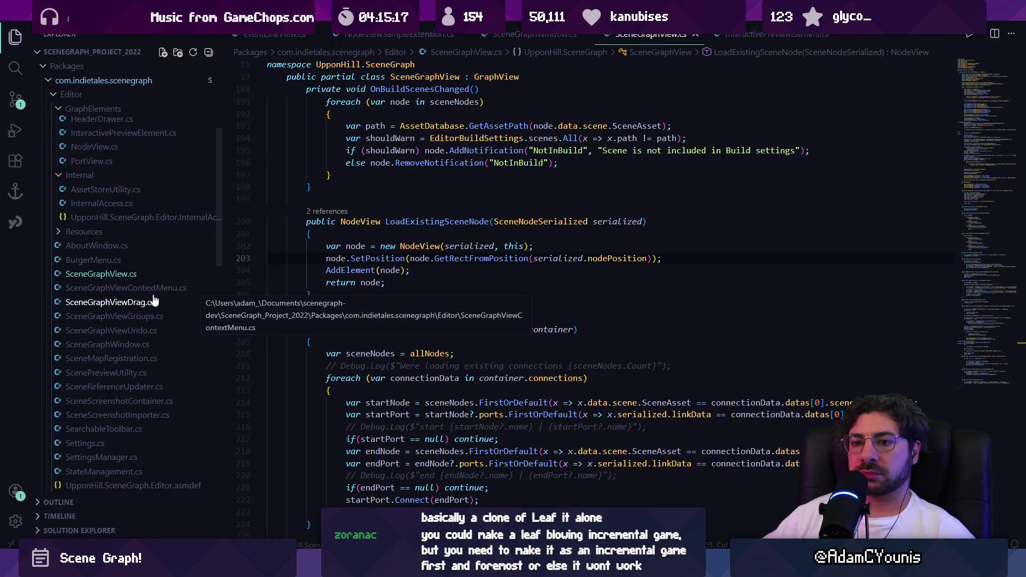
click(171, 307)
Read SceneGraphViewDrag.cs, then look at SceneGraphViewGroups.cs and SceneGraphViewUndo.cs
scroll(402, 291, down, 2)
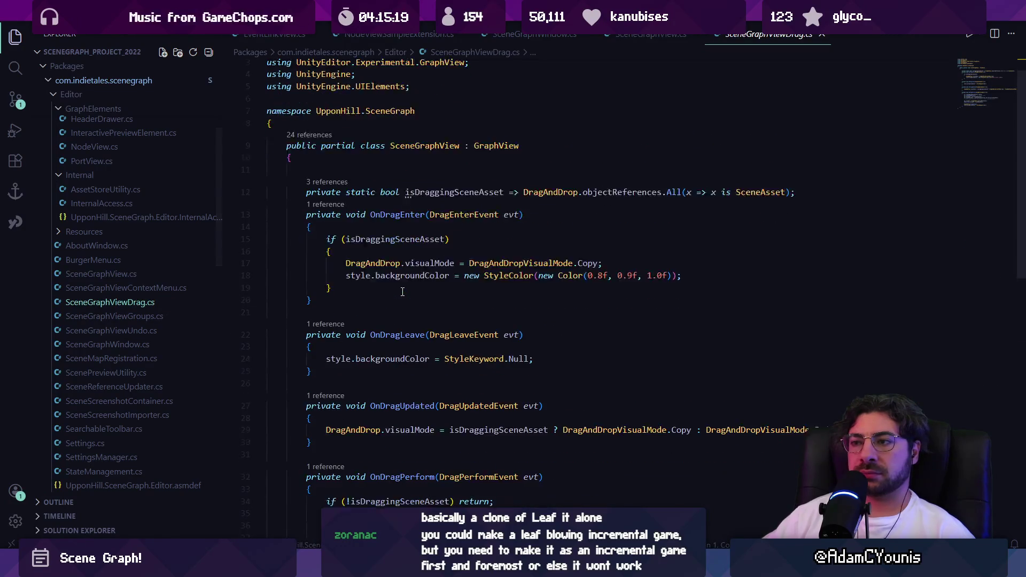
scroll(402, 291, down, 1)
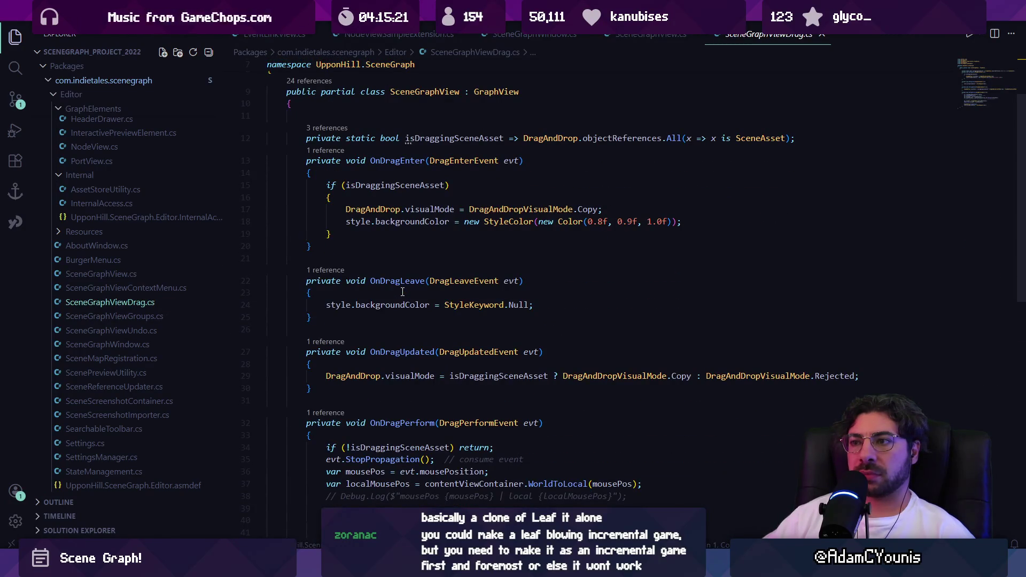
scroll(402, 291, down, 4)
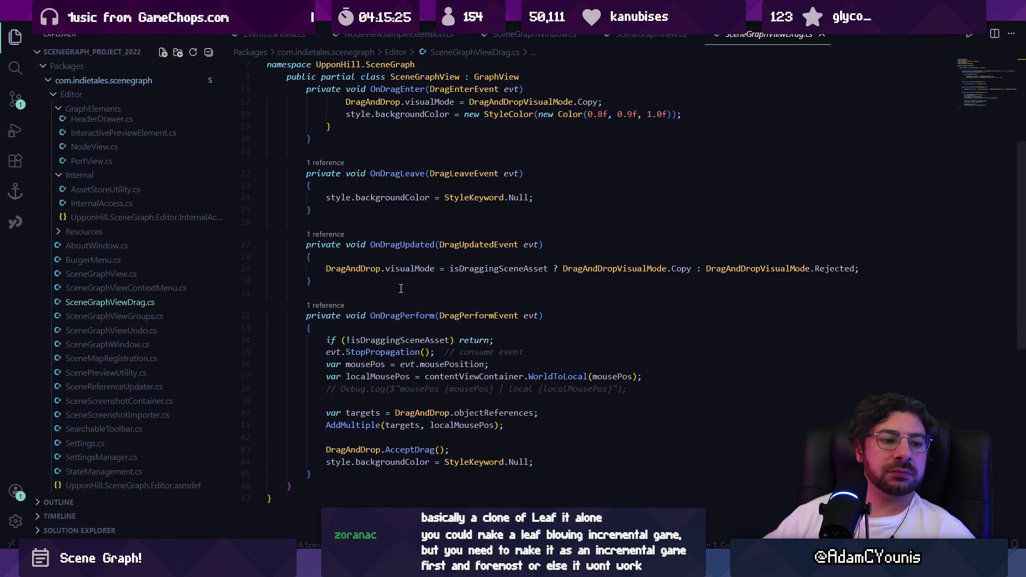
click(134, 321)
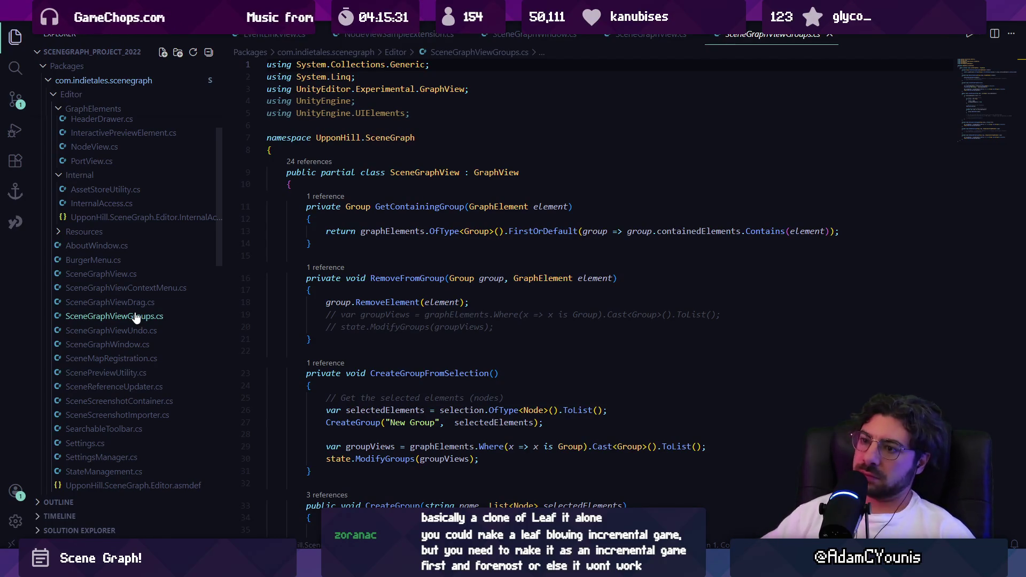
click(132, 332)
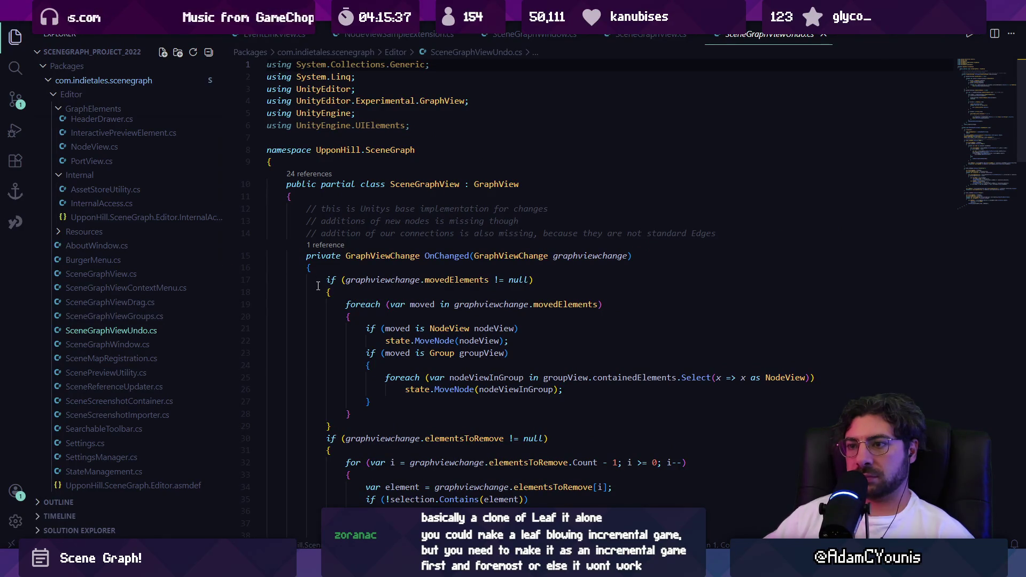
Check SceneMapRegistration.cs's ShowSceneMapsMenu, then open ScenePreviewUtility.cs
scroll(317, 286, down, 9)
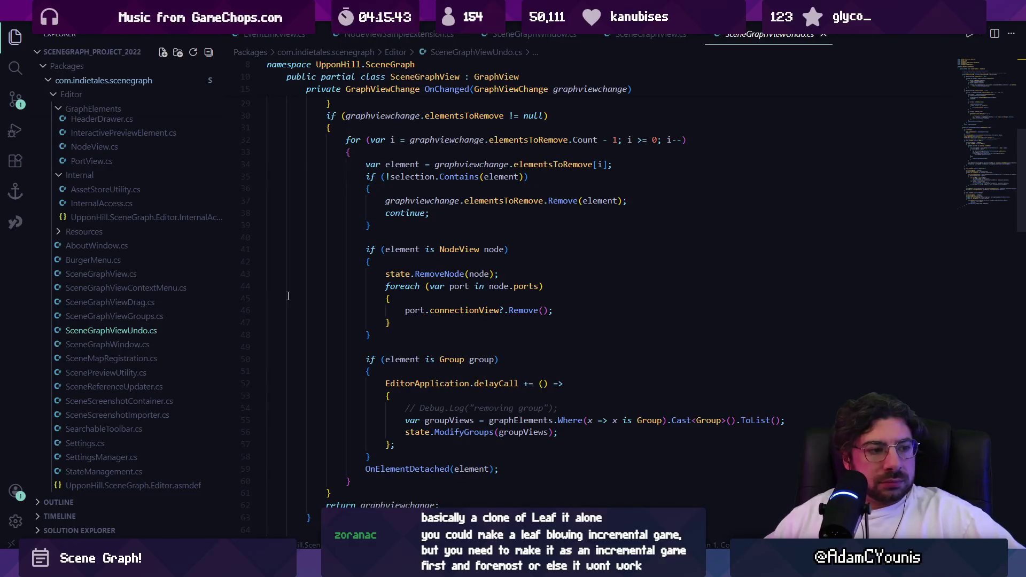
scroll(160, 310, down, 1)
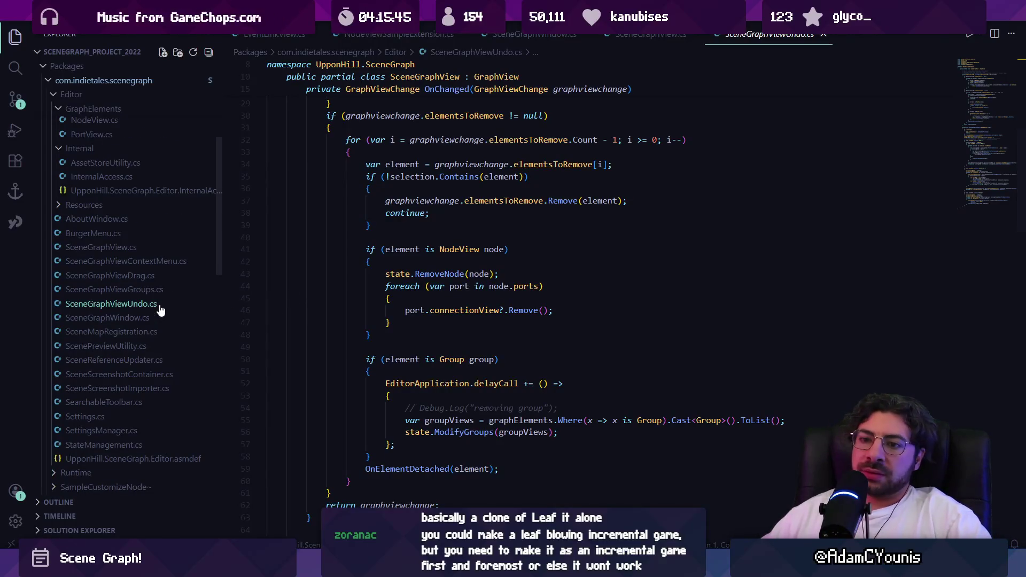
click(156, 332)
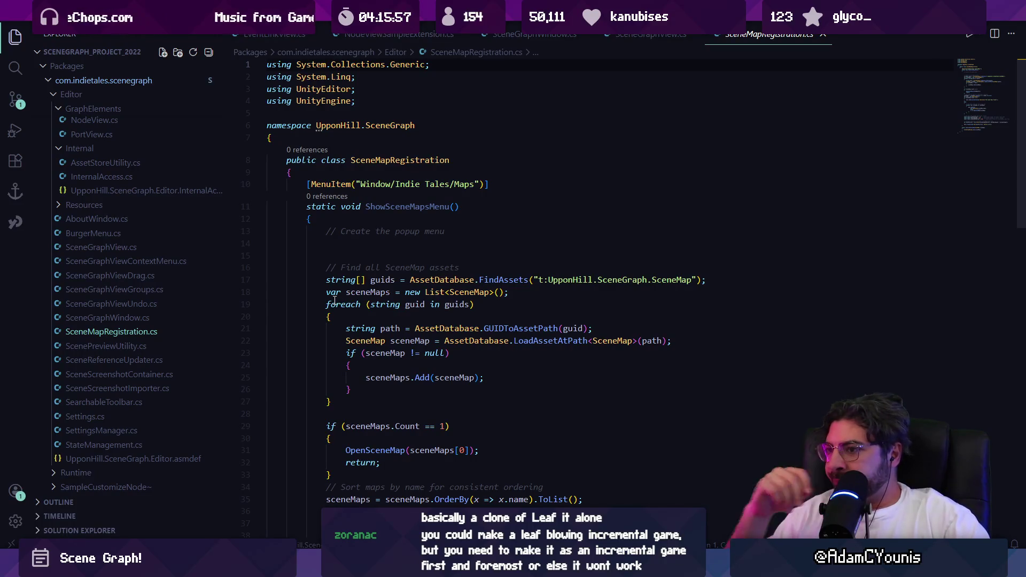
click(362, 240)
scroll(409, 253, down, 1)
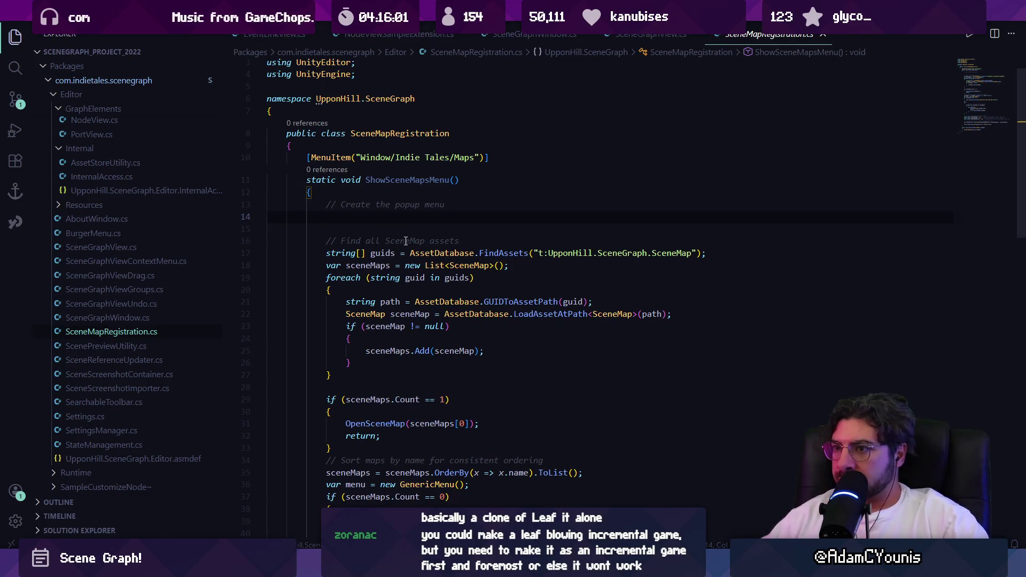
scroll(399, 231, down, 2)
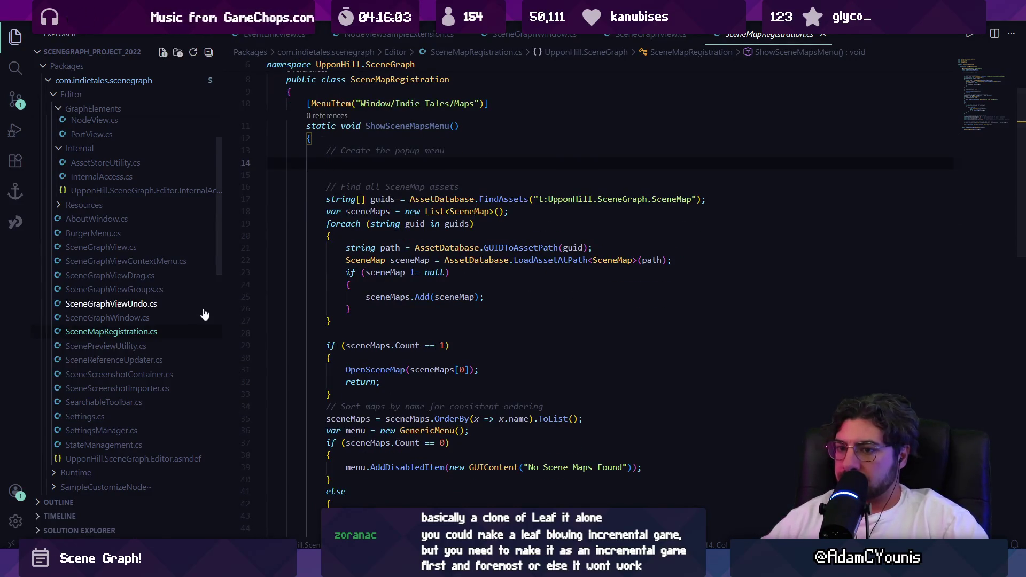
click(149, 347)
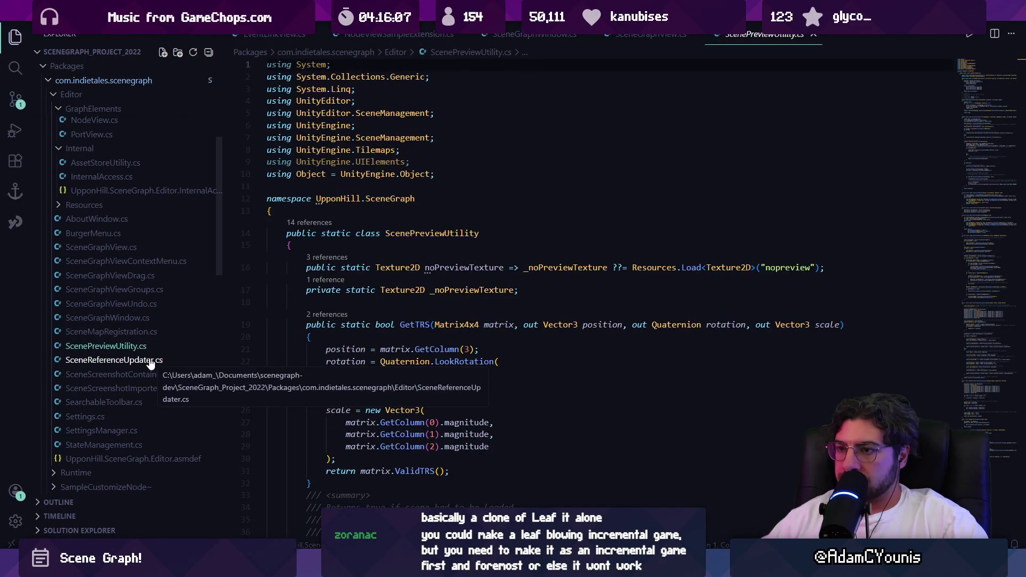
Browse SceneReferenceUpdater, SceneScreenshotContainer, SceneScreenshotImporter, SearchableToolbar and Settings.cs
click(150, 361)
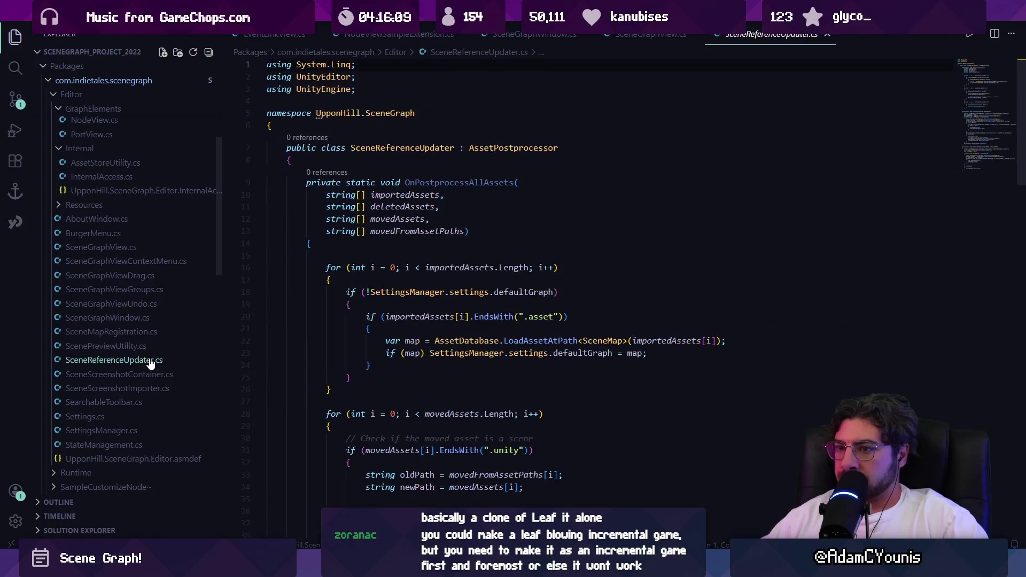
click(157, 373)
click(159, 360)
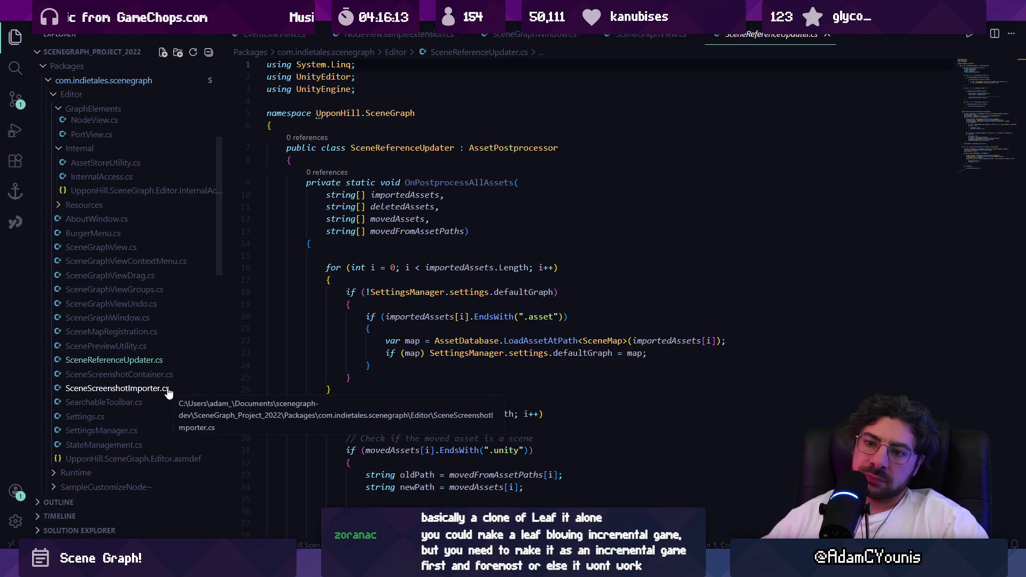
click(168, 393)
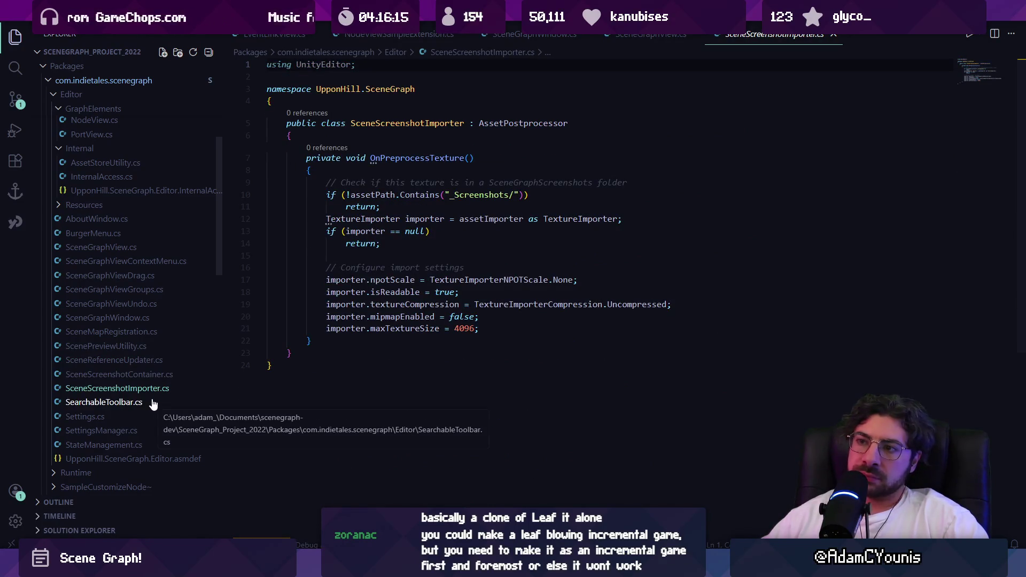
click(154, 404)
click(119, 417)
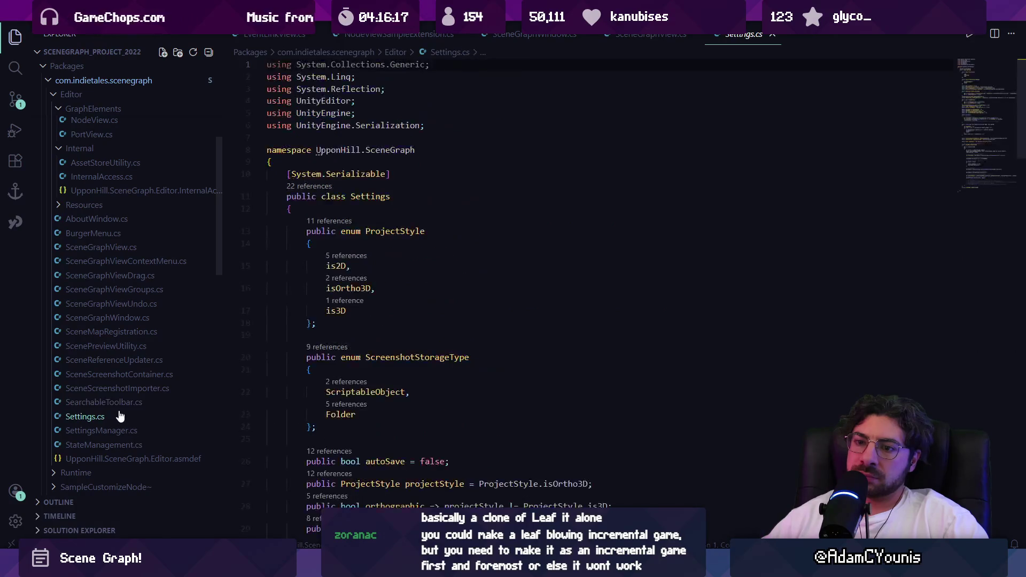
scroll(160, 416, down, 3)
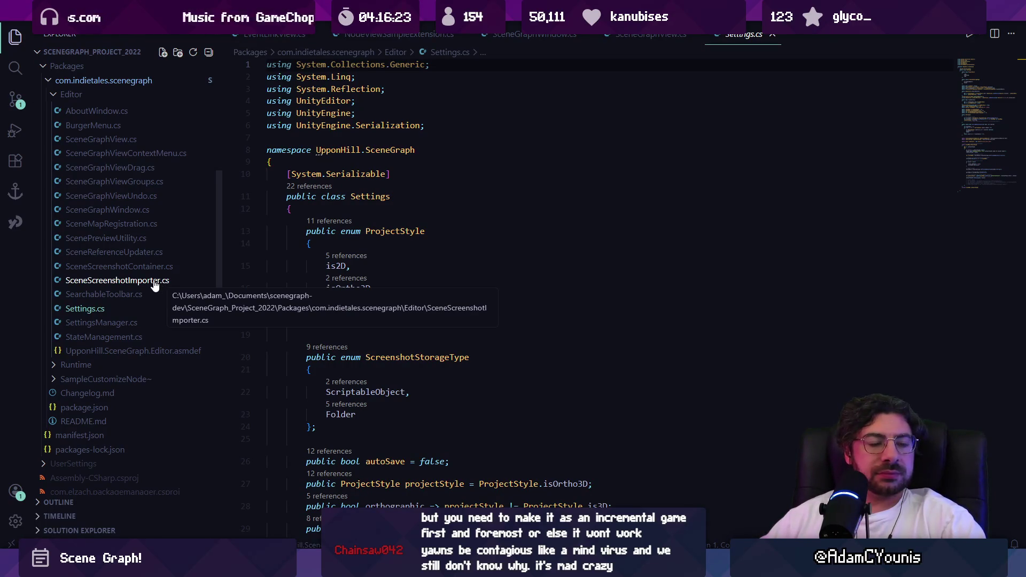
scroll(155, 243, up, 5)
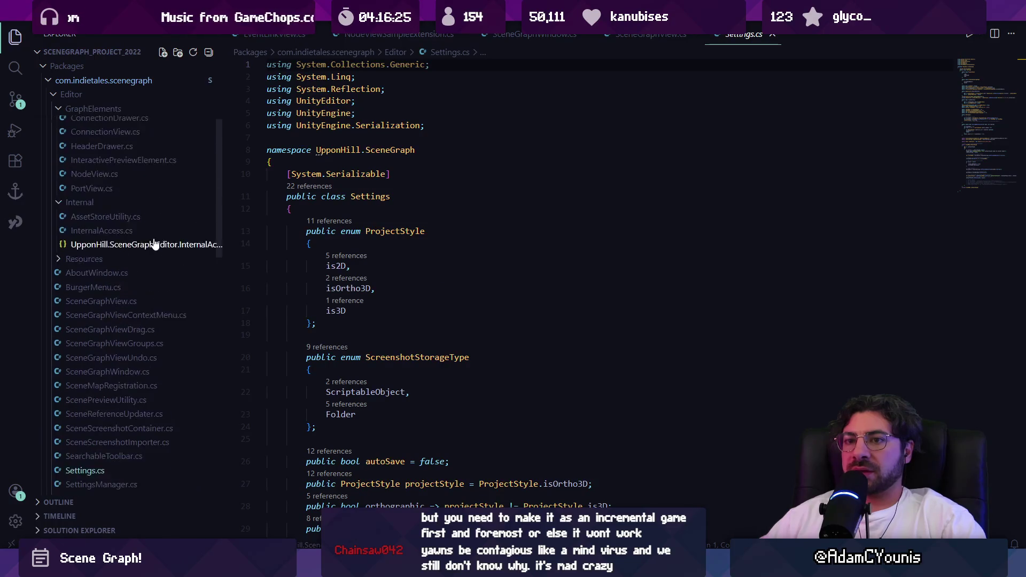
scroll(64, 225, up, 2)
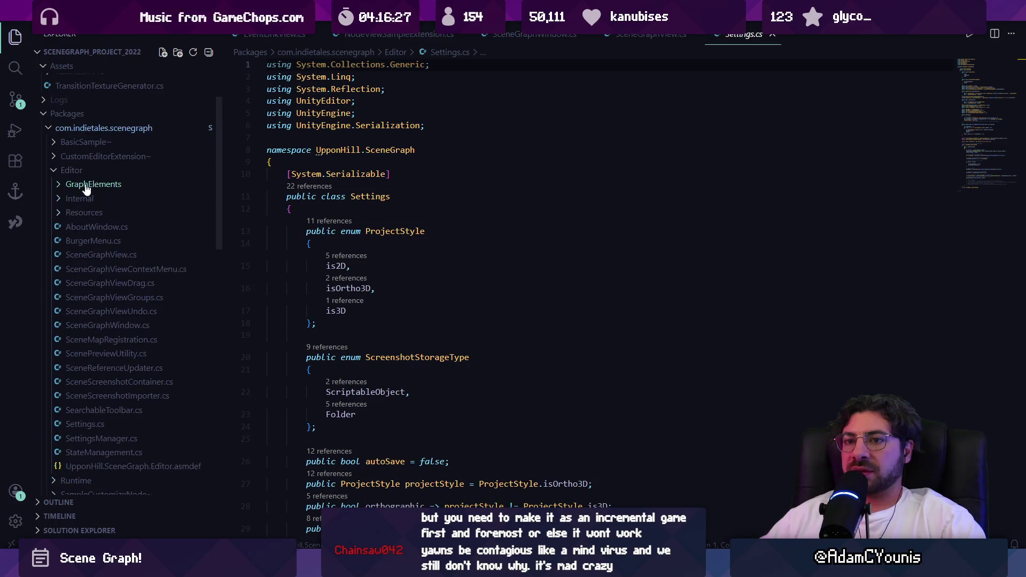
Collapse GraphElements and view AssetStoreUtility.cs and InternalAccess.cs, ending on AssetStoreUtility.cs
click(92, 184)
click(93, 199)
click(93, 199)
click(93, 199)
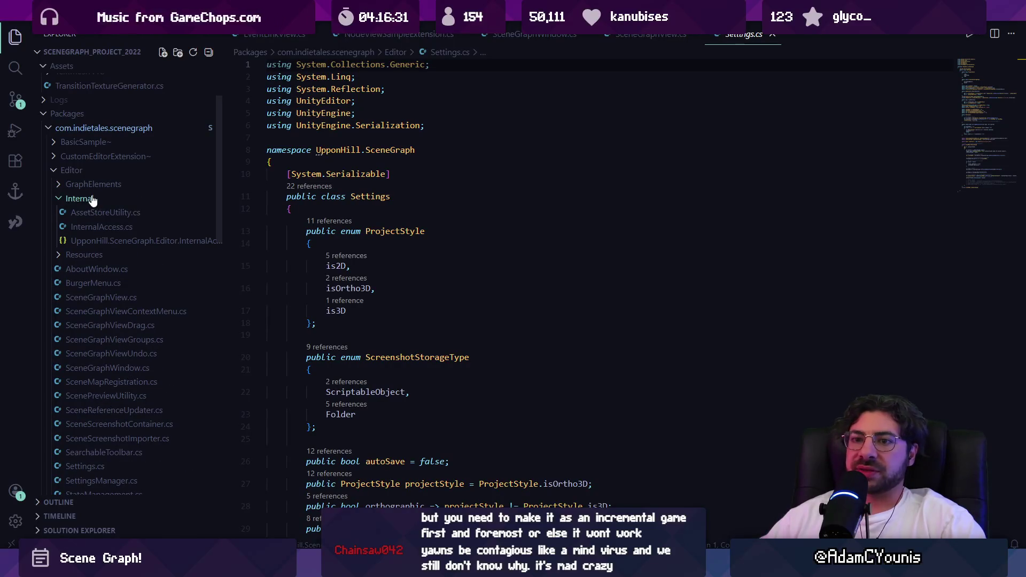
click(104, 213)
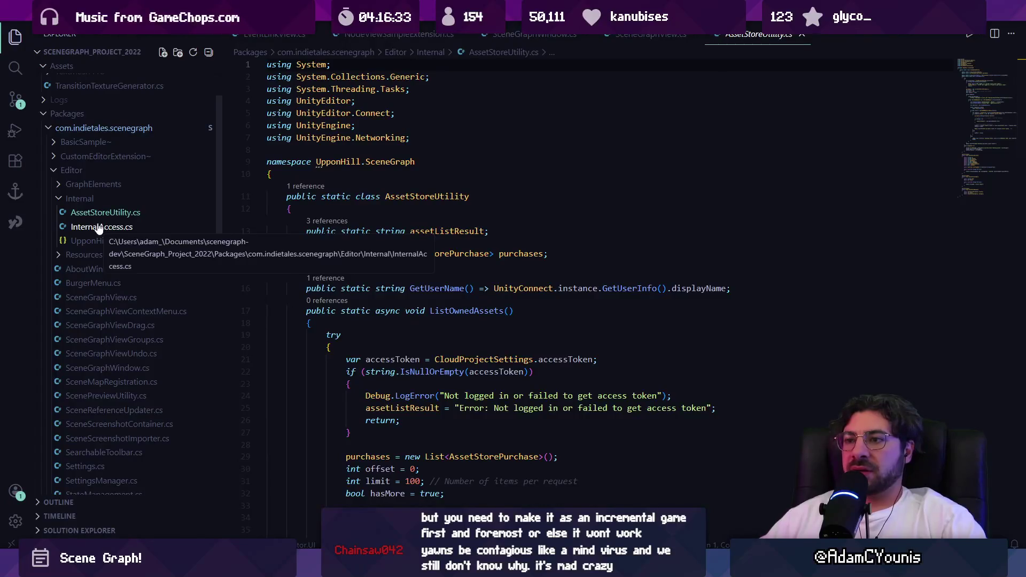
click(99, 227)
click(98, 214)
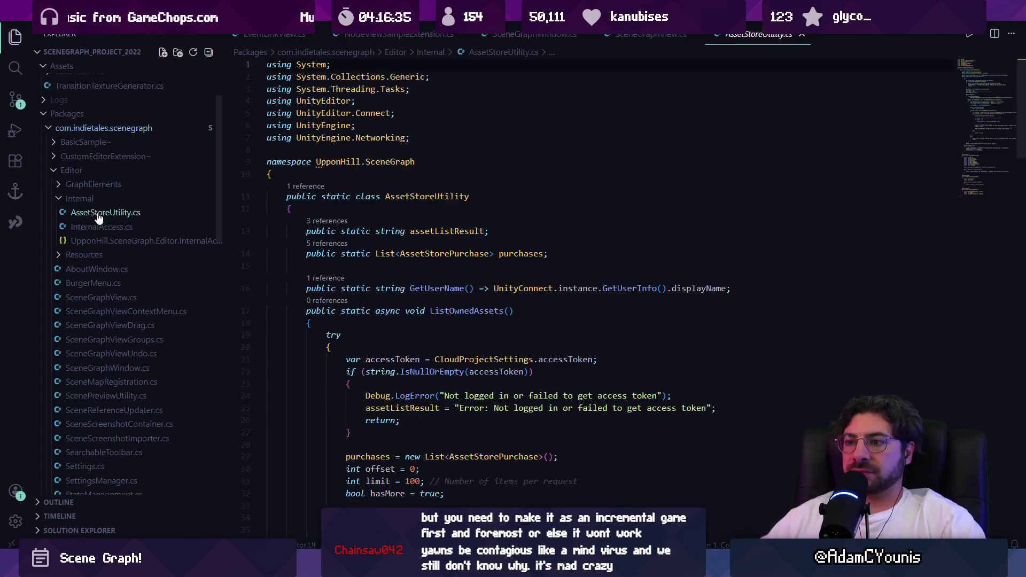
Collapse the Internal and Editor folders and open the package's Changelog.md
click(113, 200)
scroll(117, 210, up, 3)
click(66, 278)
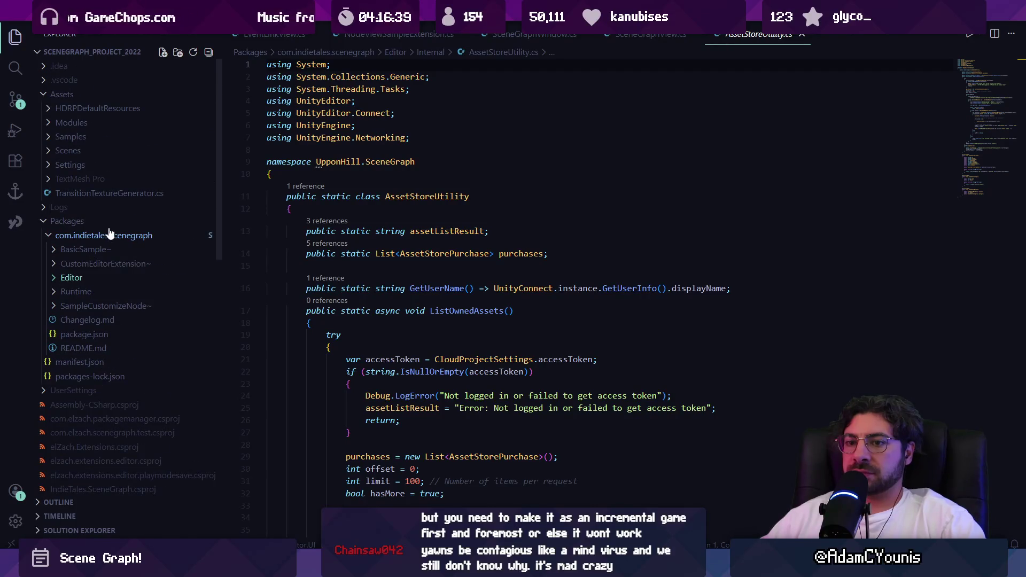
click(91, 320)
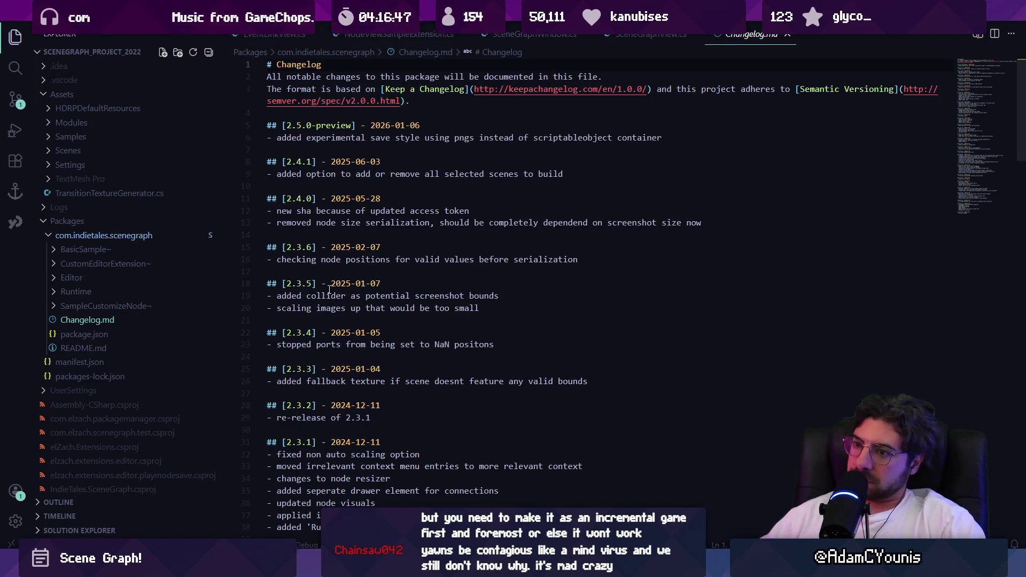
Skim the Changelog.md version entries
scroll(331, 300, down, 5)
scroll(330, 287, down, 1)
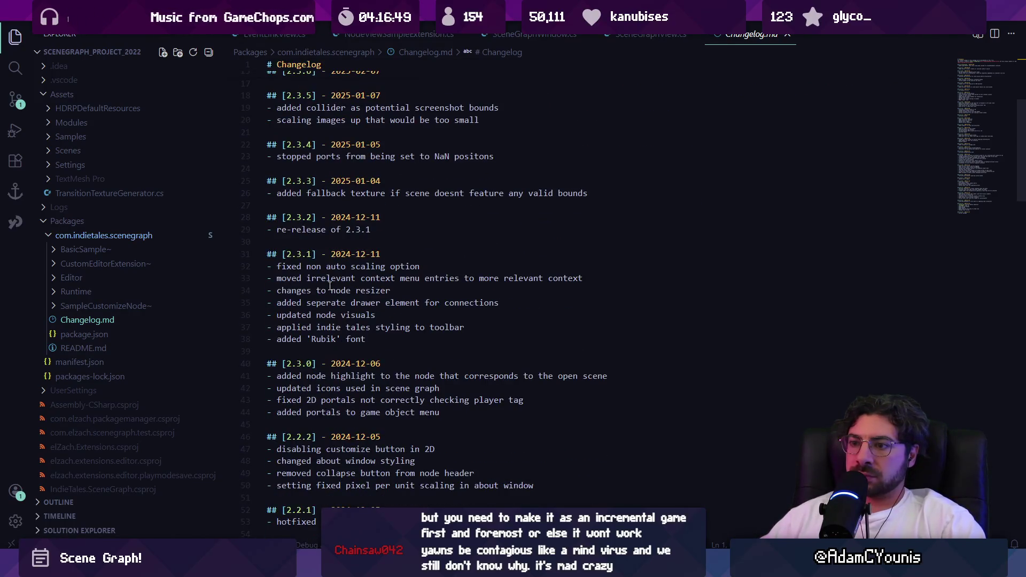
scroll(385, 274, down, 20)
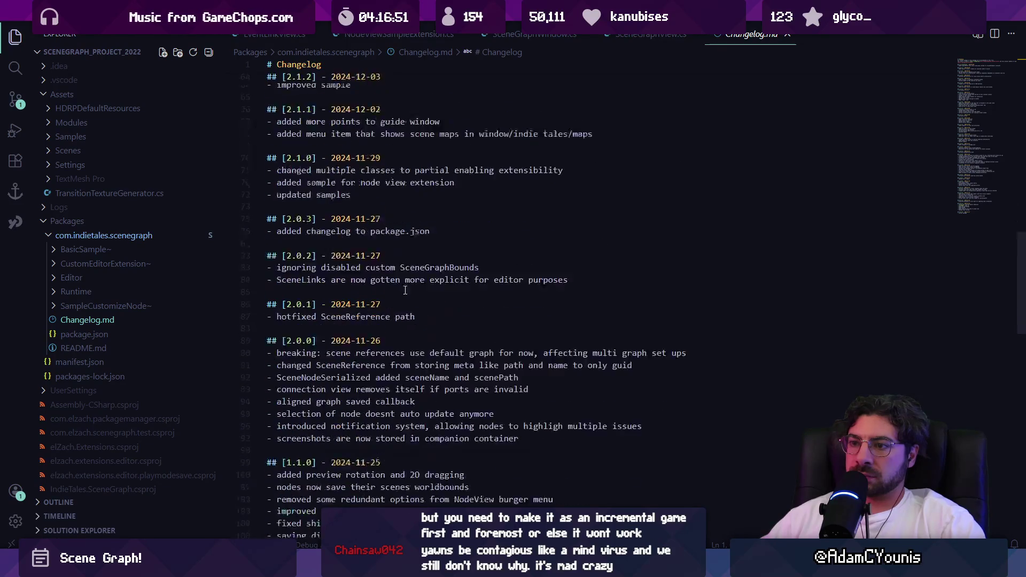
scroll(417, 317, up, 8)
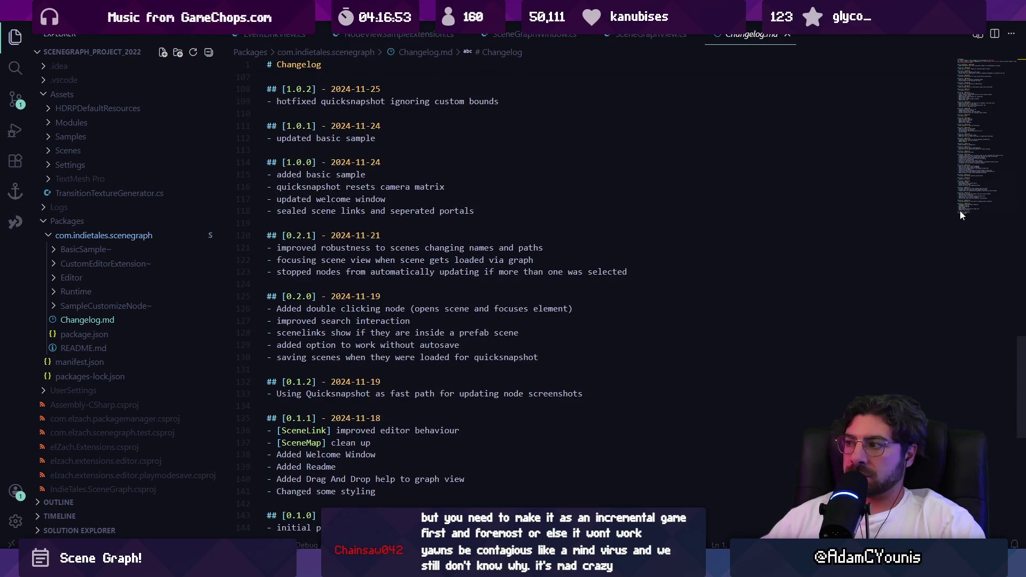
drag(964, 207, 926, 50)
Look over the package's package.json and README.md
click(110, 335)
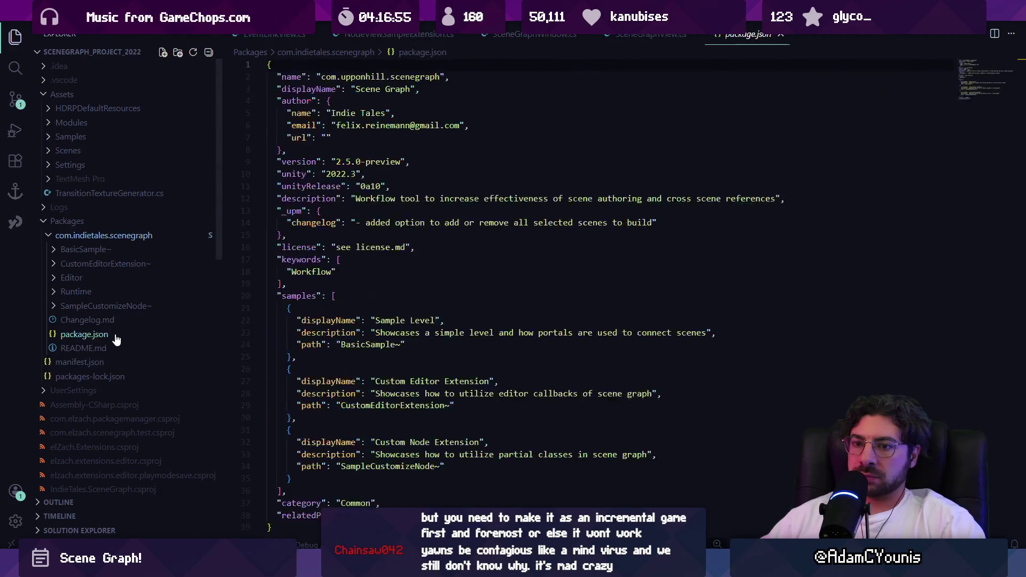
click(101, 347)
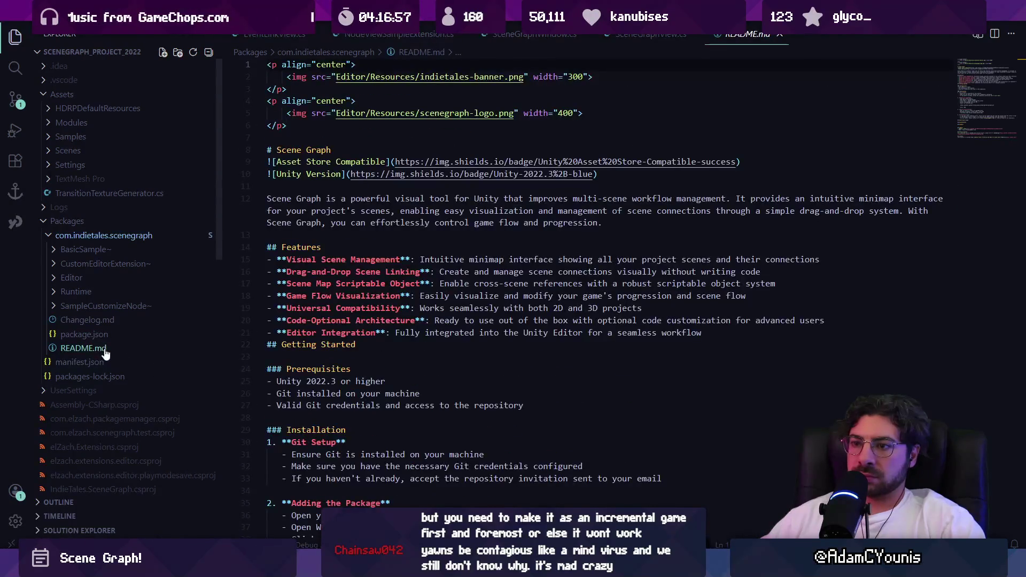
click(93, 334)
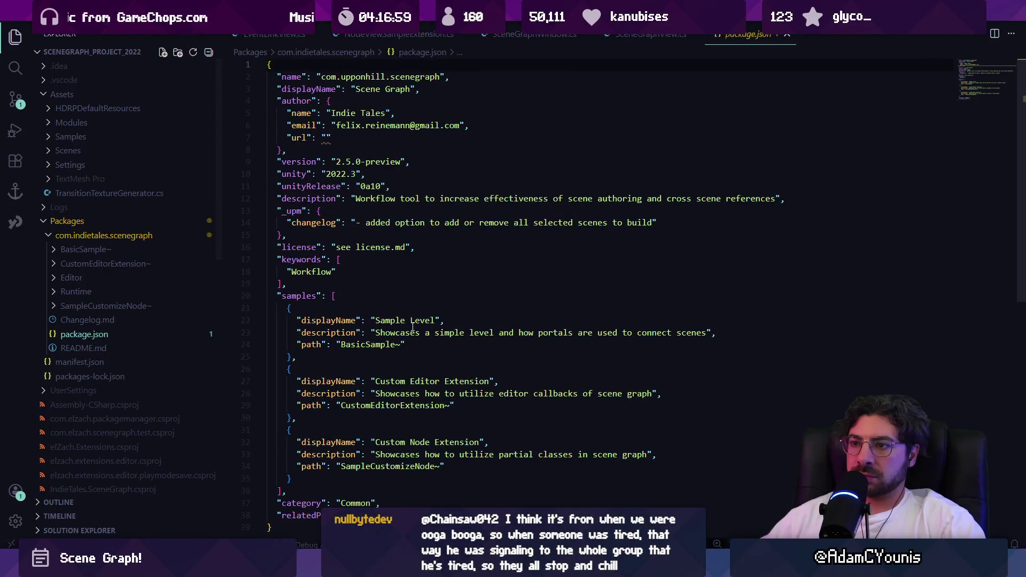
scroll(412, 327, down, 5)
scroll(409, 327, up, 5)
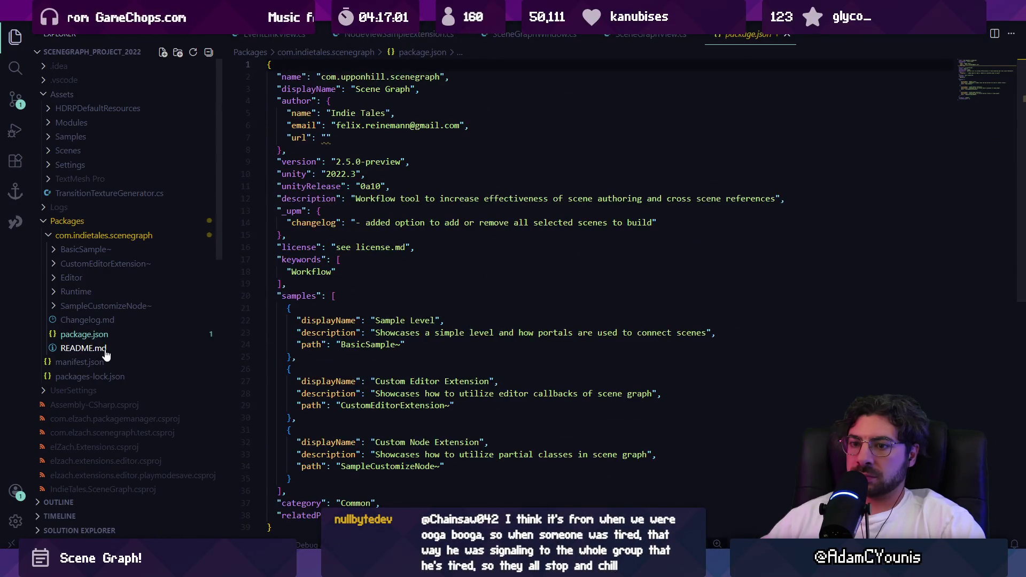
click(105, 354)
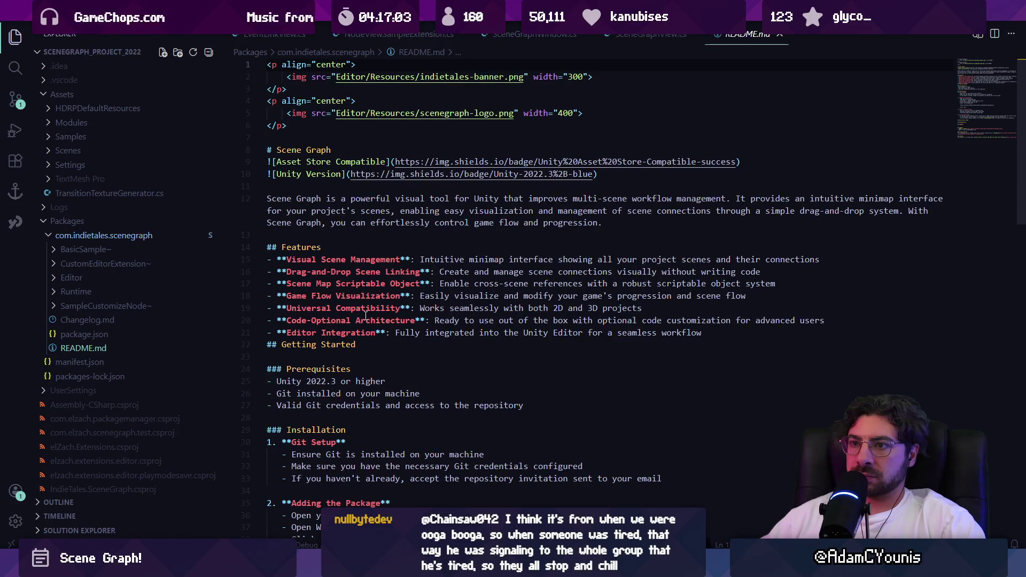
scroll(365, 316, down, 15)
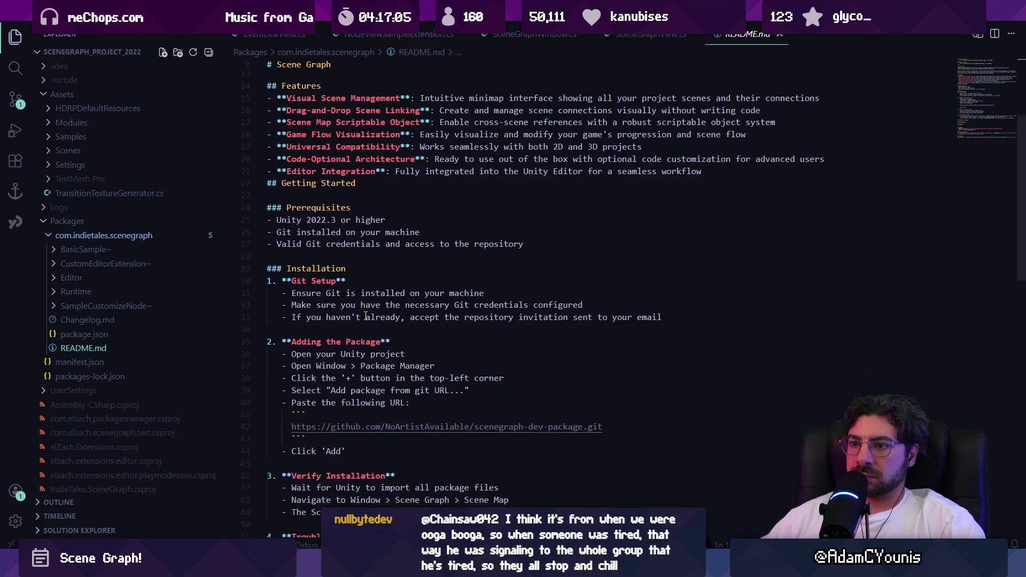
scroll(360, 320, up, 8)
scroll(361, 320, up, 7)
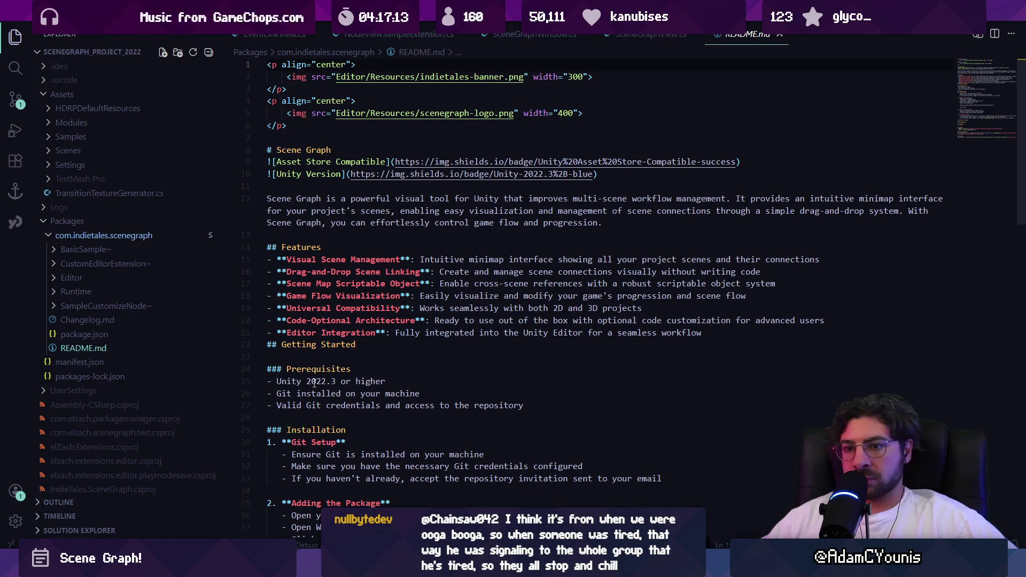
View manifest.json and packages-lock.json, and expand the UserSettings folder
click(96, 363)
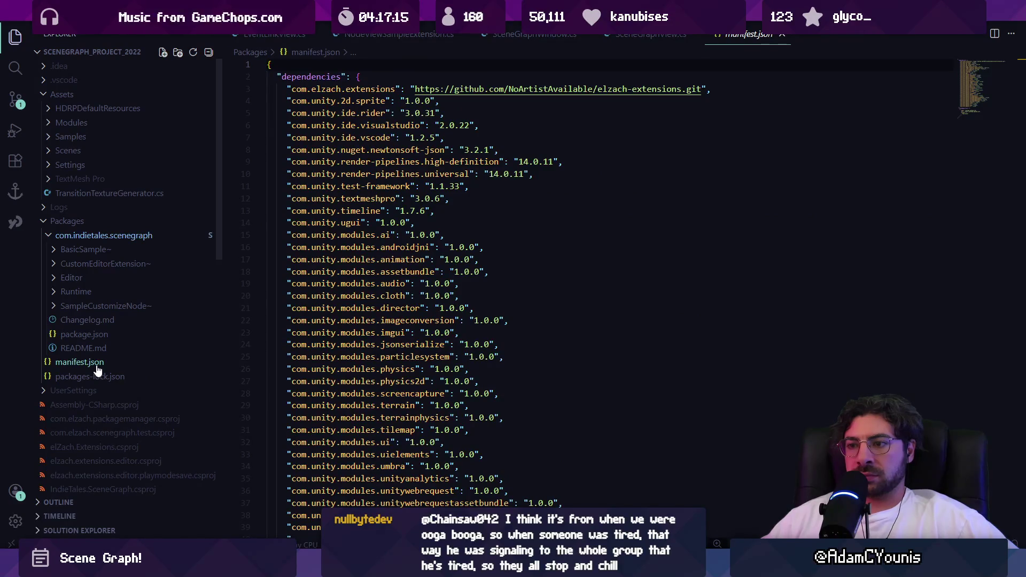
click(88, 377)
click(84, 390)
scroll(100, 386, down, 1)
Check the CurrentMaximizeLayout.dwlt and default-2022.dwlt layout files, then collapse Layouts
click(96, 381)
scroll(106, 371, down, 2)
click(120, 342)
click(119, 354)
click(119, 338)
click(119, 325)
scroll(118, 331, down, 2)
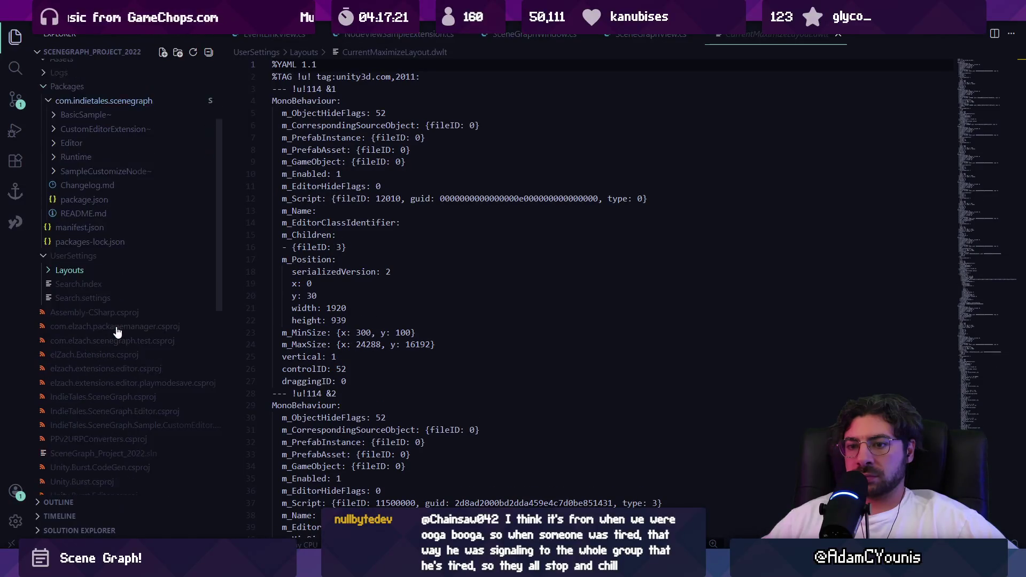
scroll(116, 332, down, 15)
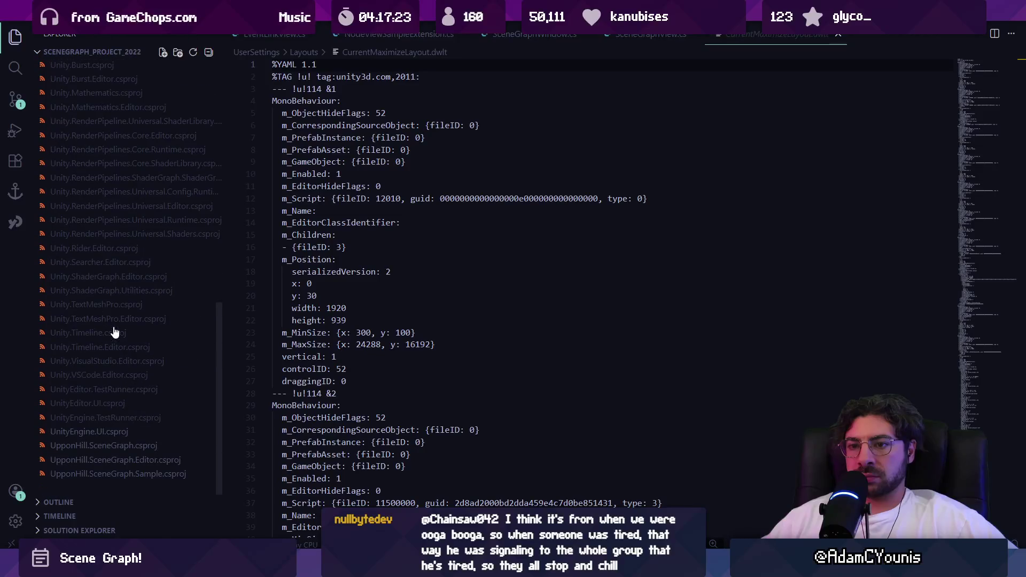
scroll(133, 308, up, 12)
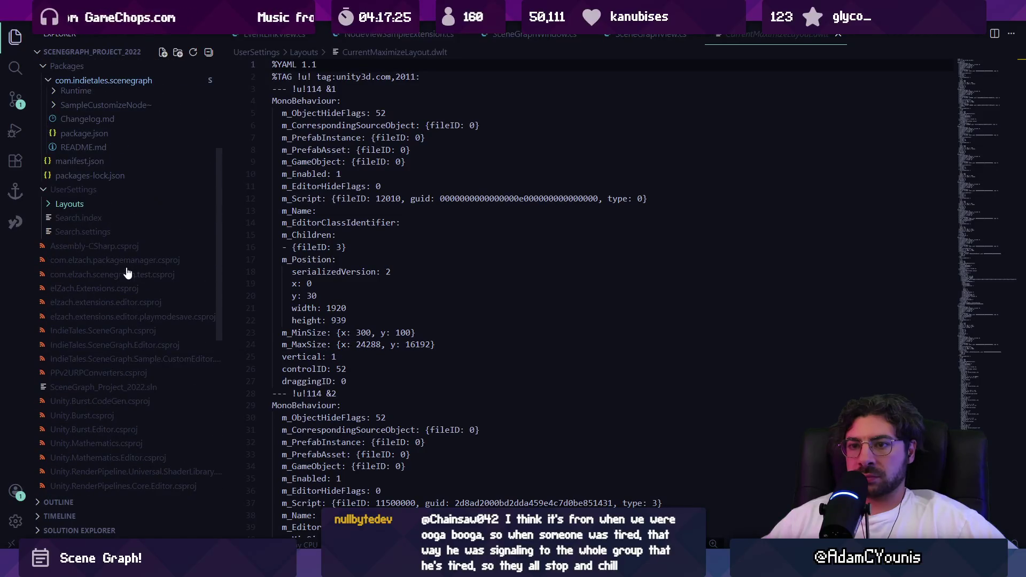
Open com.elzach.packagemanager.csproj and collapse the Packages, UserSettings and Assets folders
click(130, 248)
click(135, 260)
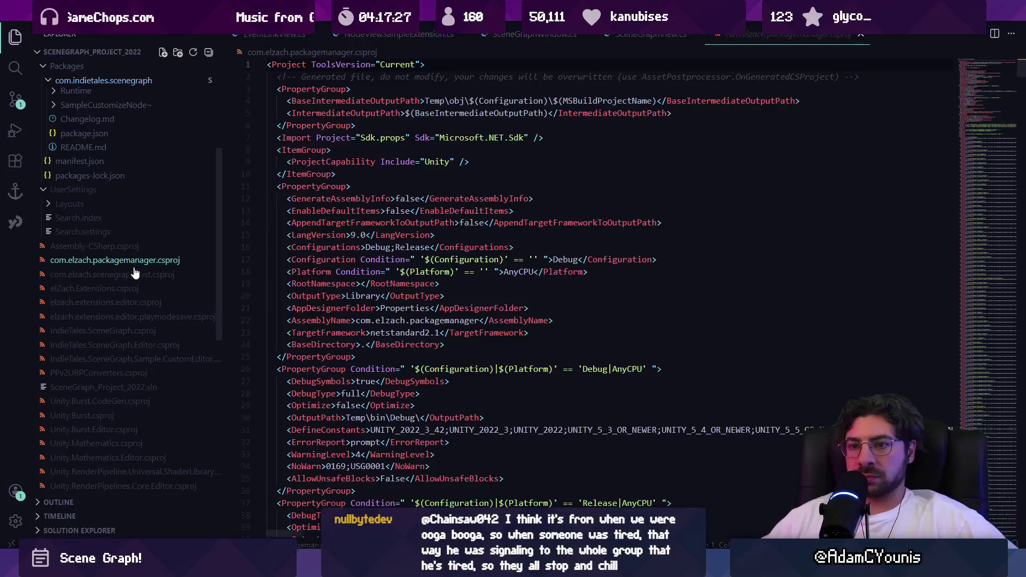
scroll(136, 276, up, 4)
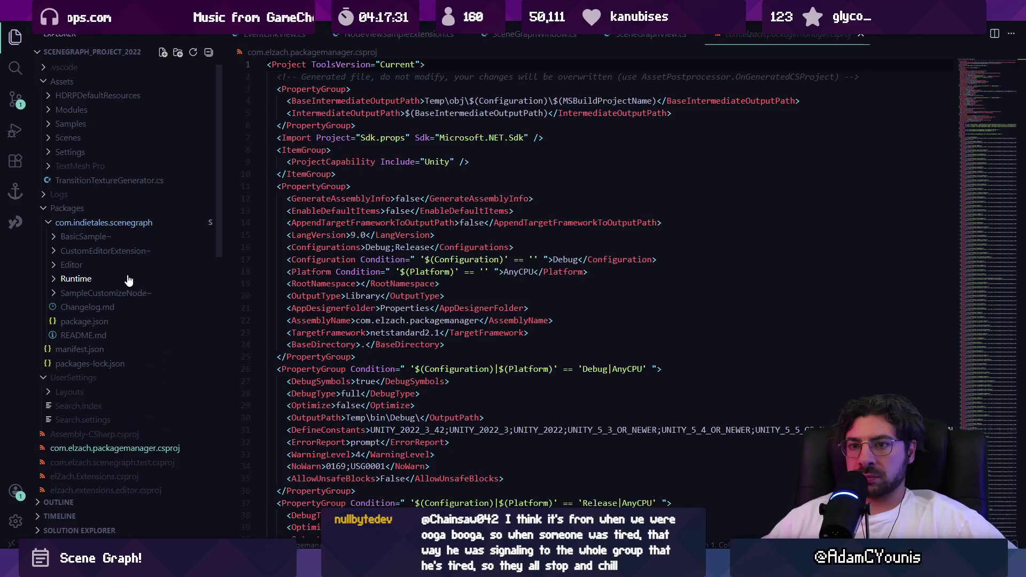
scroll(131, 275, up, 4)
click(106, 221)
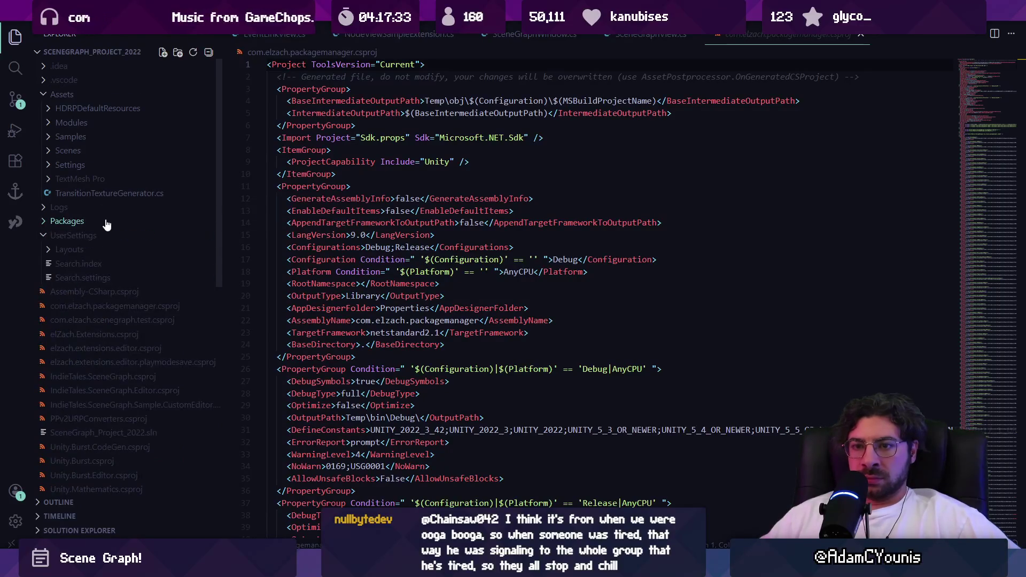
click(104, 235)
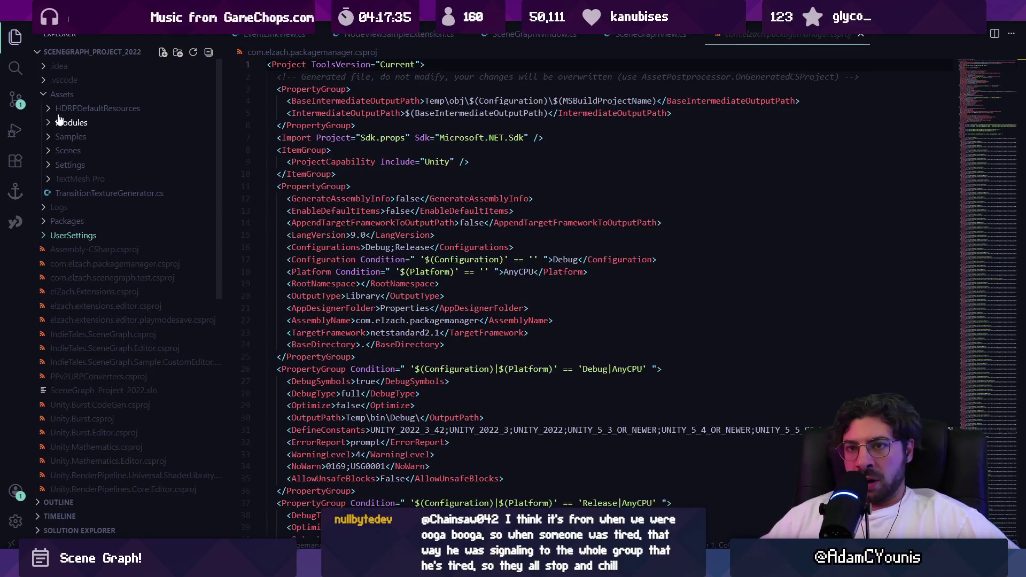
click(62, 95)
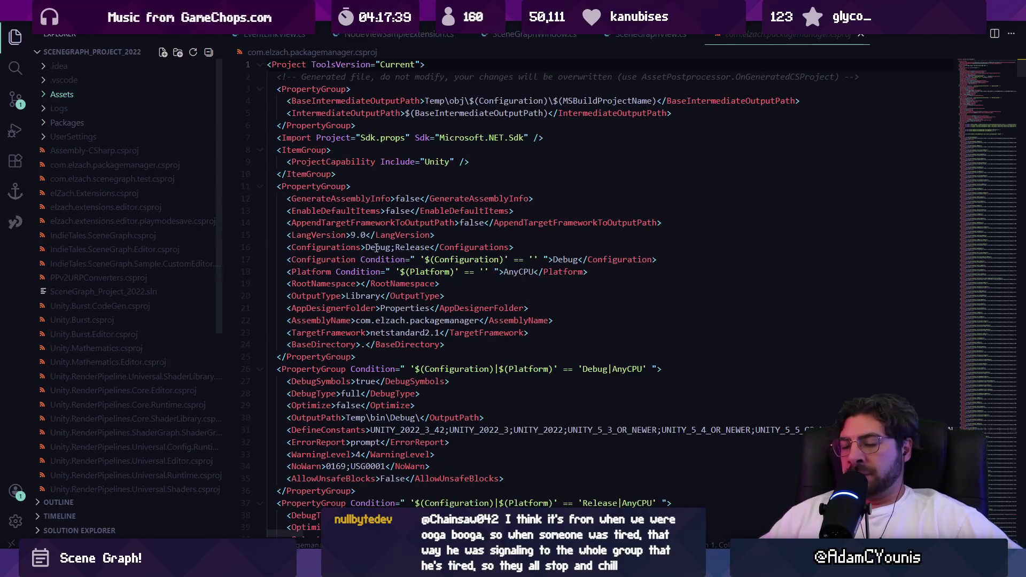
Scroll the csproj to its LangVersion 9.0 and netstandard2.1 settings, re-expanding Assets
scroll(976, 89, down, 9)
scroll(984, 100, down, 20)
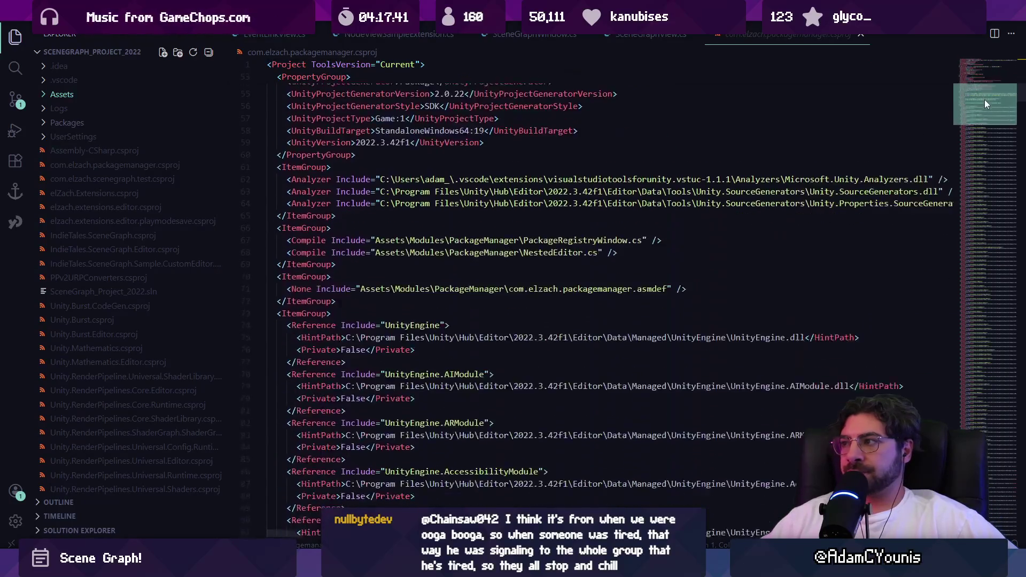
mouse_move(969, 120)
mouse_down()
mouse_move(951, 184)
mouse_move(968, 464)
mouse_move(968, 70)
mouse_up()
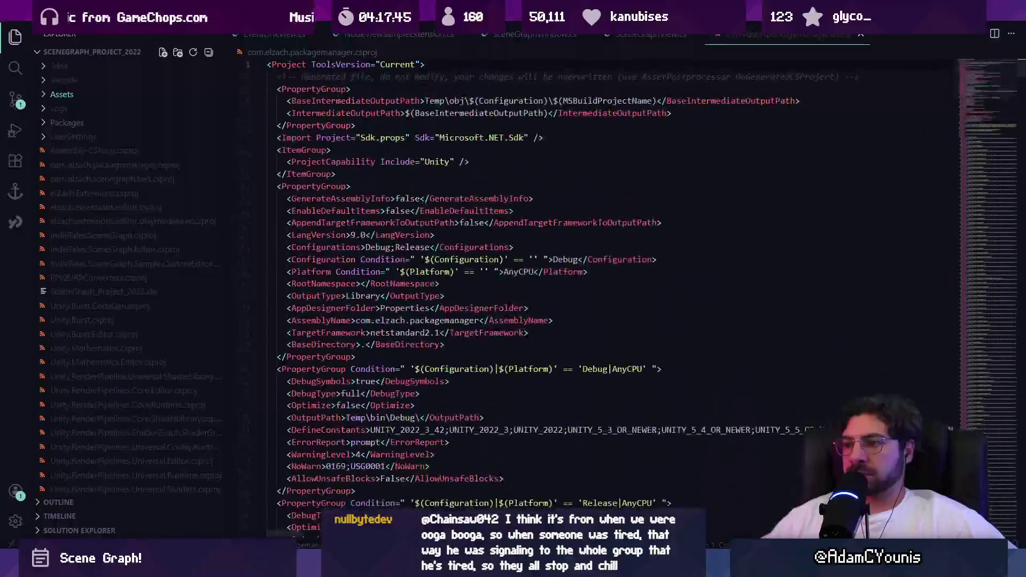
click(67, 95)
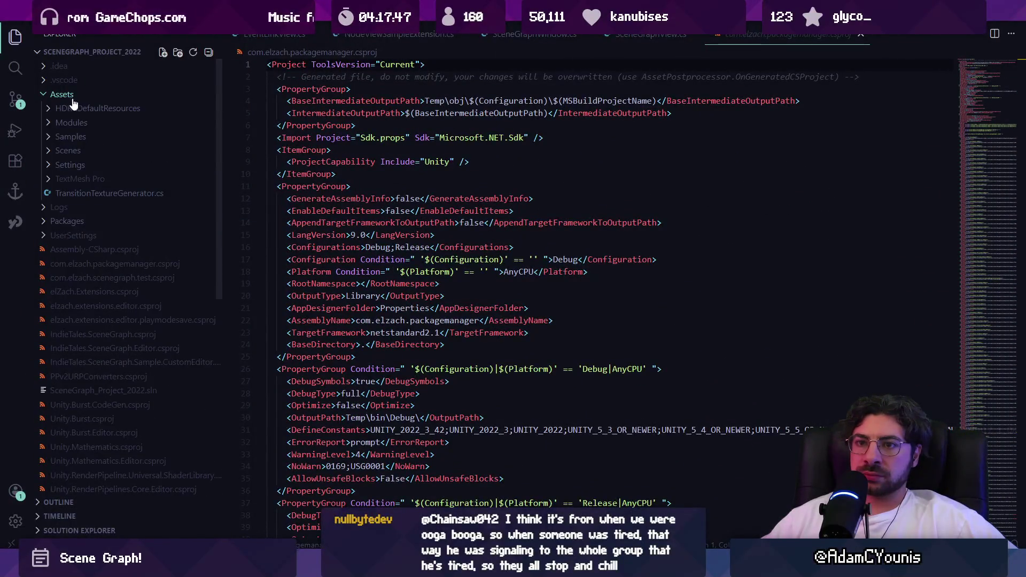
Peek into the Modules, Samples and BasicSample~ folders and expand Packages
click(84, 124)
click(86, 128)
click(85, 138)
click(86, 140)
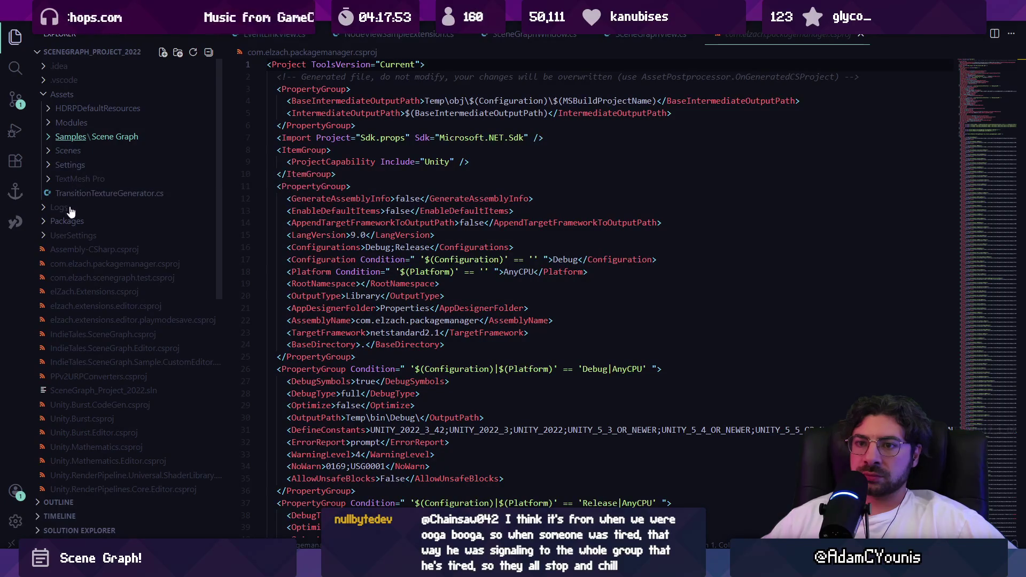
click(71, 222)
click(96, 250)
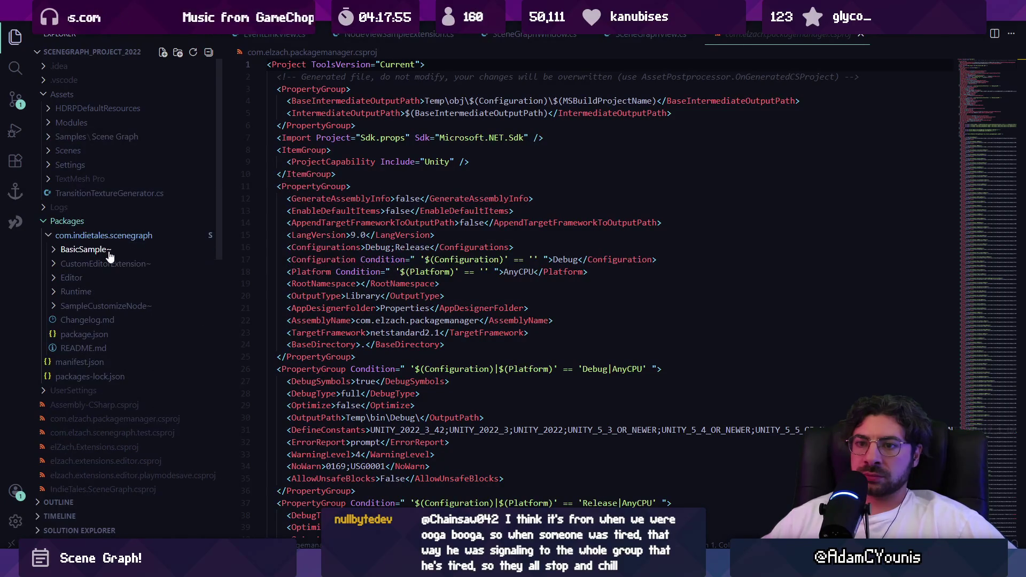
click(103, 251)
Open ConnectionDrawer.cs, ConnectionView.cs and AssetStoreUtility.cs from the scenegraph Editor folder
click(99, 278)
click(111, 293)
click(110, 306)
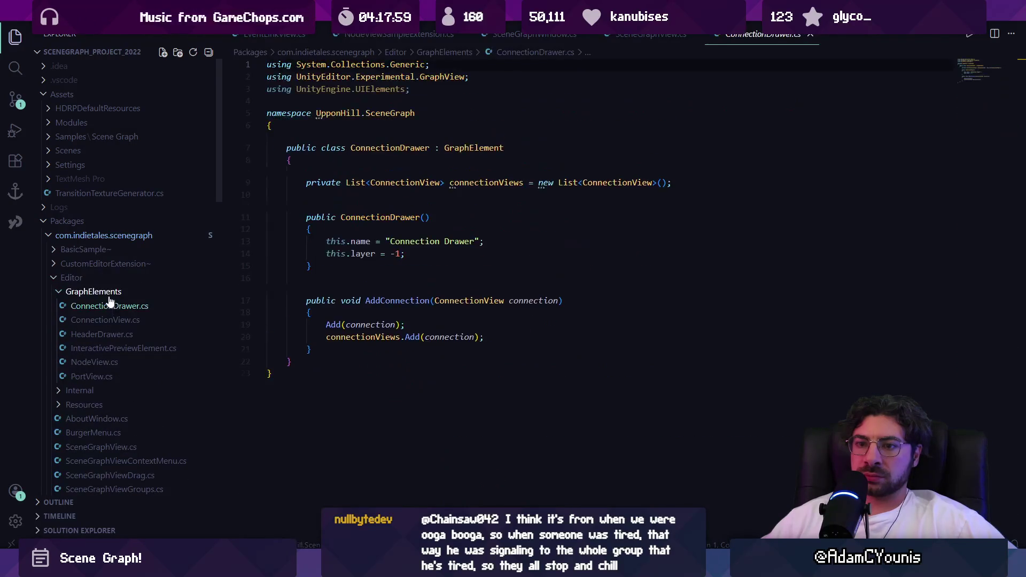
click(126, 321)
click(115, 292)
click(120, 309)
click(118, 322)
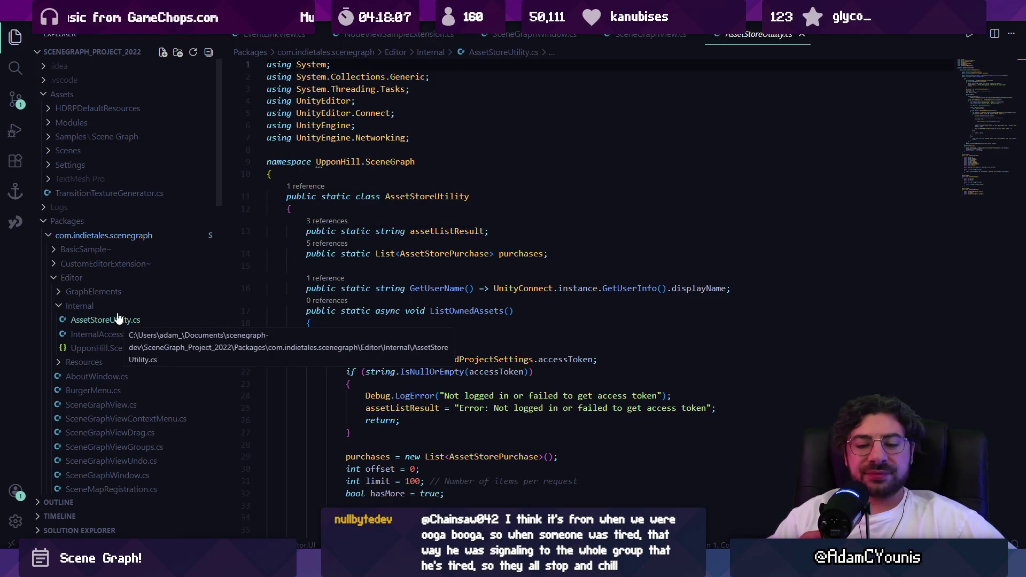
Check OnBuildScenesChanged in SceneGraphView.cs, then open BurgerMenu.cs
click(799, 34)
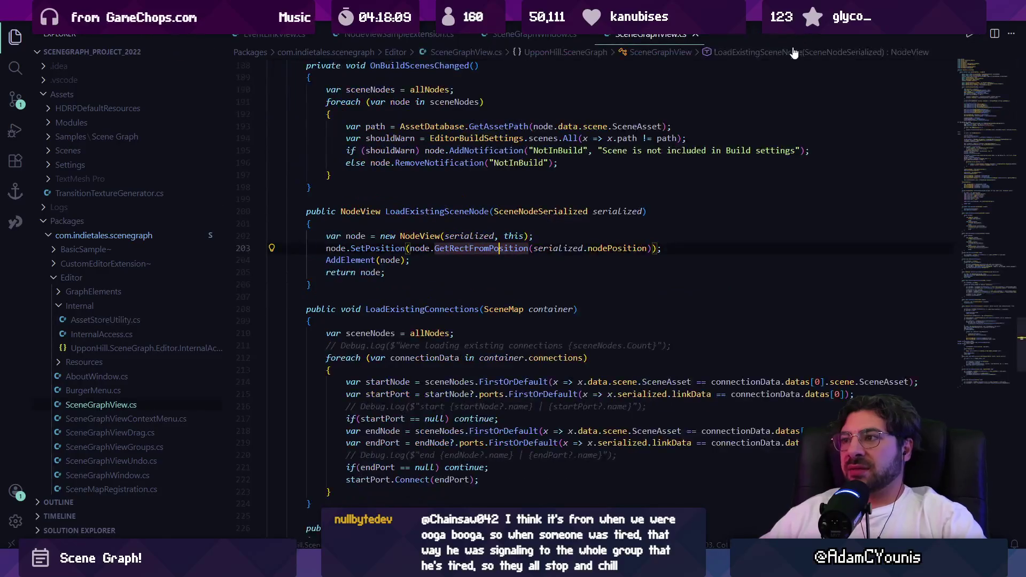
click(596, 174)
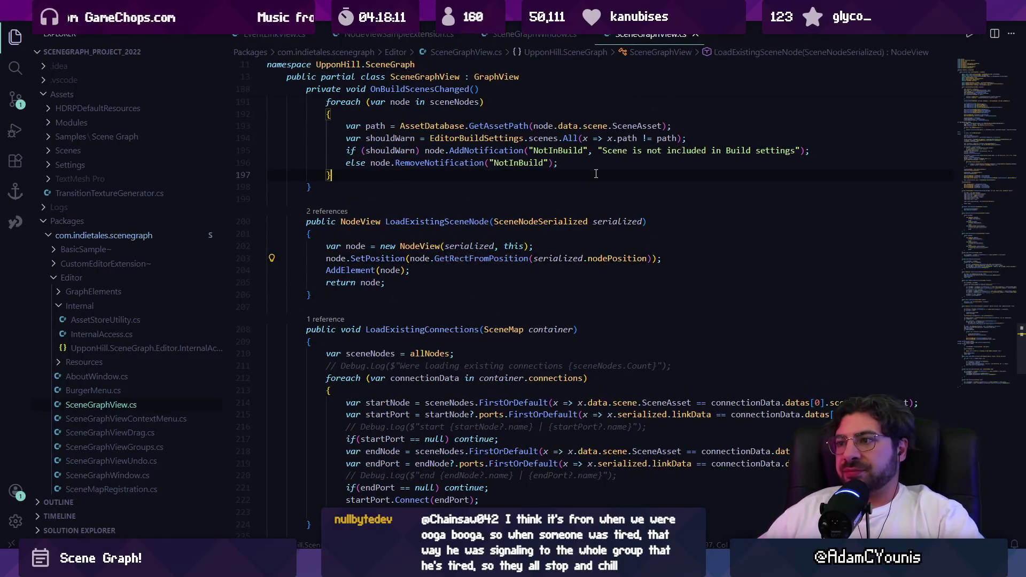
click(124, 391)
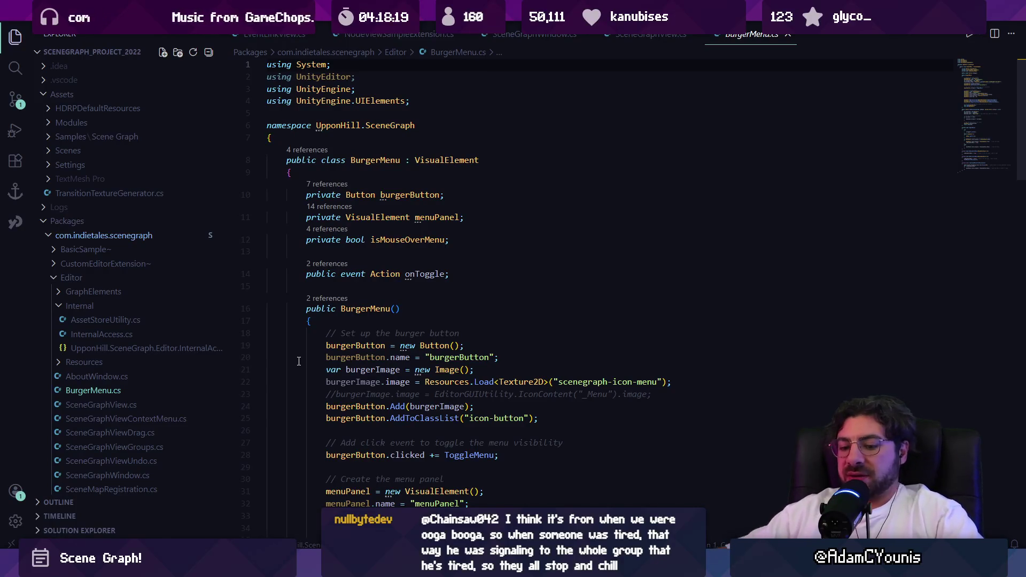
Search 'hub' from the Start menu and launch Unity Hub
key(super)
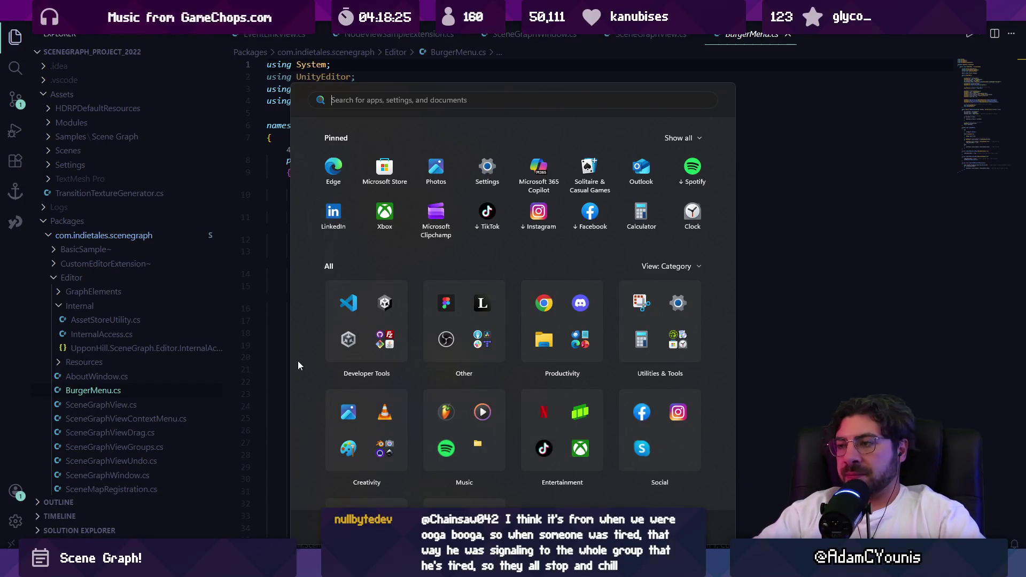
key(super)
key(super)
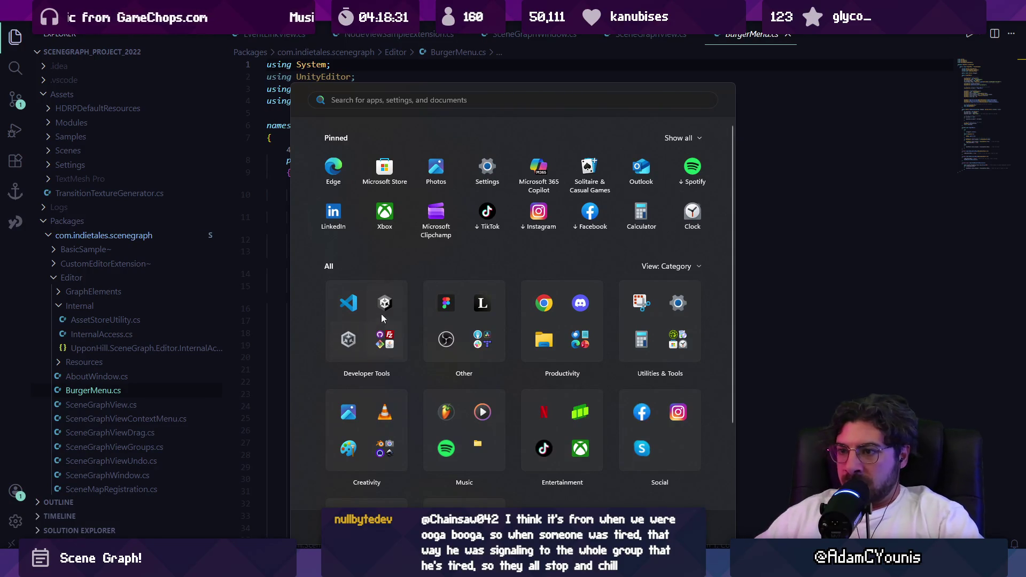
key(super)
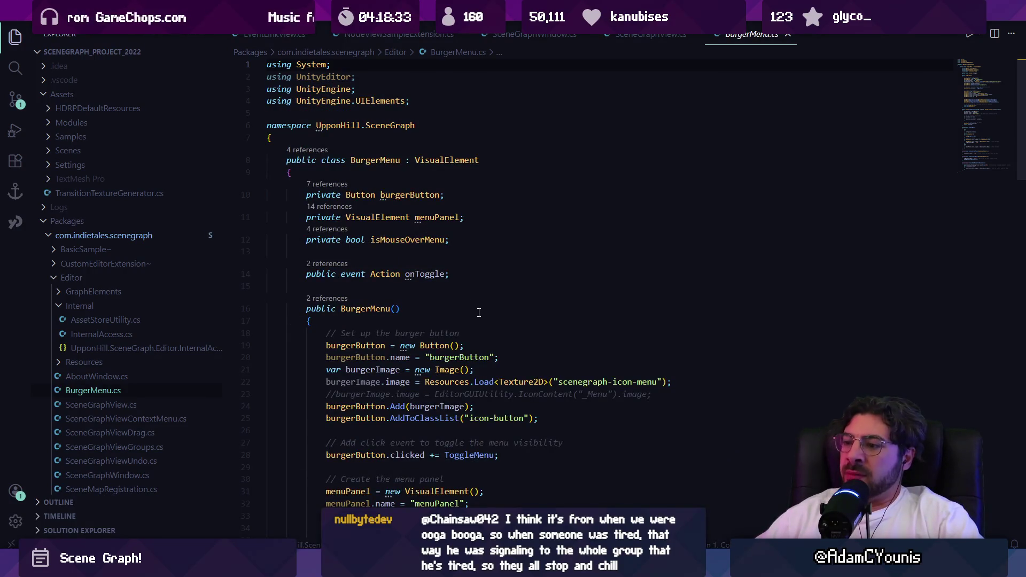
key(super)
key(super)
key(super)
text(hub)
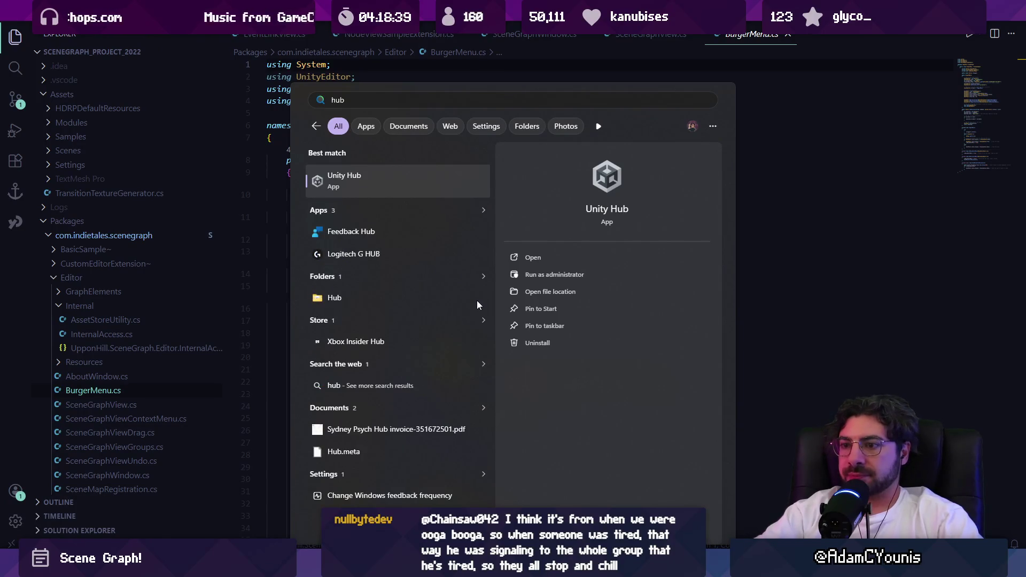
key(Return)
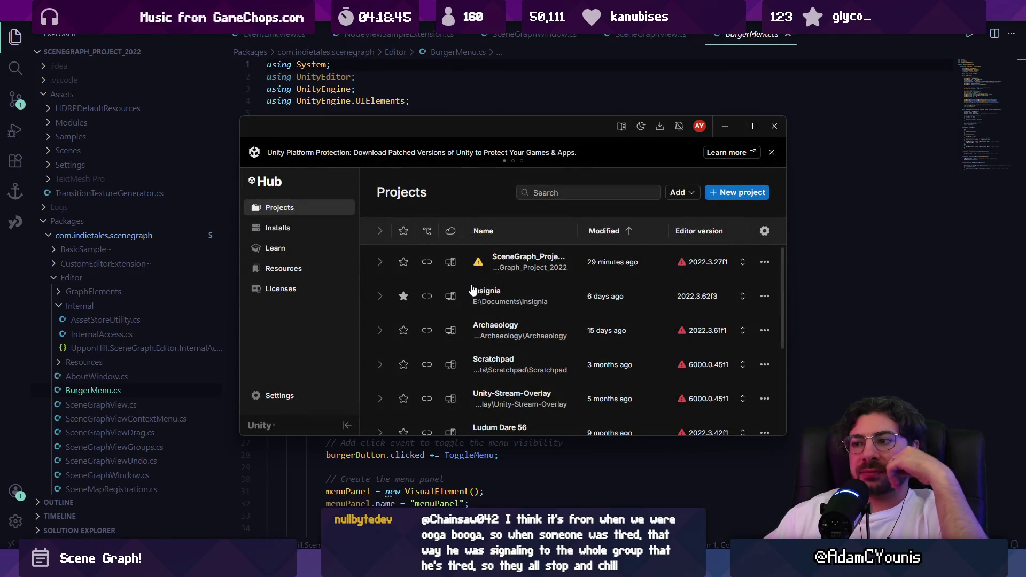
Launch the Insignia project from Unity Hub's Projects list and nudge the Hub window
click(523, 301)
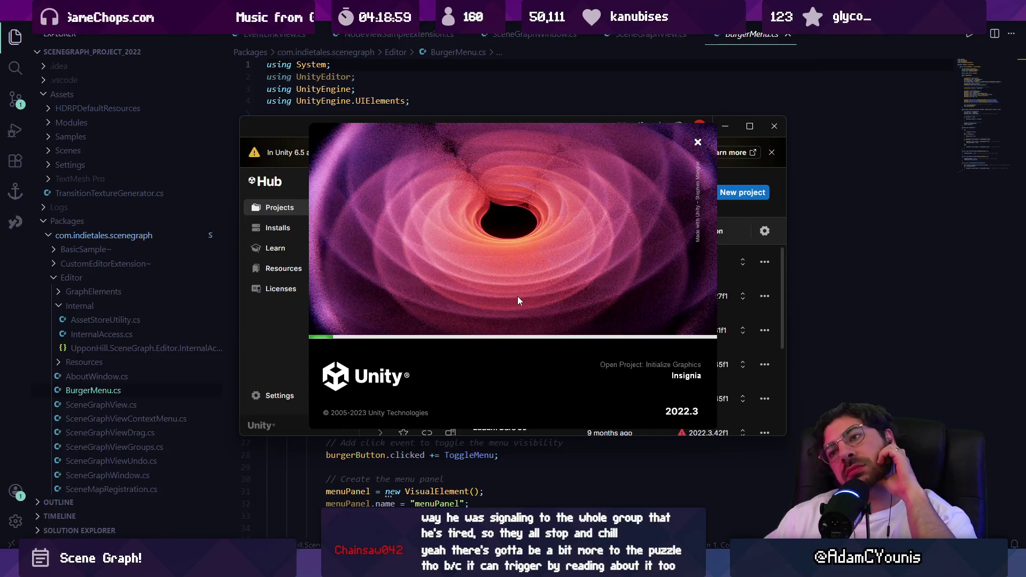
drag(291, 131, 296, 117)
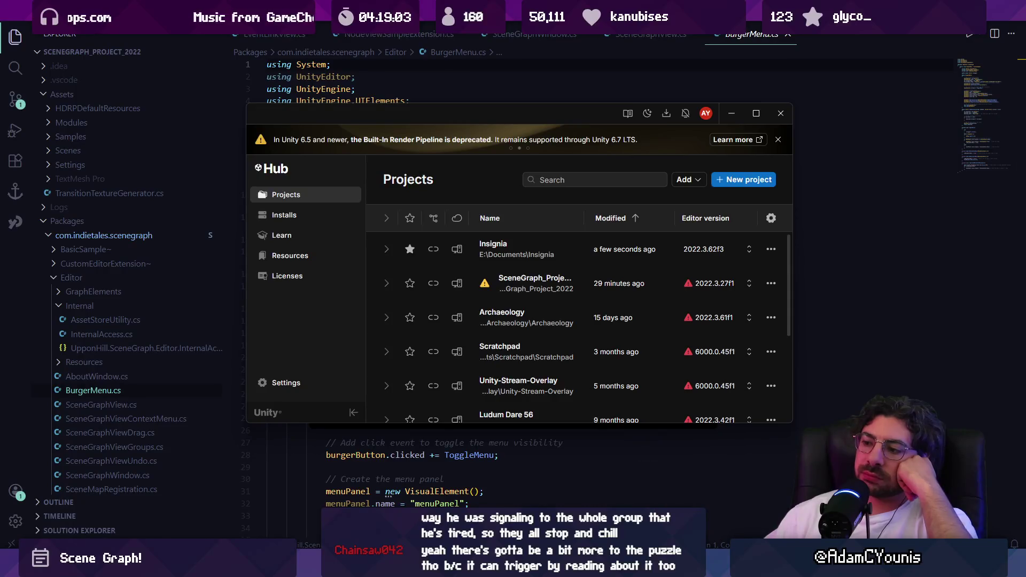
Enlarge the Unity Hub window from its bottom-right corner while Insignia loads
mouse_move(608, 566)
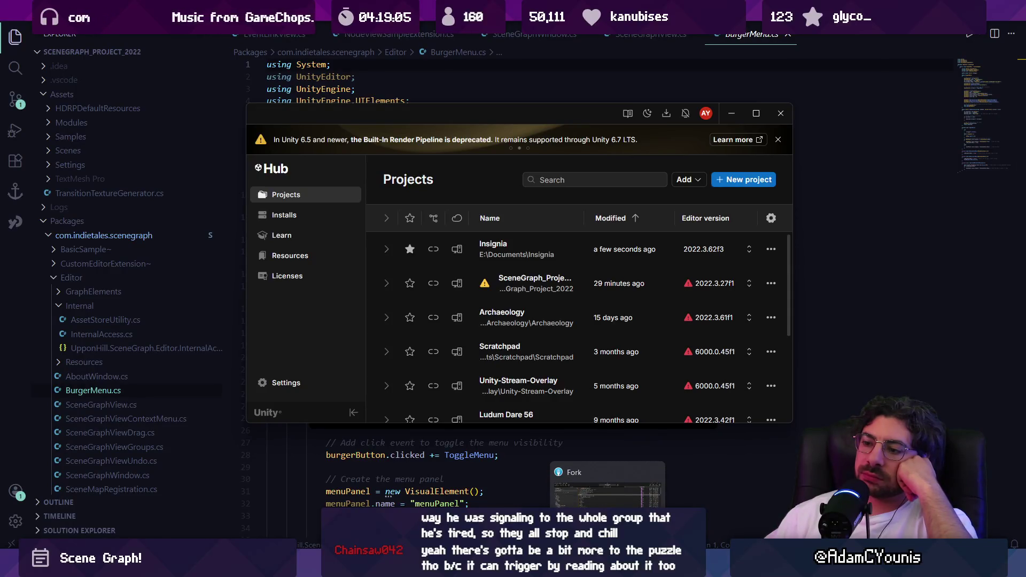
mouse_move(443, 566)
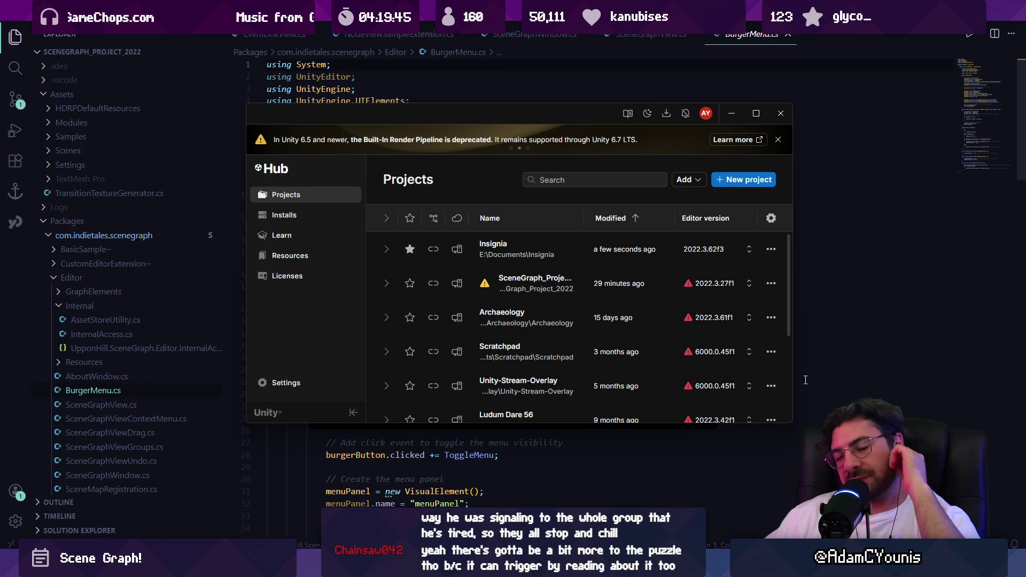
drag(787, 423, 816, 459)
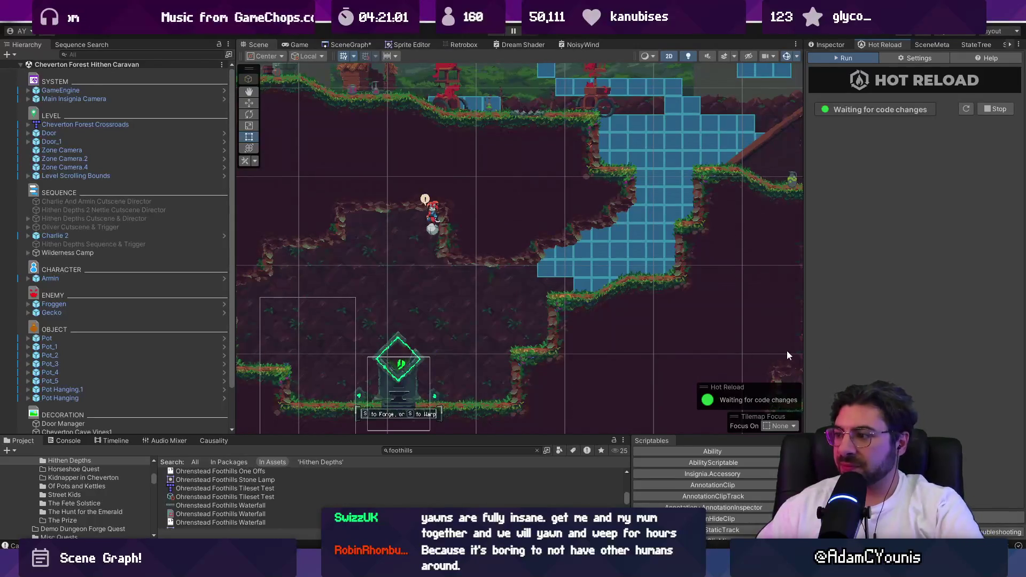
Widen the Hot Reload panel, pan the Cheverton Forest level view, and switch to the Scene Graph
drag(804, 349, 792, 350)
scroll(499, 347, down, 3)
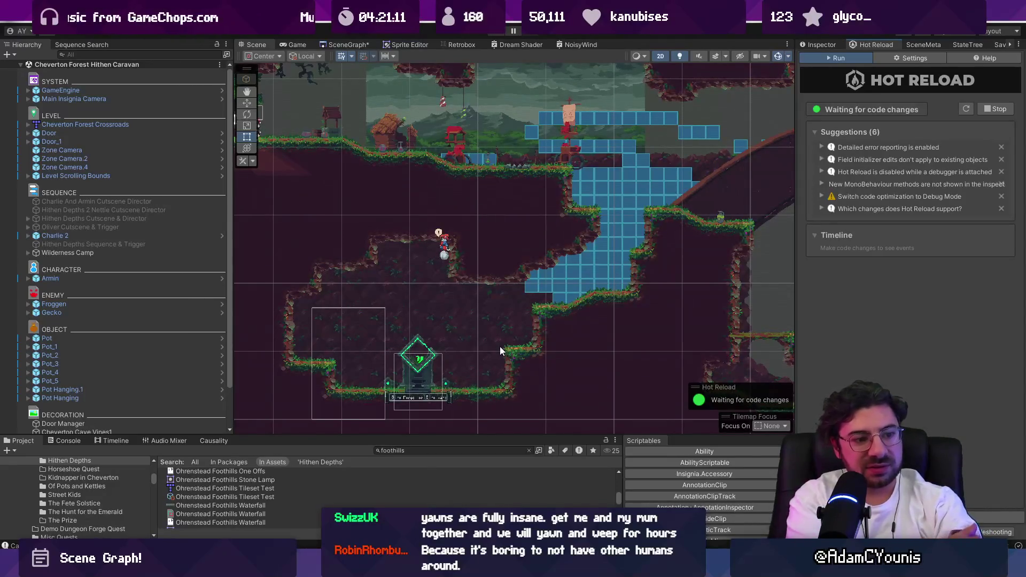
scroll(499, 333, down, 2)
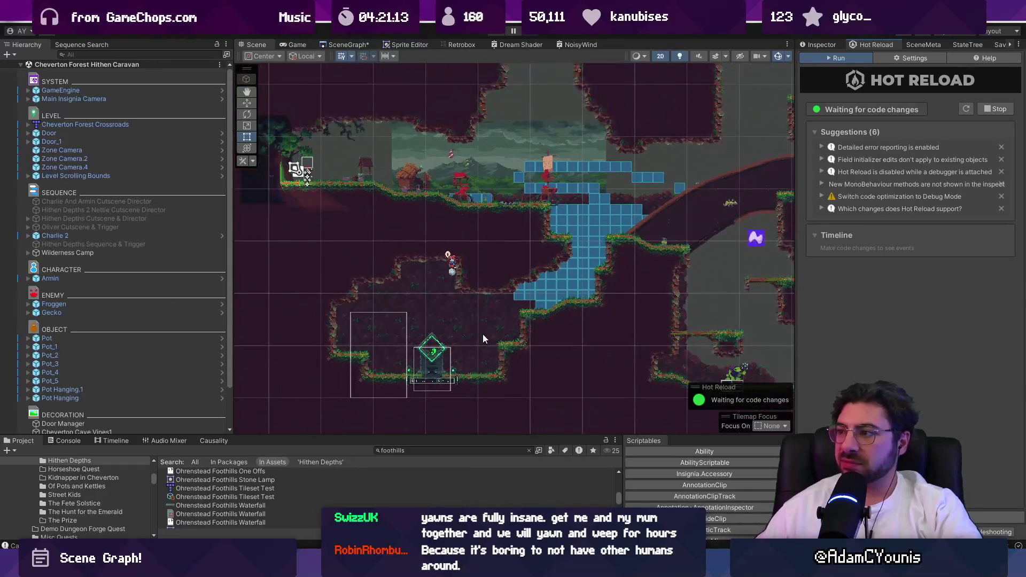
mouse_move(482, 334)
mouse_down()
mouse_move(523, 321)
mouse_move(508, 304)
mouse_move(492, 327)
mouse_move(409, 344)
mouse_up()
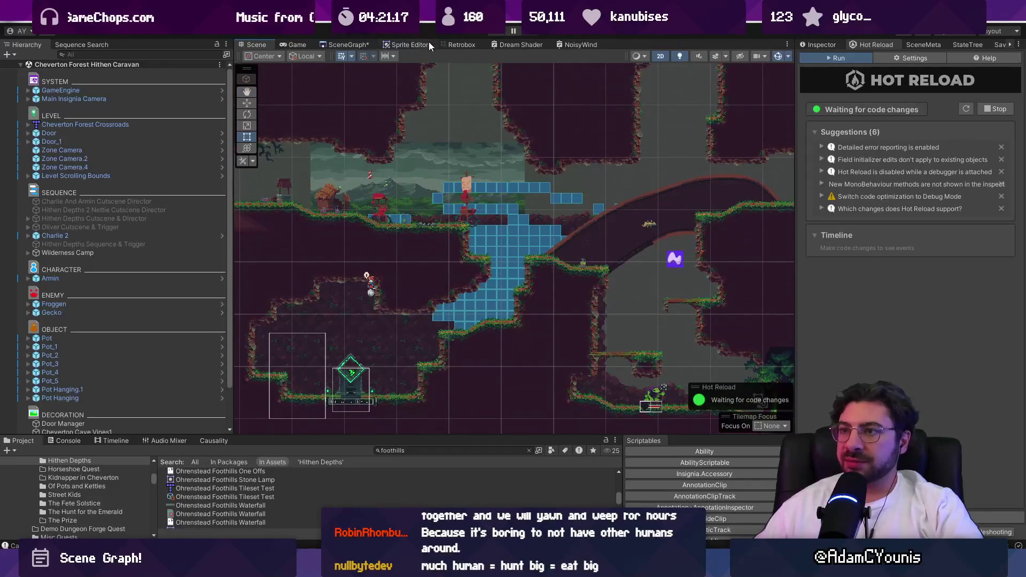
click(349, 45)
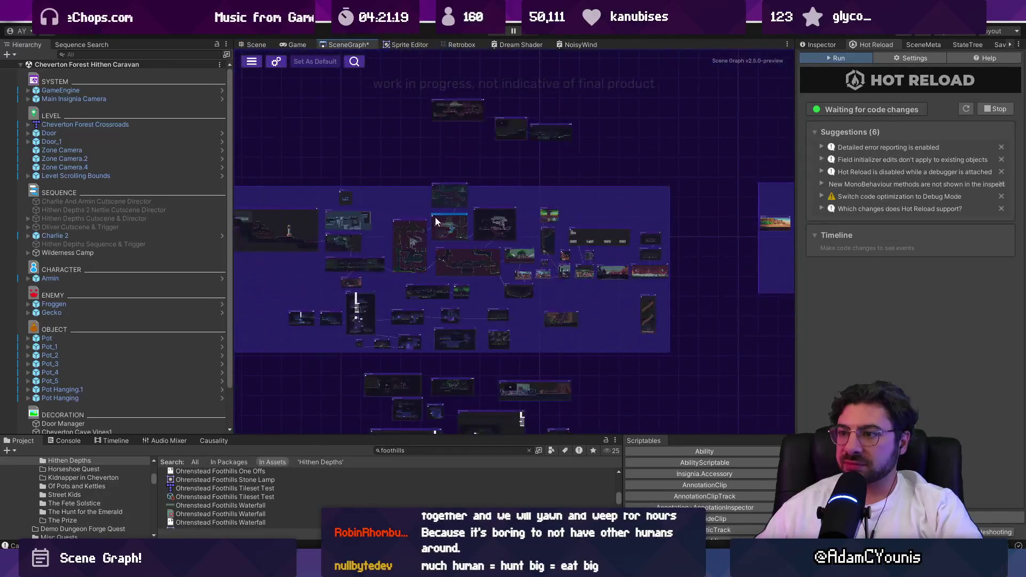
Maximize the Scene Graph window and pan the graph right to reveal more level nodes
double_click(351, 45)
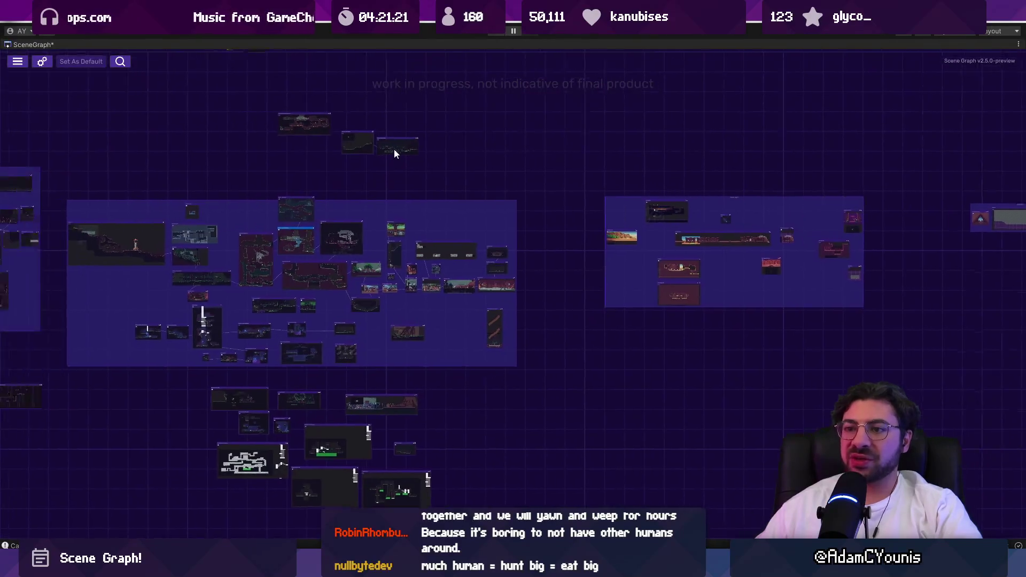
drag(260, 198, 396, 206)
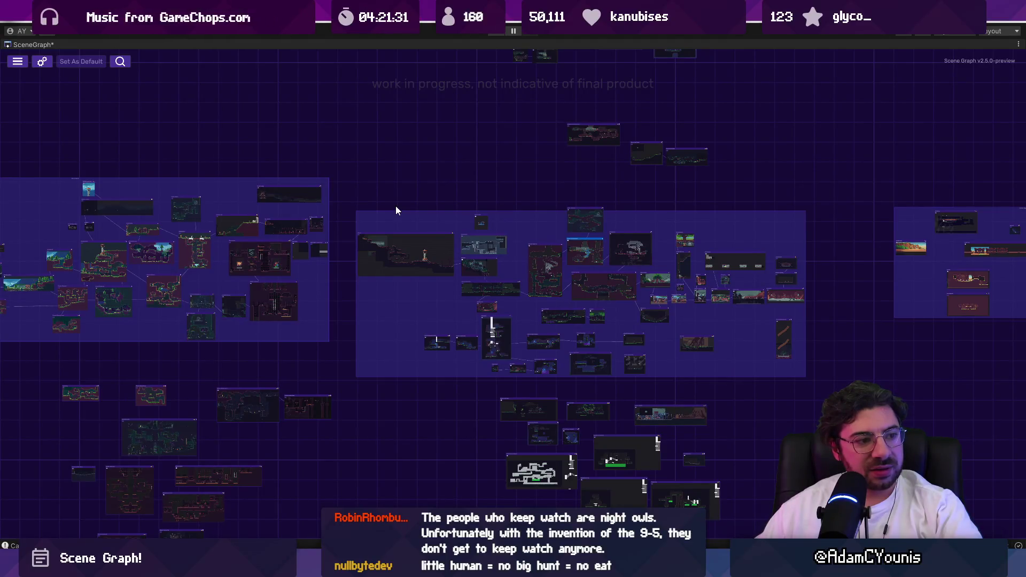
scroll(400, 226, left, 5)
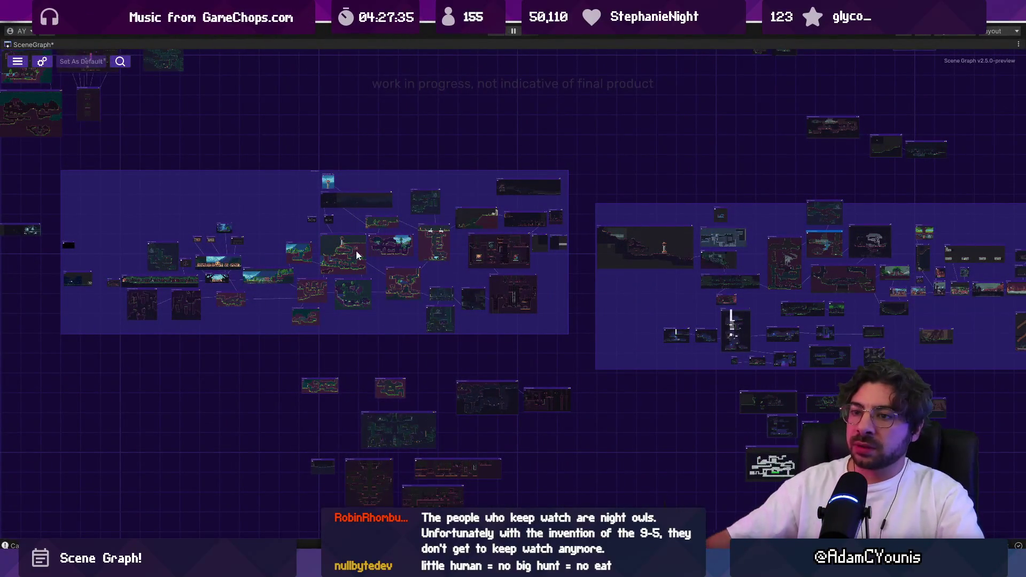
Bring Ohrenstead Underground West into view and move the Ohrenstead B1 node upward
scroll(128, 317, up, 8)
drag(190, 291, 385, 244)
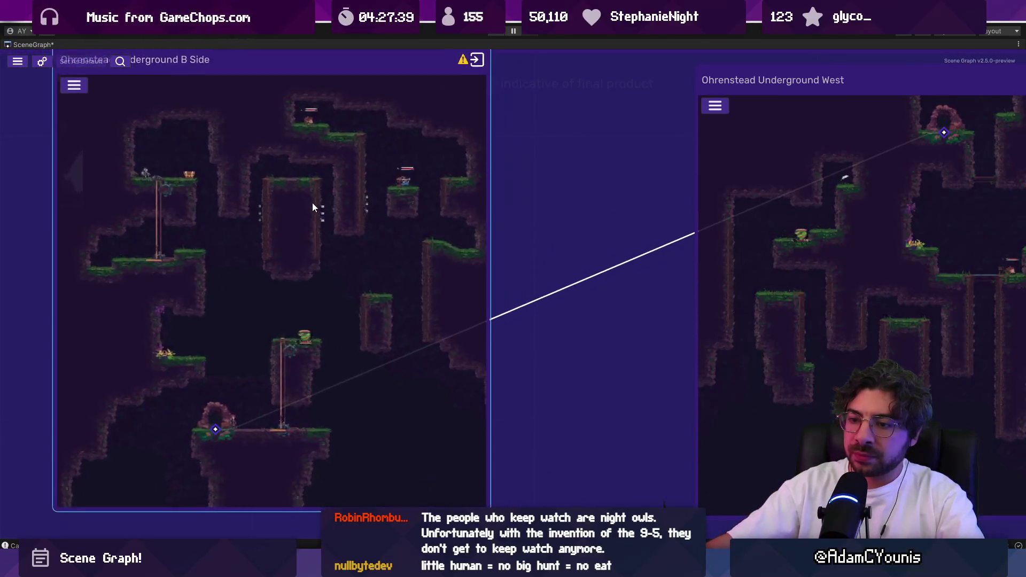
scroll(312, 206, down, 5)
scroll(469, 213, up, 5)
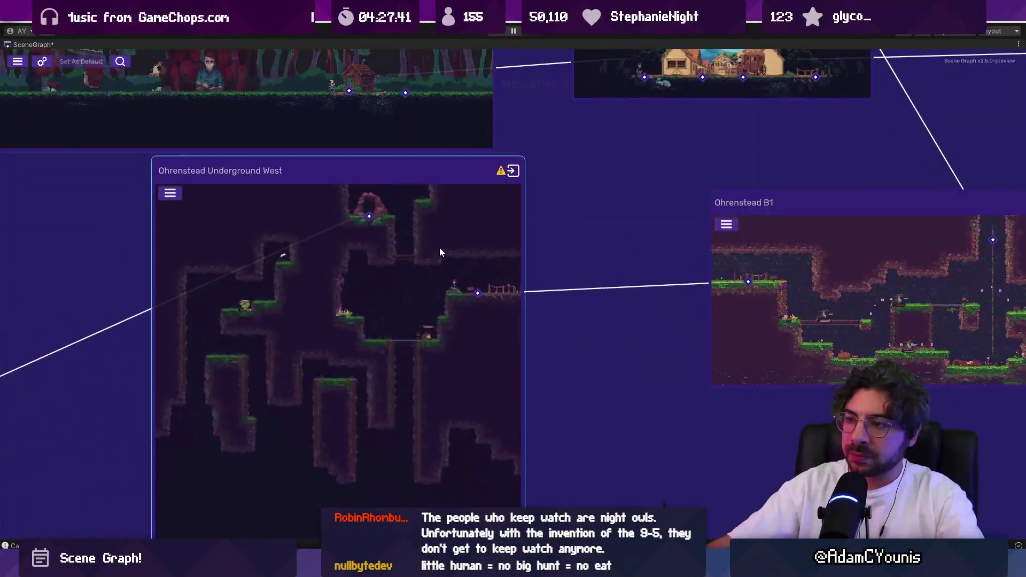
scroll(499, 257, up, 2)
scroll(386, 224, down, 3)
click(489, 299)
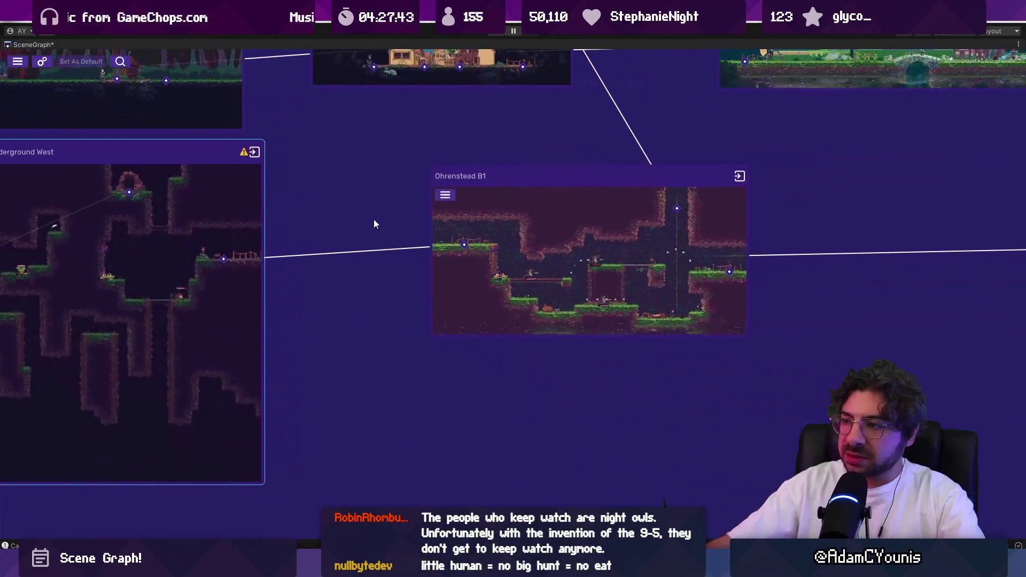
scroll(470, 288, up, 3)
mouse_move(432, 312)
mouse_down()
mouse_move(473, 274)
mouse_move(479, 290)
mouse_move(409, 291)
mouse_move(338, 265)
mouse_move(280, 289)
mouse_move(112, 266)
mouse_move(142, 270)
mouse_move(336, 217)
mouse_move(435, 230)
mouse_up()
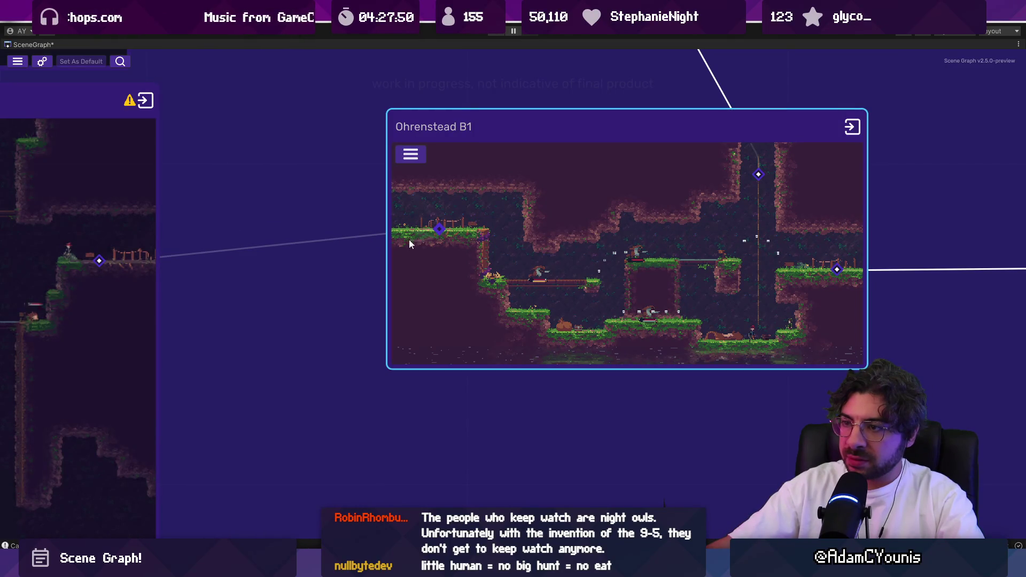
Drag a link from Underground West's exit to Ohrenstead B1, then nudge Underground West down-right
mouse_move(101, 264)
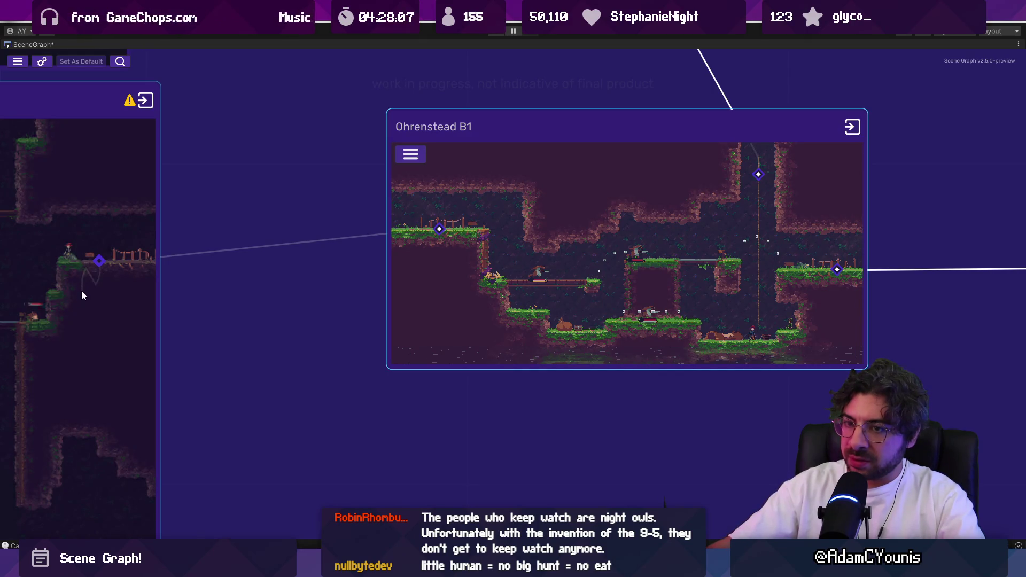
mouse_move(151, 288)
mouse_down()
mouse_move(184, 264)
mouse_move(274, 232)
mouse_move(436, 229)
mouse_up()
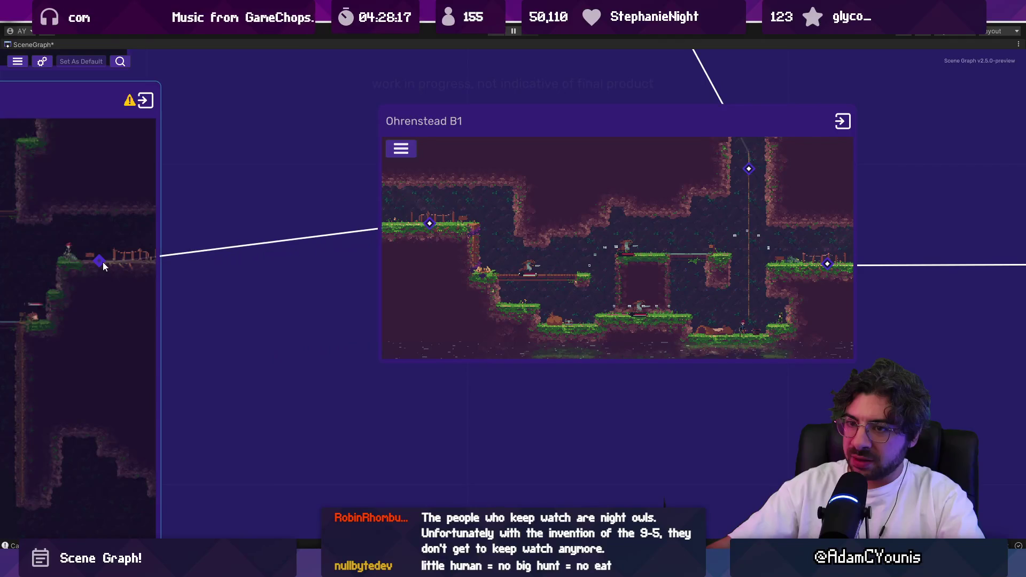
drag(135, 297, 167, 318)
Detach the link from Underground West's exit and reconnect it to Ohrenstead B1's entrance
scroll(258, 302, down, 5)
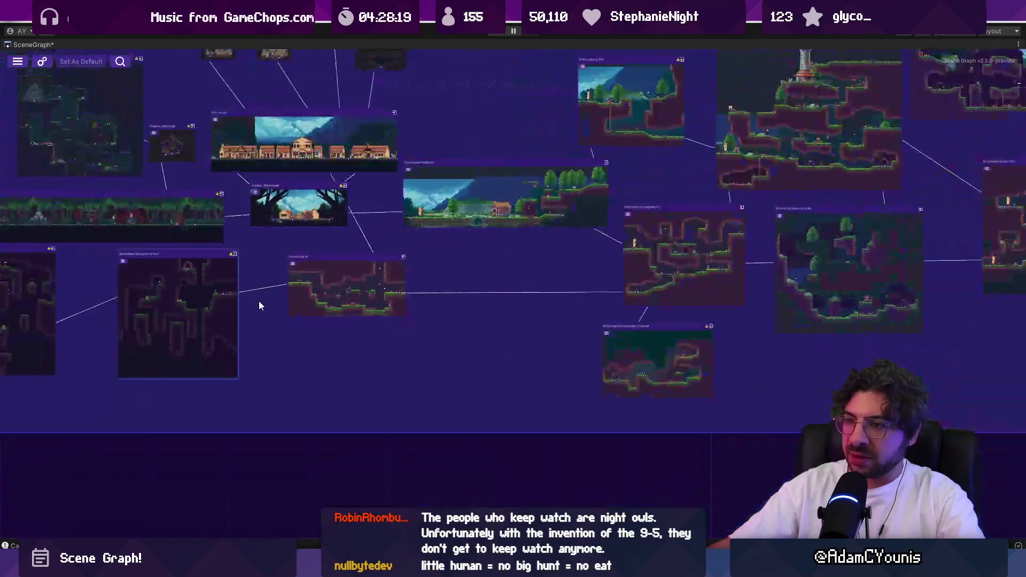
scroll(245, 298, up, 4)
scroll(213, 290, up, 2)
mouse_move(169, 268)
mouse_down()
mouse_move(293, 312)
mouse_move(269, 301)
mouse_up()
mouse_move(168, 275)
mouse_down()
mouse_move(456, 232)
mouse_move(160, 268)
mouse_move(470, 229)
mouse_move(422, 230)
mouse_move(192, 296)
mouse_move(395, 234)
mouse_move(470, 225)
mouse_up()
scroll(336, 298, down, 5)
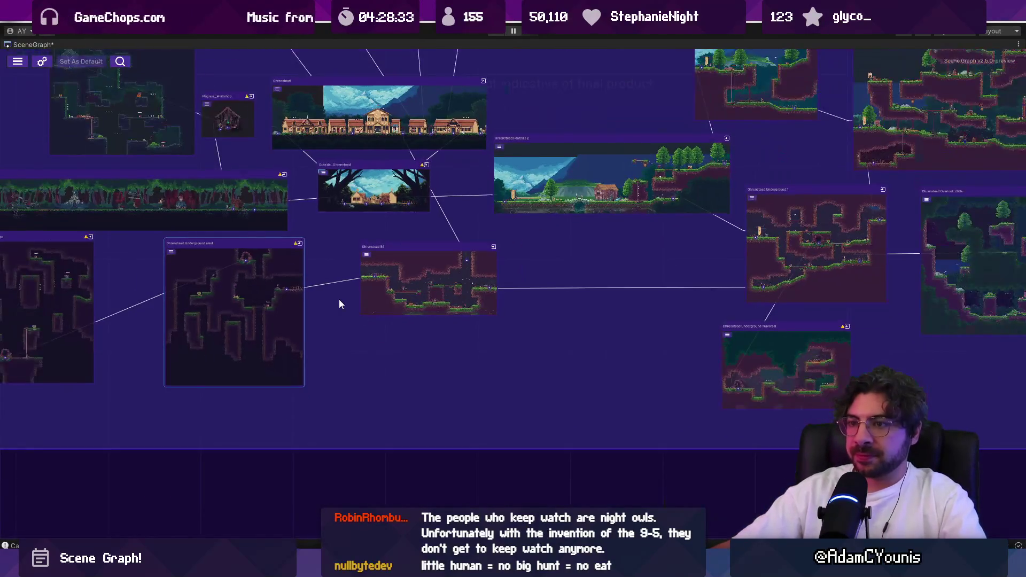
scroll(237, 205, up, 3)
scroll(437, 262, down, 3)
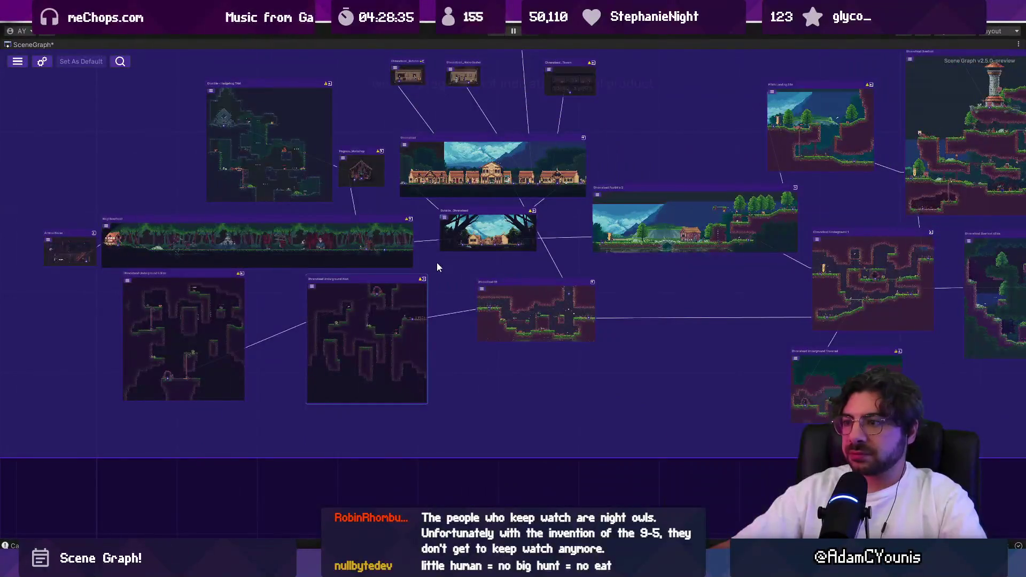
scroll(437, 262, down, 3)
scroll(436, 267, up, 5)
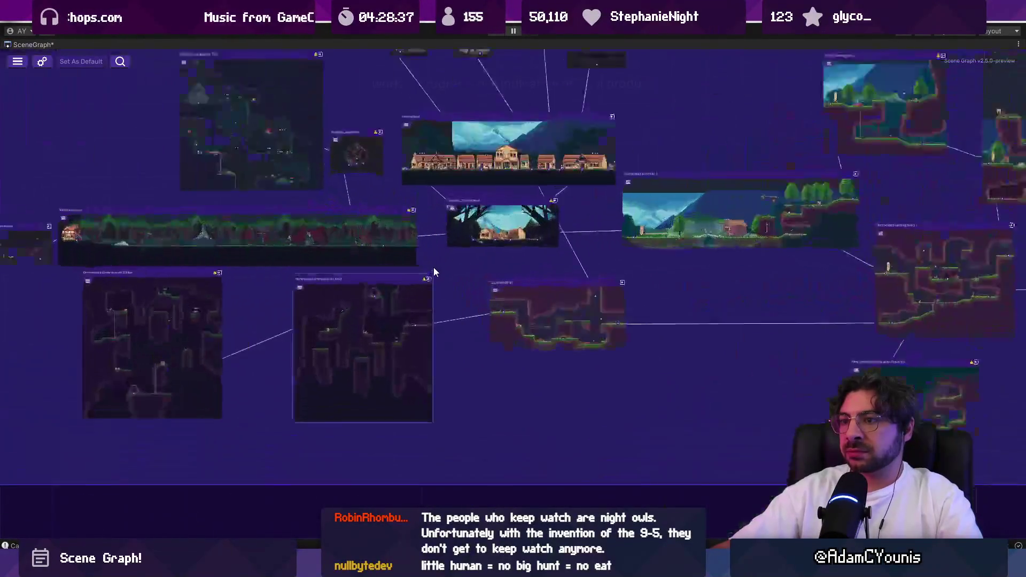
scroll(371, 317, up, 3)
drag(484, 261, 475, 265)
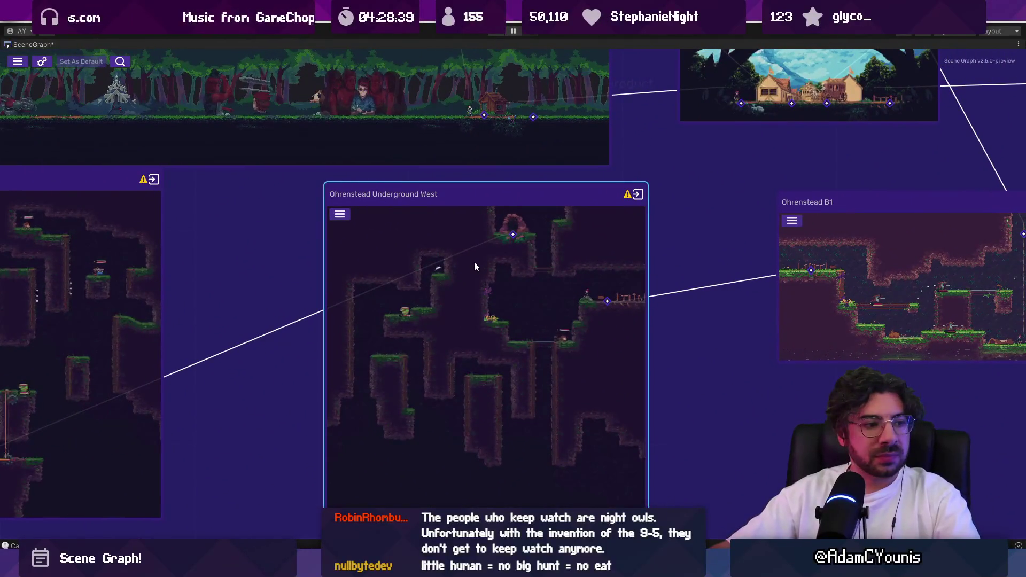
scroll(433, 293, down, 3)
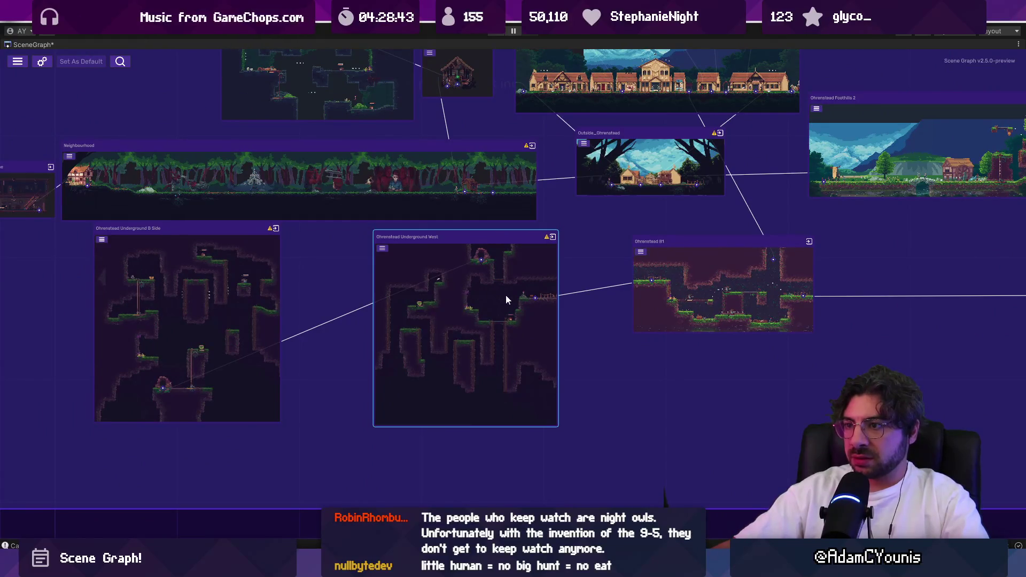
scroll(504, 296, down, 5)
scroll(460, 328, up, 6)
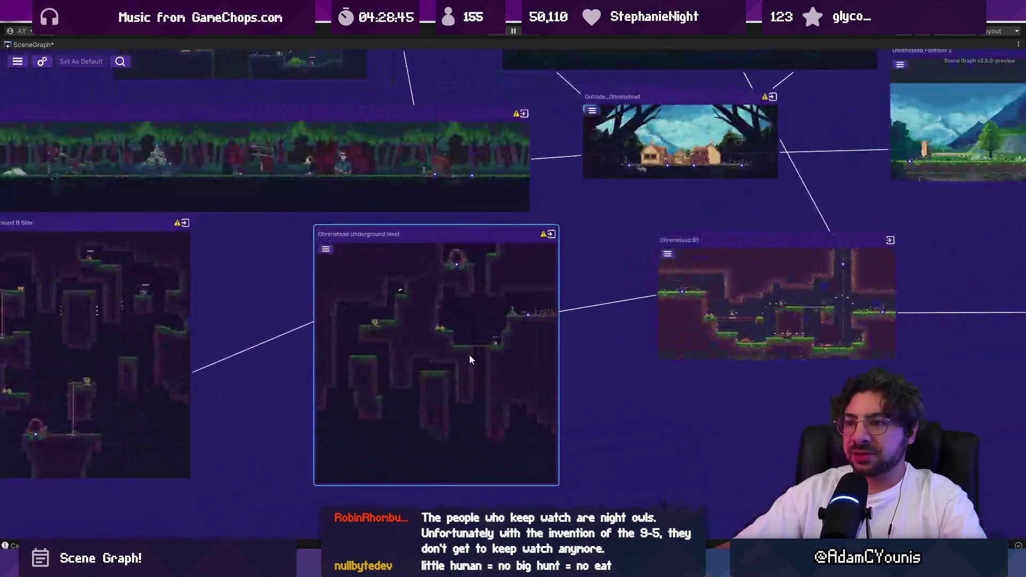
scroll(464, 363, up, 2)
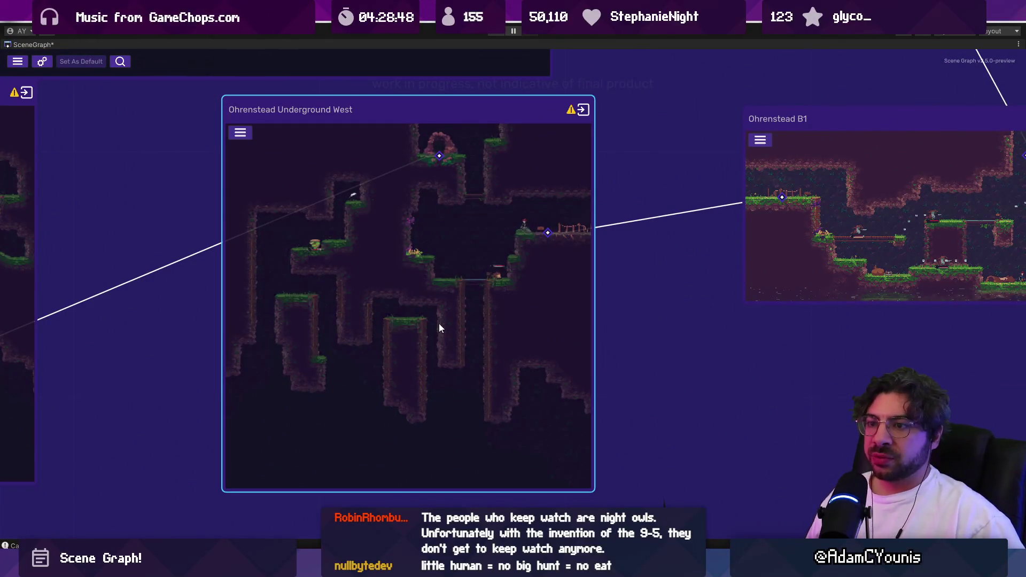
scroll(425, 325, down, 5)
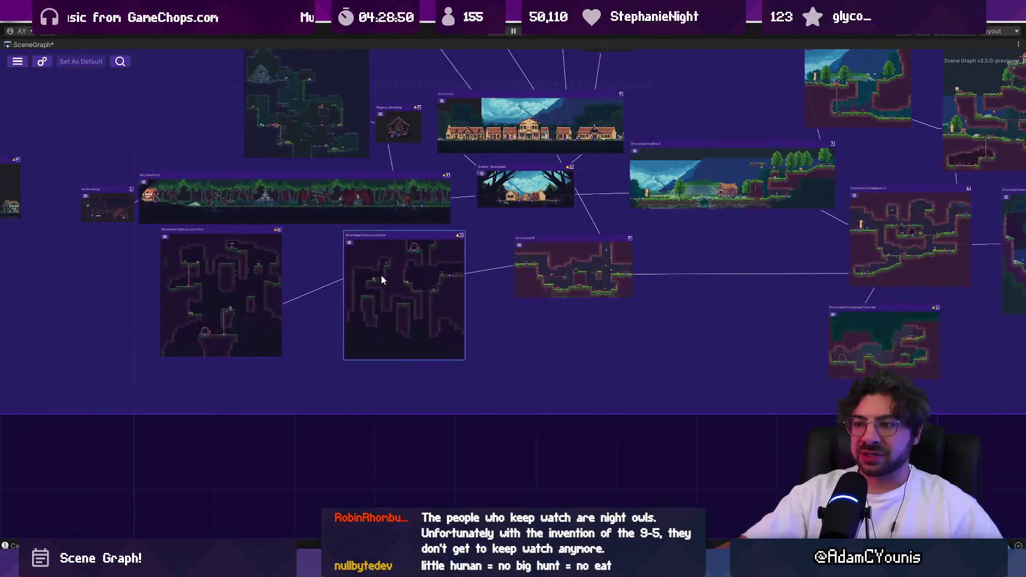
scroll(411, 305, up, 5)
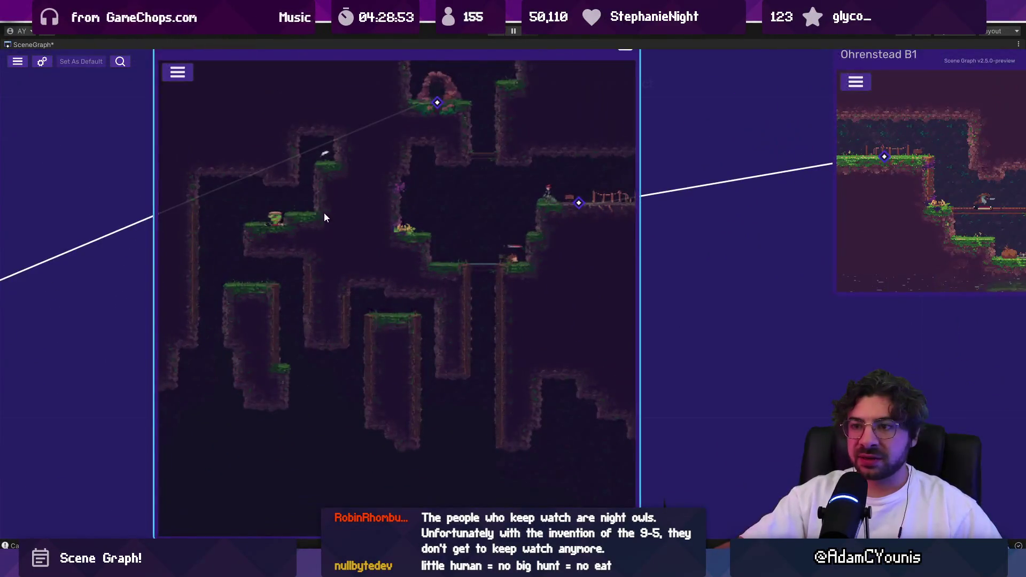
drag(517, 191, 765, 132)
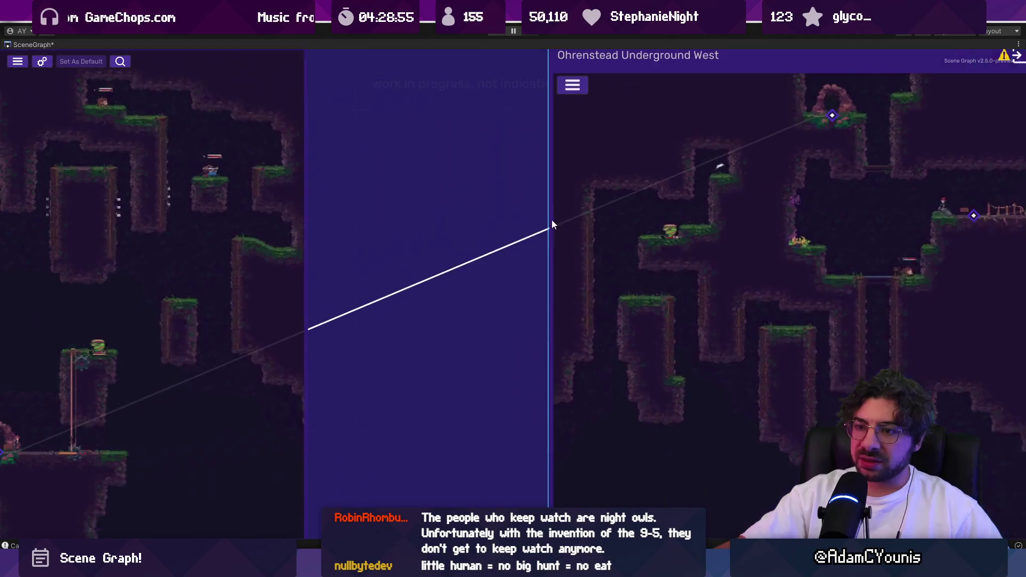
scroll(462, 266, down, 2)
scroll(172, 380, up, 2)
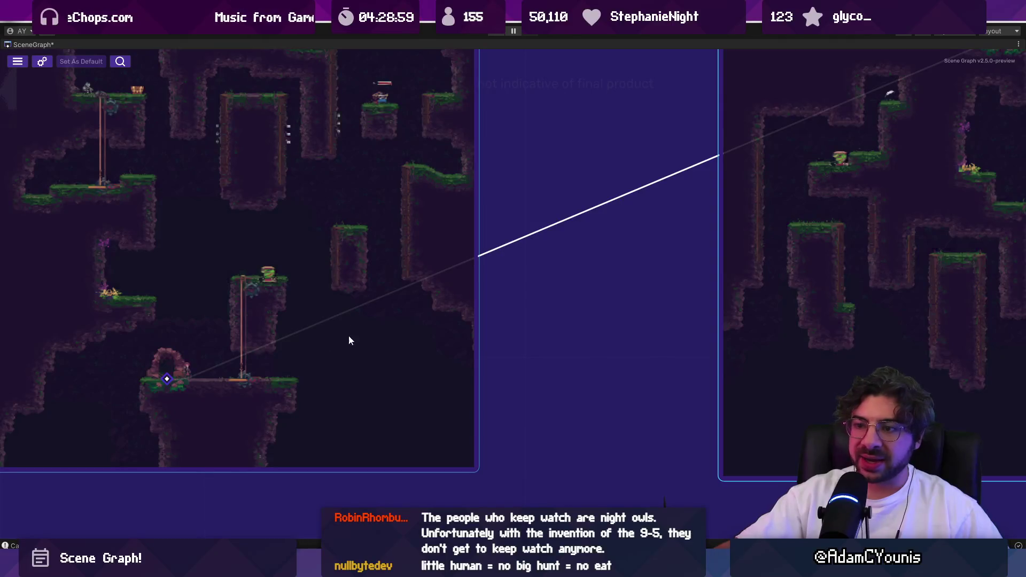
drag(563, 268, 245, 384)
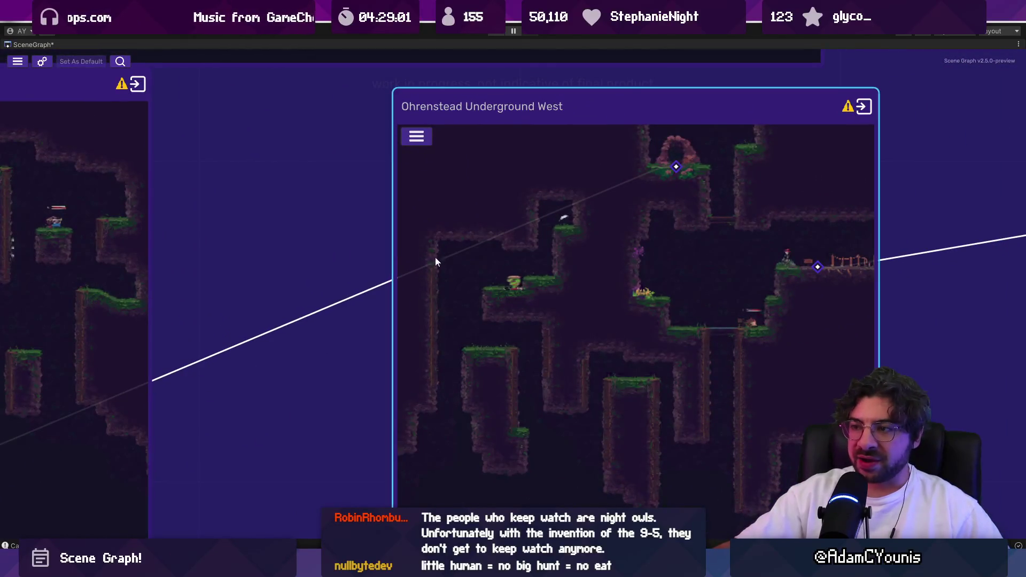
scroll(556, 220, down, 4)
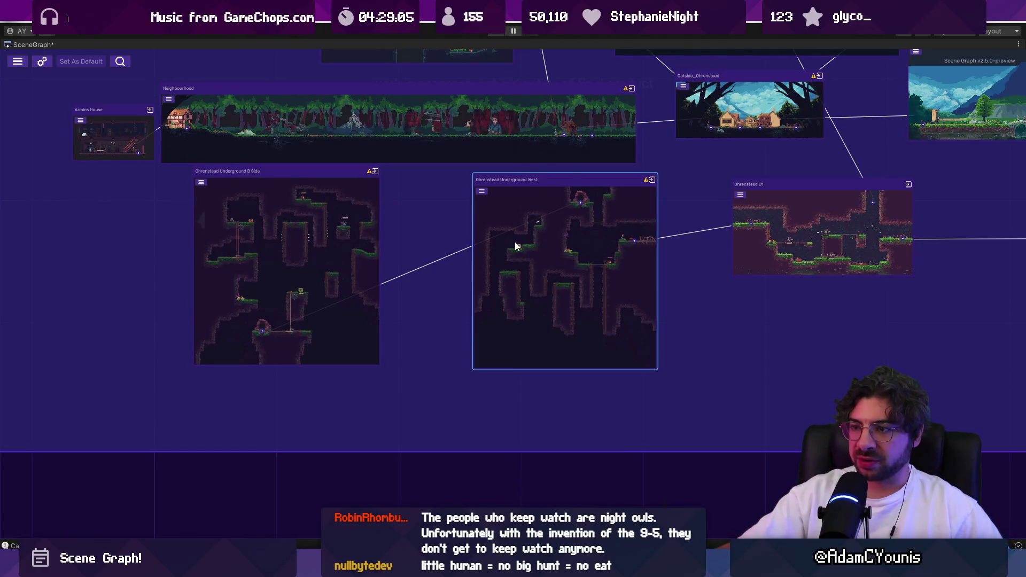
scroll(513, 245, up, 2)
scroll(259, 258, down, 5)
scroll(286, 258, up, 4)
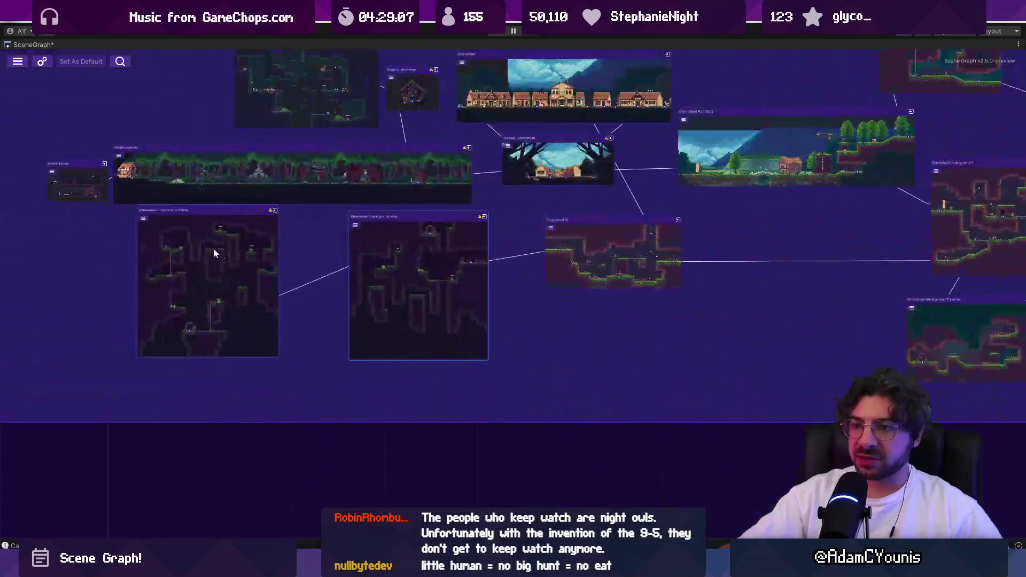
scroll(400, 261, up, 2)
scroll(402, 261, up, 2)
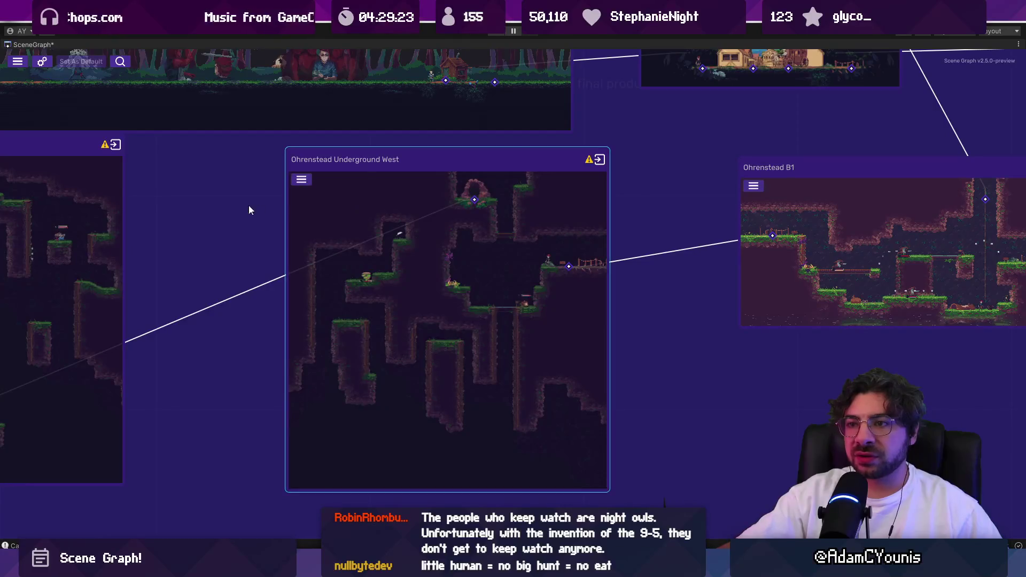
scroll(258, 196, down, 3)
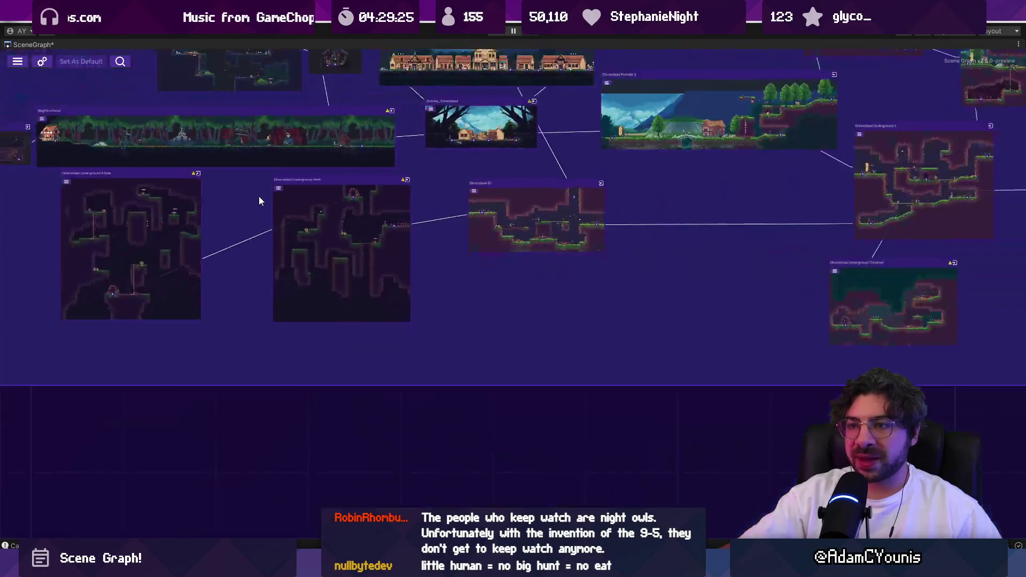
scroll(258, 196, down, 3)
scroll(297, 310, up, 5)
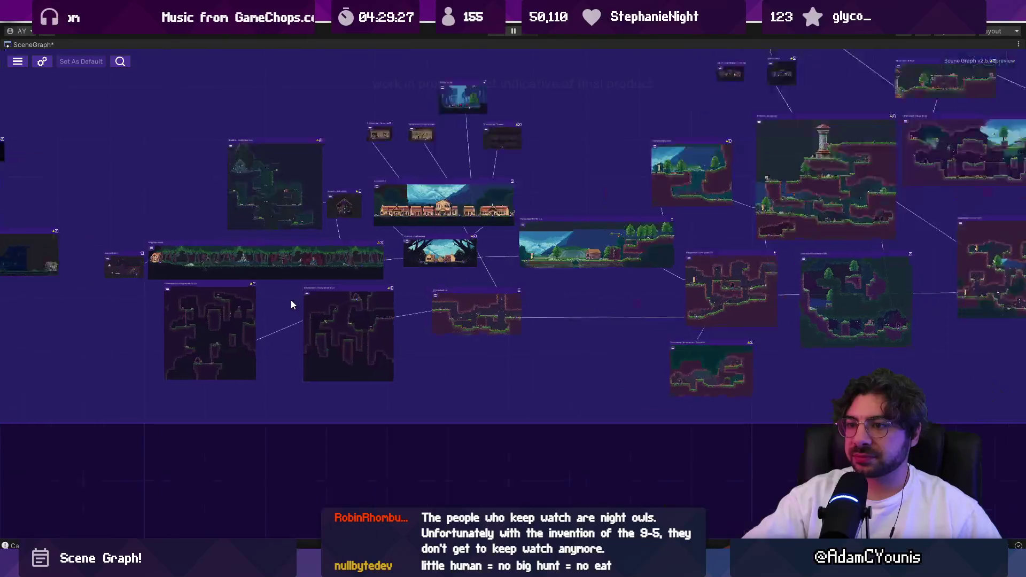
scroll(353, 308, down, 5)
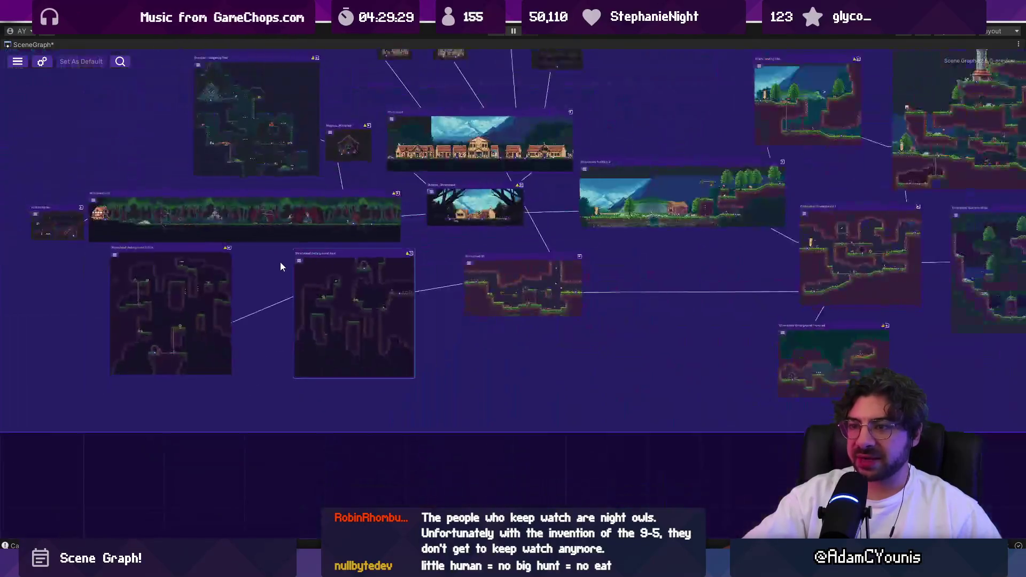
drag(538, 249, 397, 219)
scroll(396, 219, up, 6)
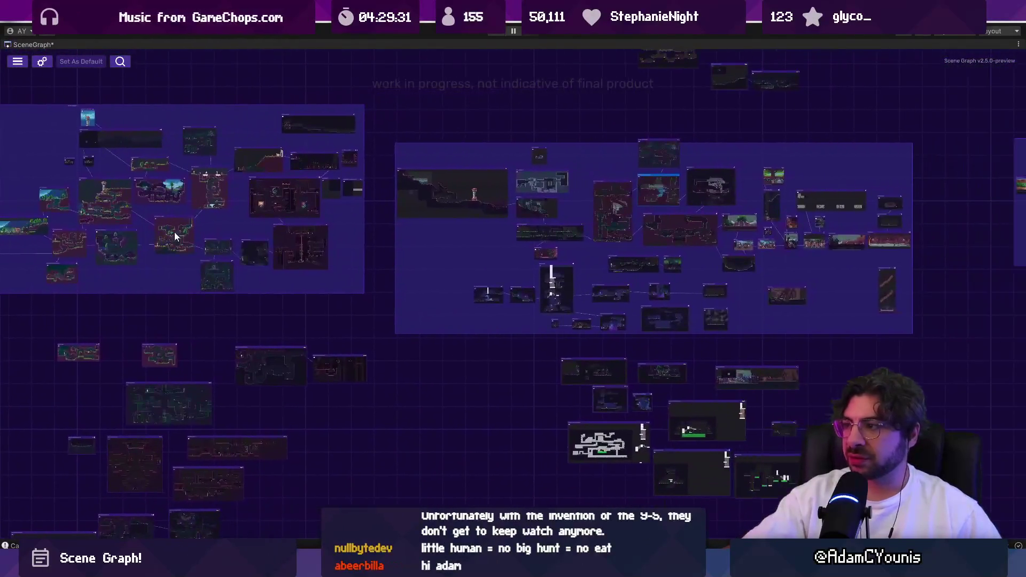
scroll(730, 219, down, 6)
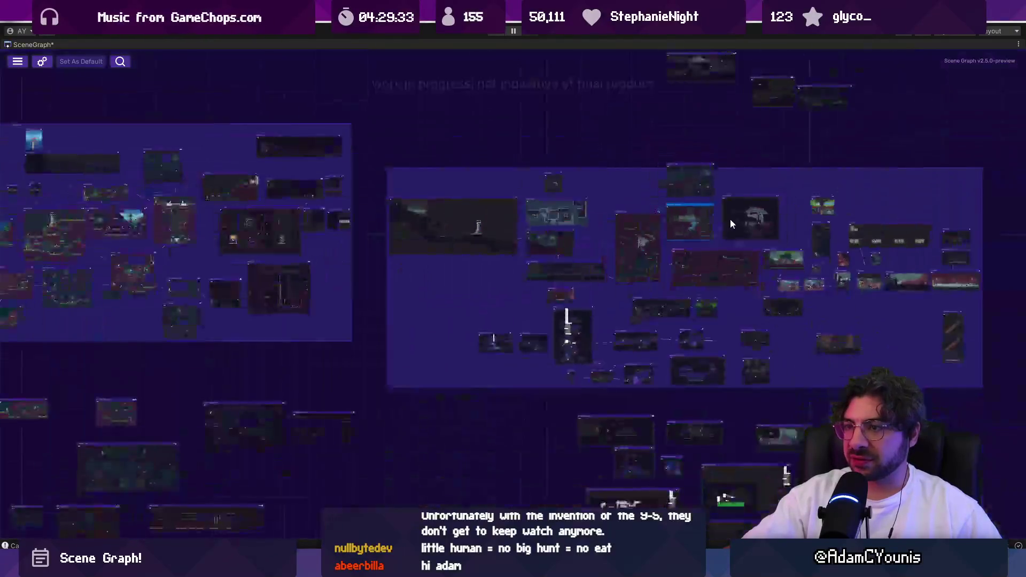
scroll(312, 277, up, 5)
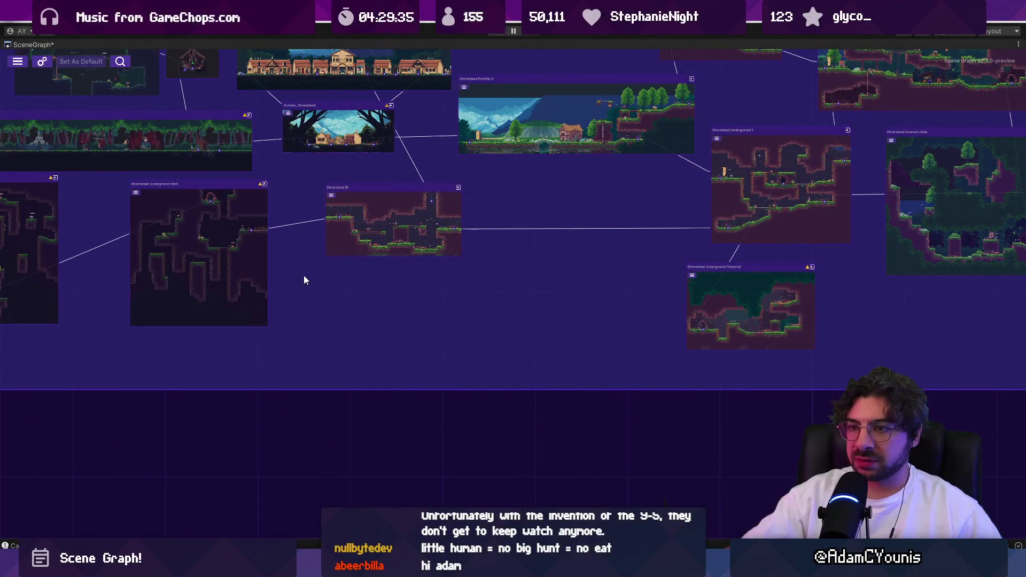
scroll(160, 211, up, 3)
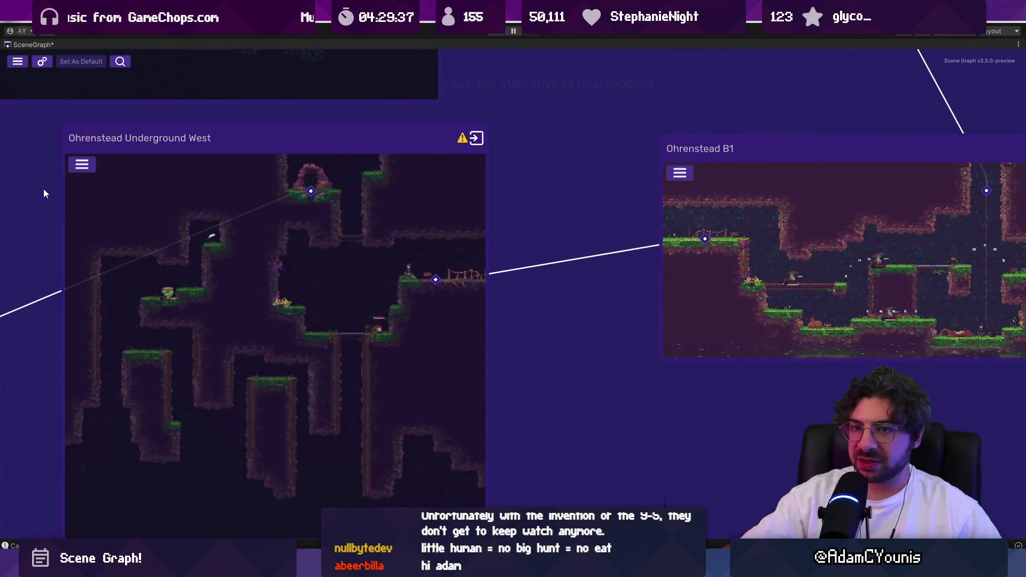
key(f)
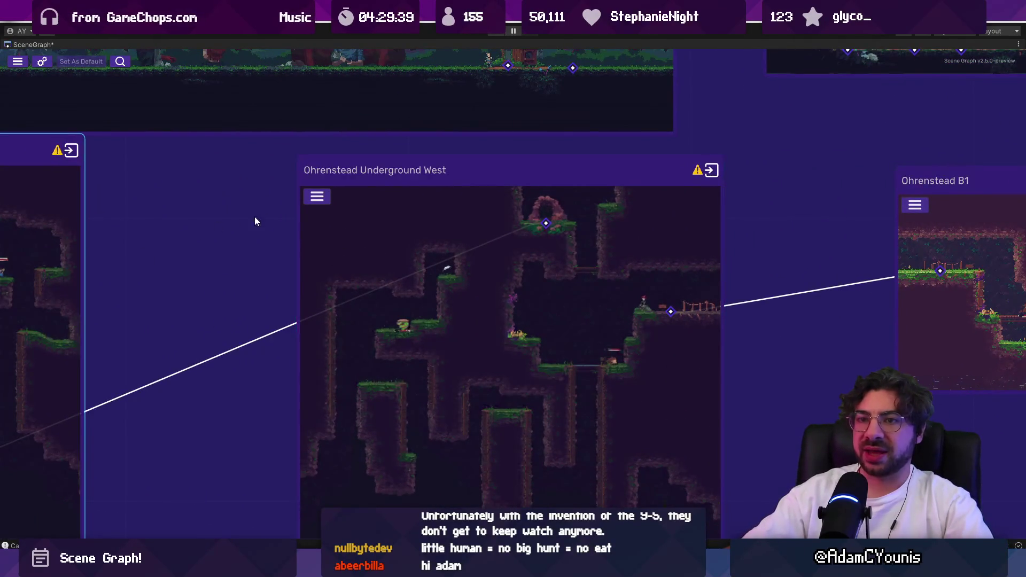
scroll(283, 230, down, 3)
scroll(178, 229, up, 2)
right_click(462, 233)
click(350, 231)
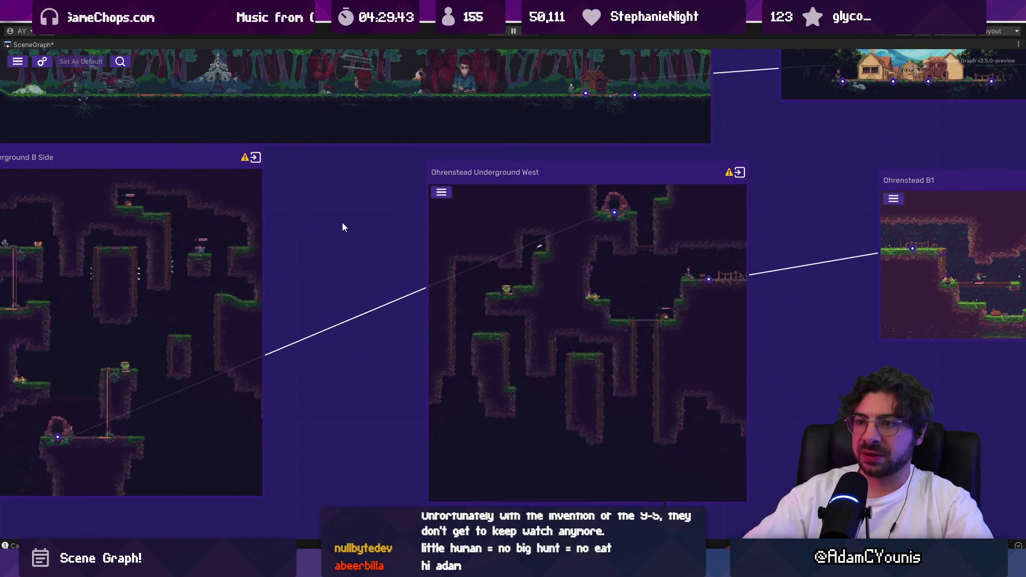
scroll(342, 227, down, 4)
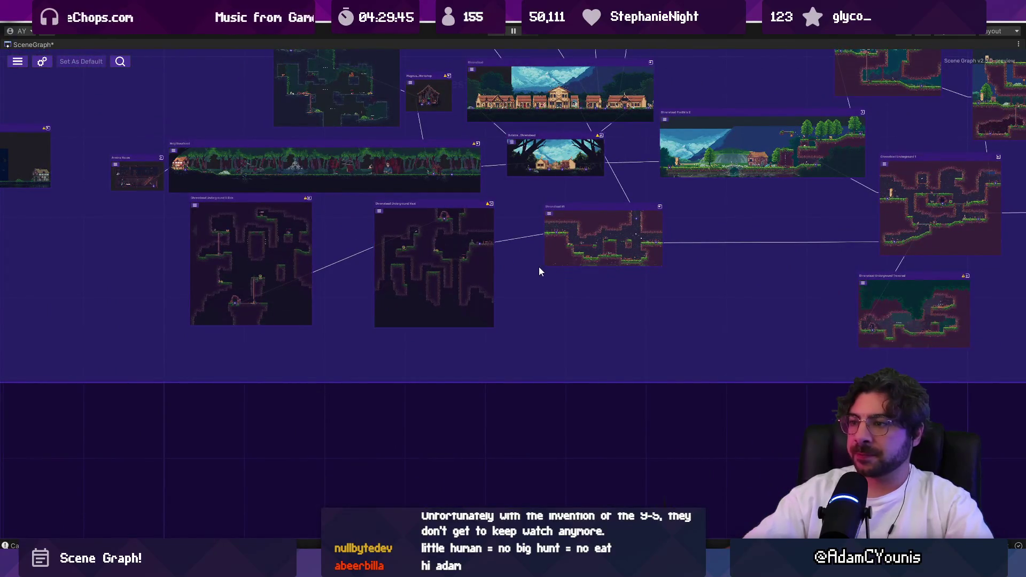
scroll(543, 270, down, 4)
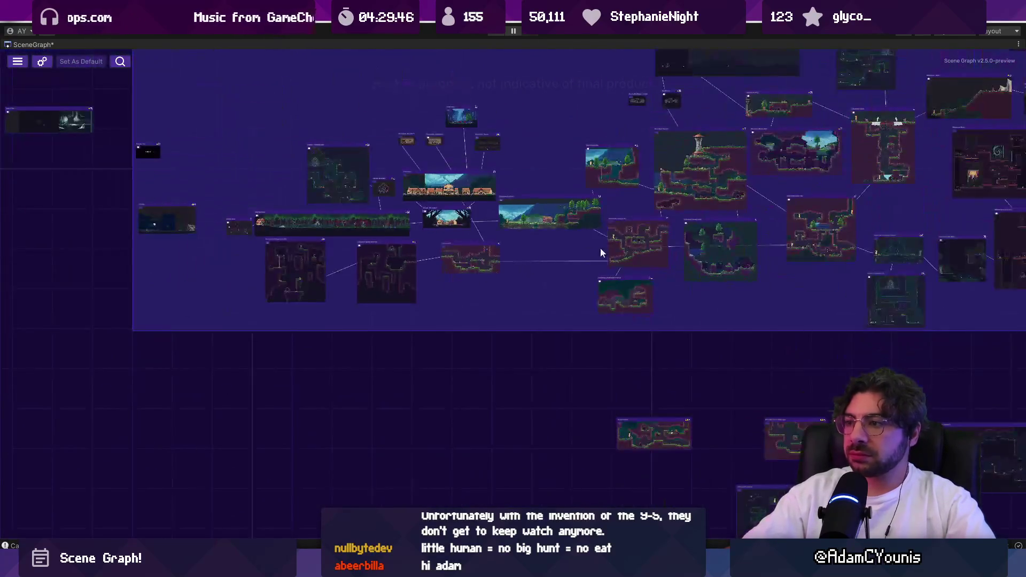
scroll(601, 247, up, 2)
scroll(824, 197, up, 5)
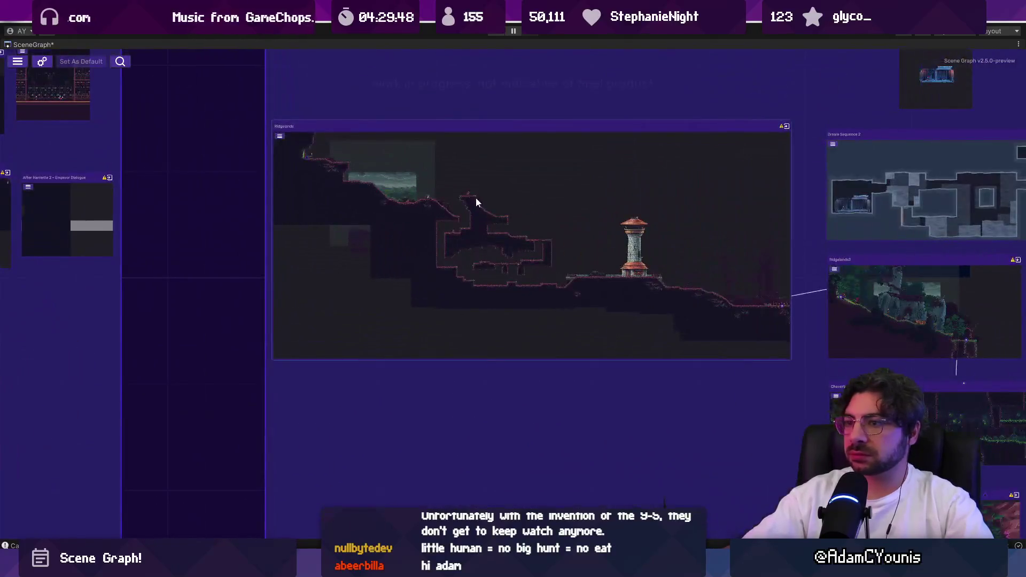
scroll(542, 213, down, 2)
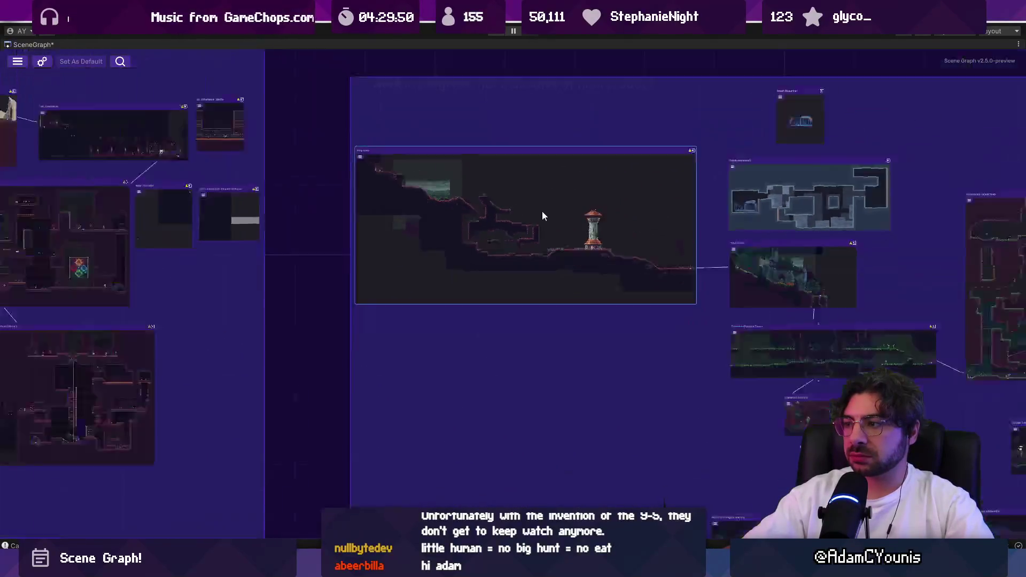
scroll(550, 211, down, 3)
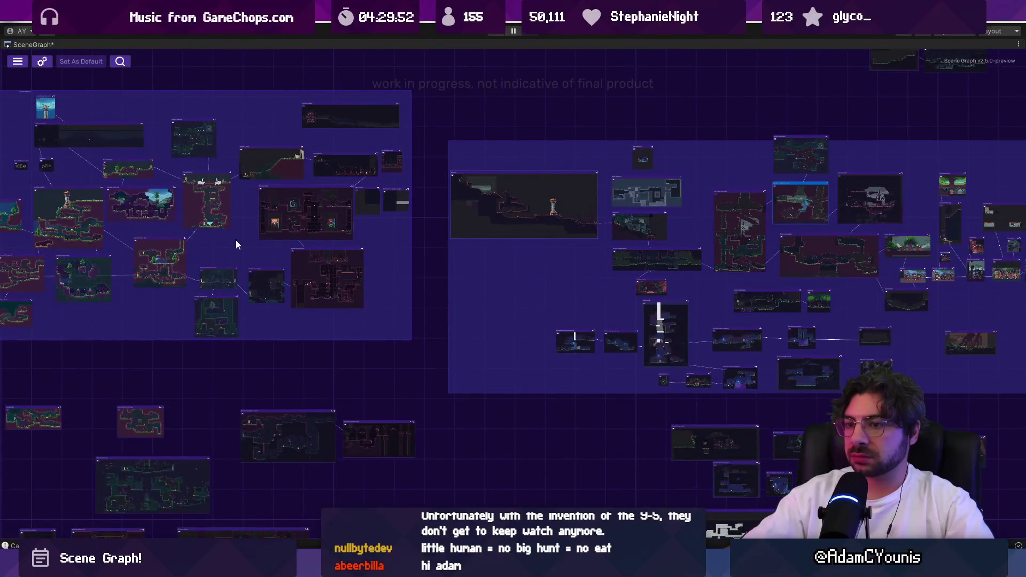
drag(236, 241, 407, 232)
scroll(224, 275, up, 5)
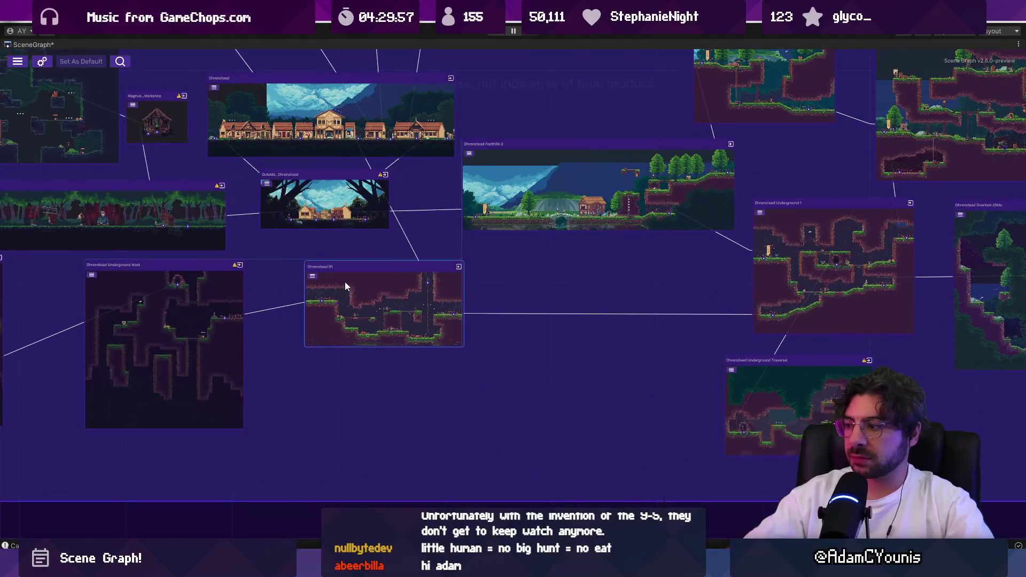
drag(258, 265, 456, 272)
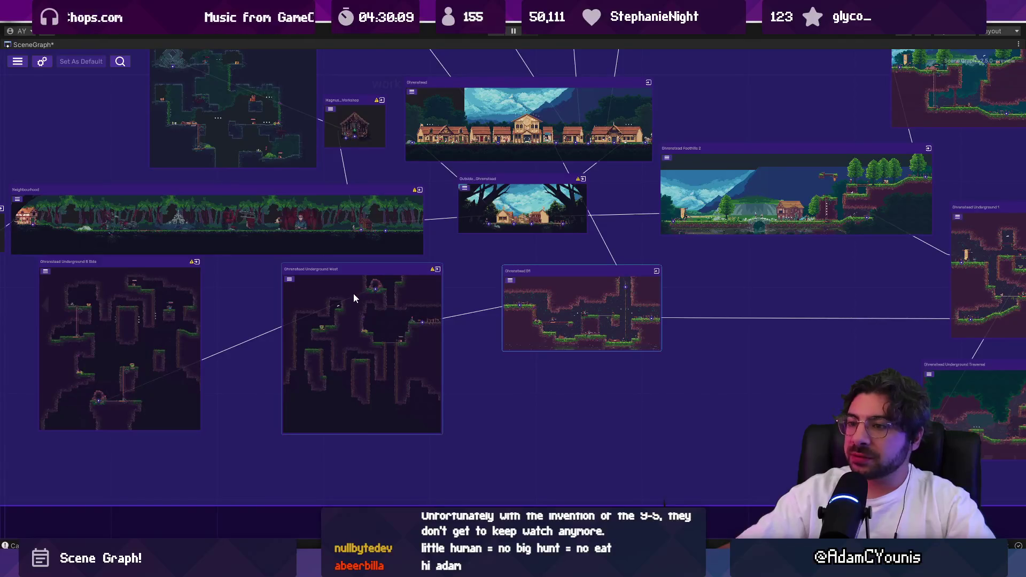
scroll(354, 293, up, 5)
drag(337, 290, 507, 235)
scroll(262, 305, down, 3)
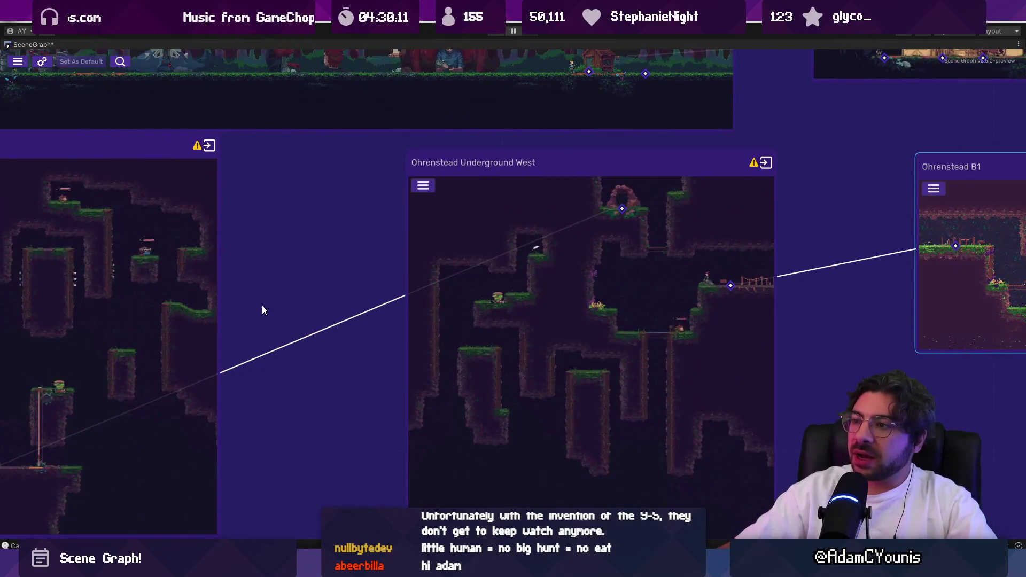
scroll(565, 249, down, 3)
scroll(359, 366, up, 8)
scroll(314, 359, down, 8)
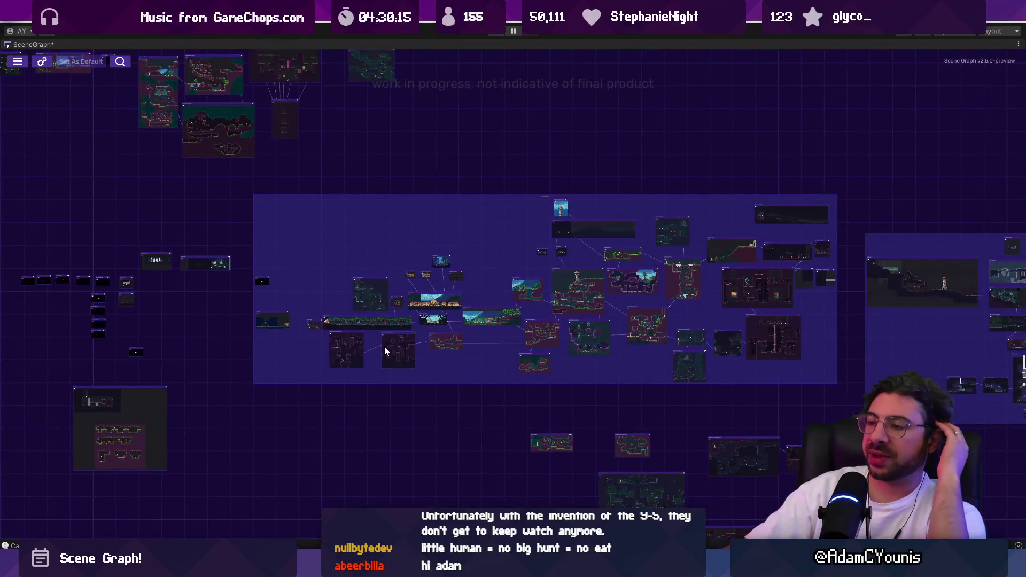
scroll(386, 350, up, 8)
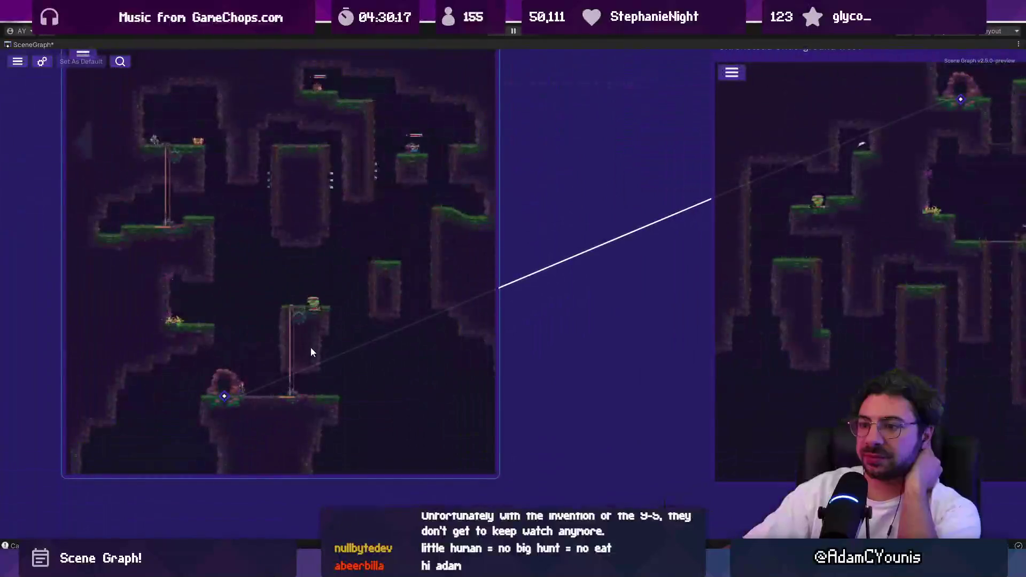
scroll(293, 359, up, 1)
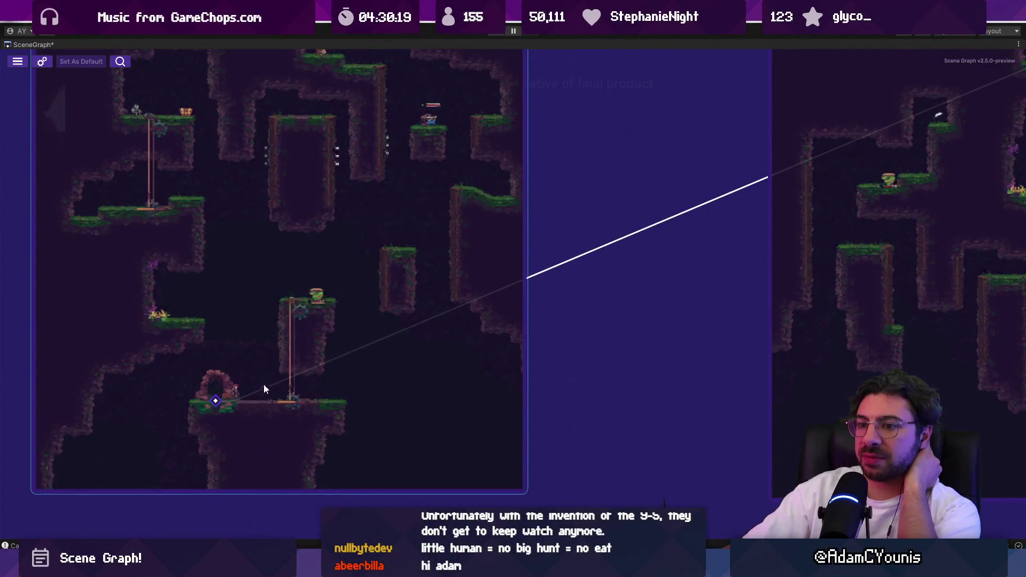
mouse_move(217, 406)
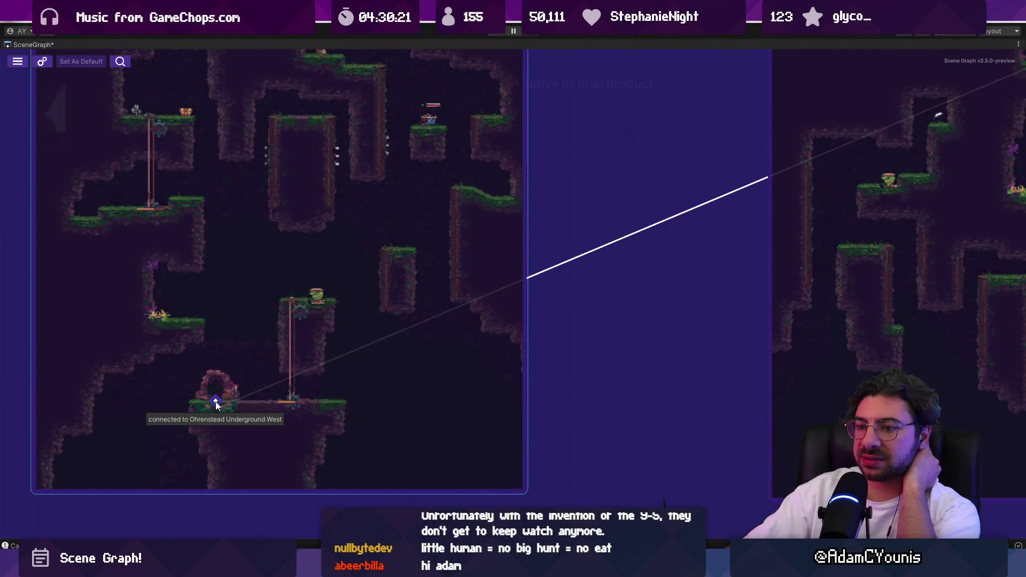
mouse_move(219, 402)
mouse_down()
mouse_move(273, 400)
mouse_move(360, 344)
mouse_move(214, 402)
mouse_up()
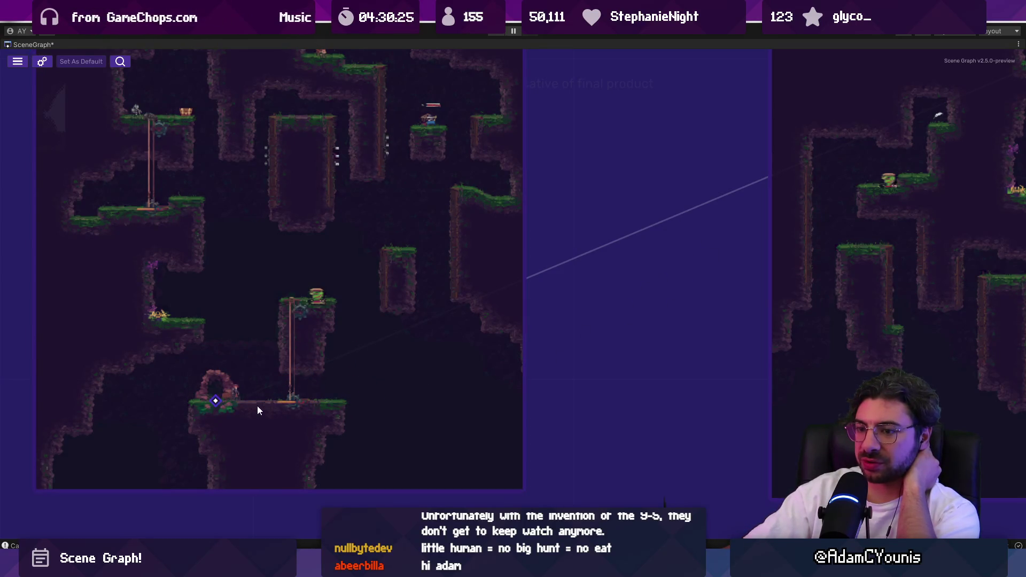
mouse_move(217, 408)
mouse_down()
mouse_move(571, 289)
mouse_move(879, 135)
mouse_move(958, 114)
mouse_move(899, 186)
mouse_move(937, 109)
mouse_move(1011, 156)
mouse_move(879, 114)
mouse_move(881, 50)
mouse_move(659, 229)
mouse_move(575, 260)
mouse_move(441, 282)
mouse_up()
scroll(574, 260, down, 3)
mouse_move(721, 176)
mouse_down()
mouse_move(490, 281)
mouse_move(226, 377)
mouse_move(238, 374)
mouse_up()
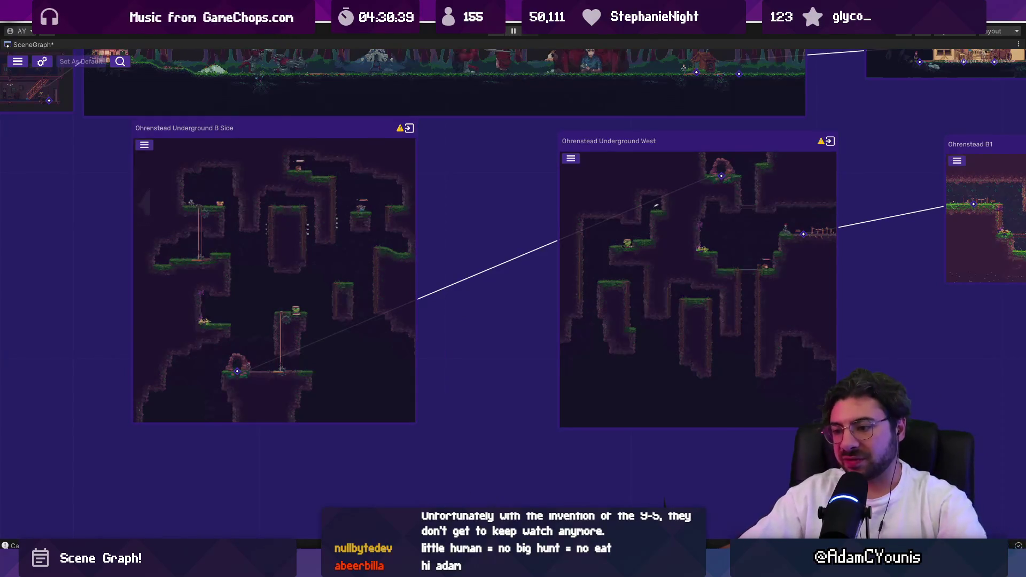
key(alt+Tab)
key(shift+1)
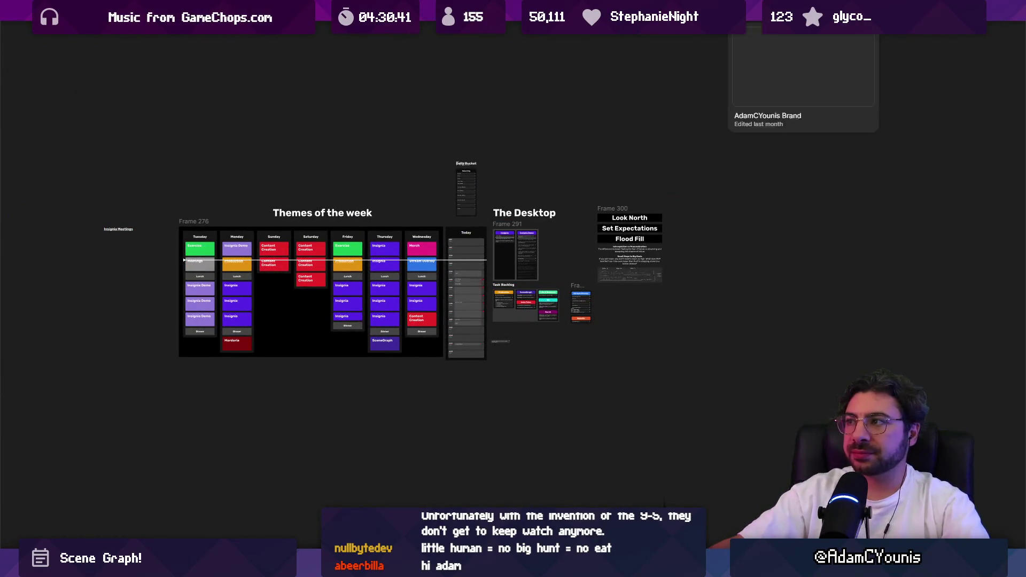
Find the Scene Graph Planning file through file search for 'scene' and open it
key(ctrl+k)
text(scene)
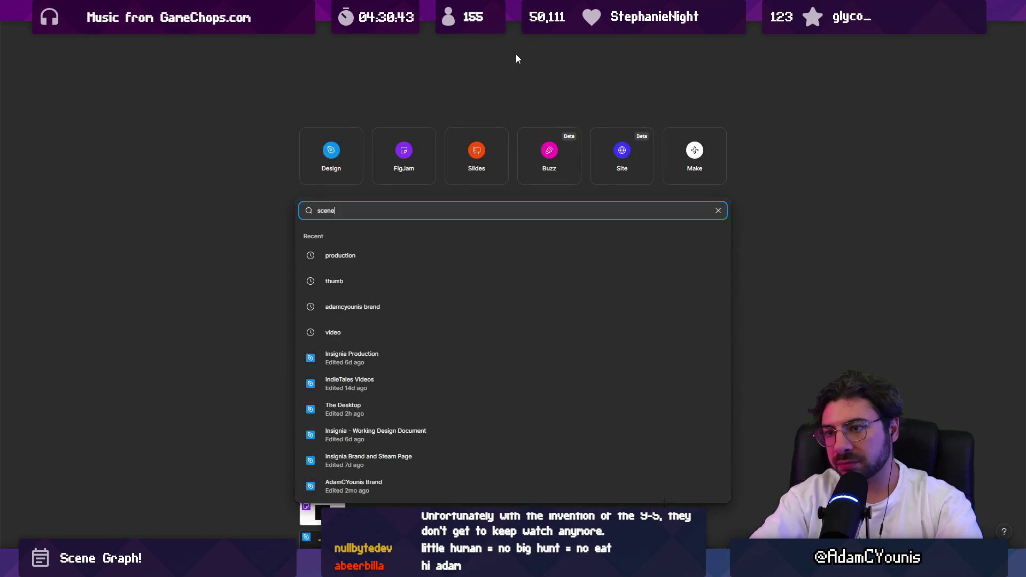
text( grpah)
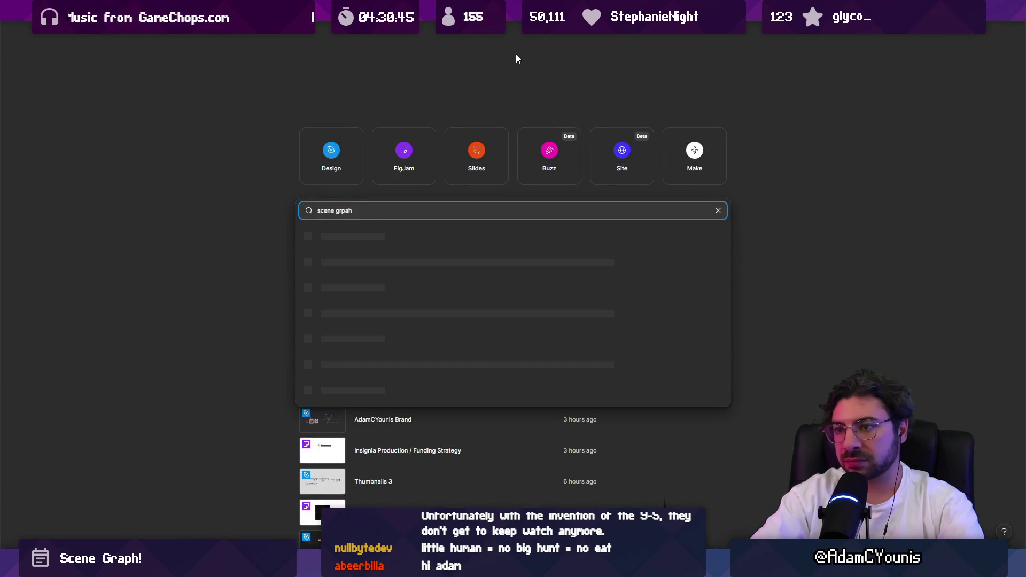
key(BackSpace)
key(BackSpace)
key(BackSpace)
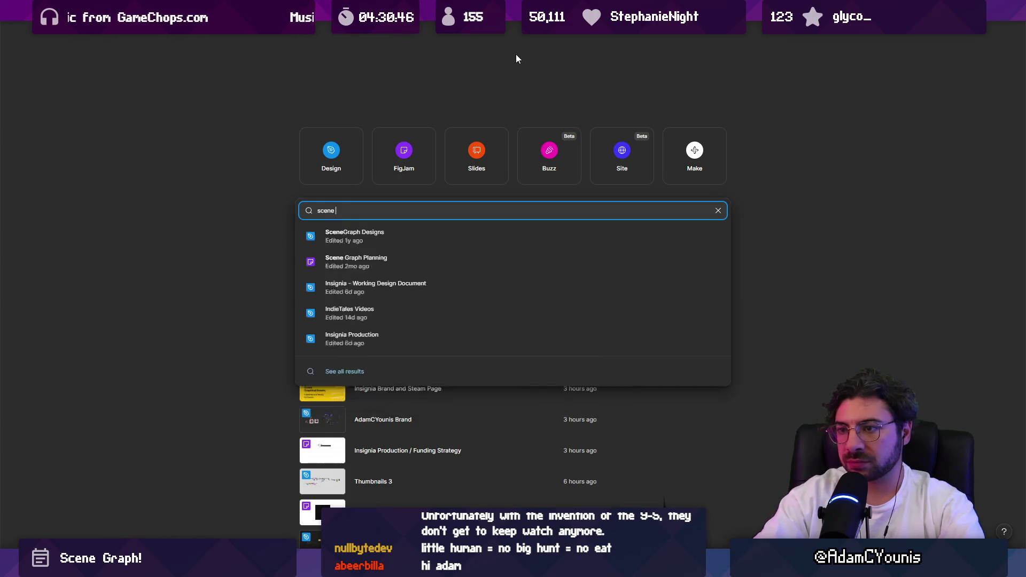
key(Down)
key(Return)
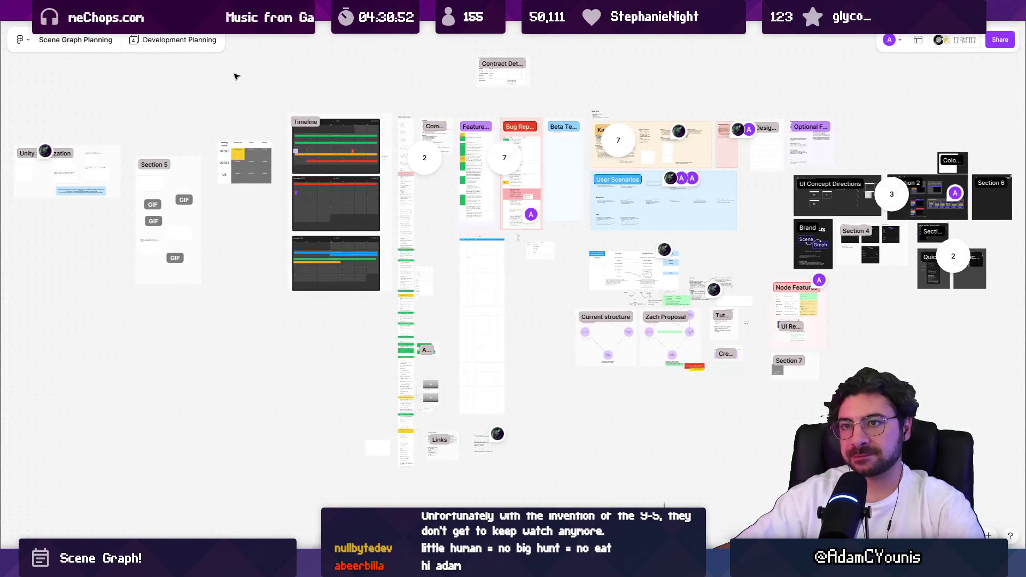
click(190, 42)
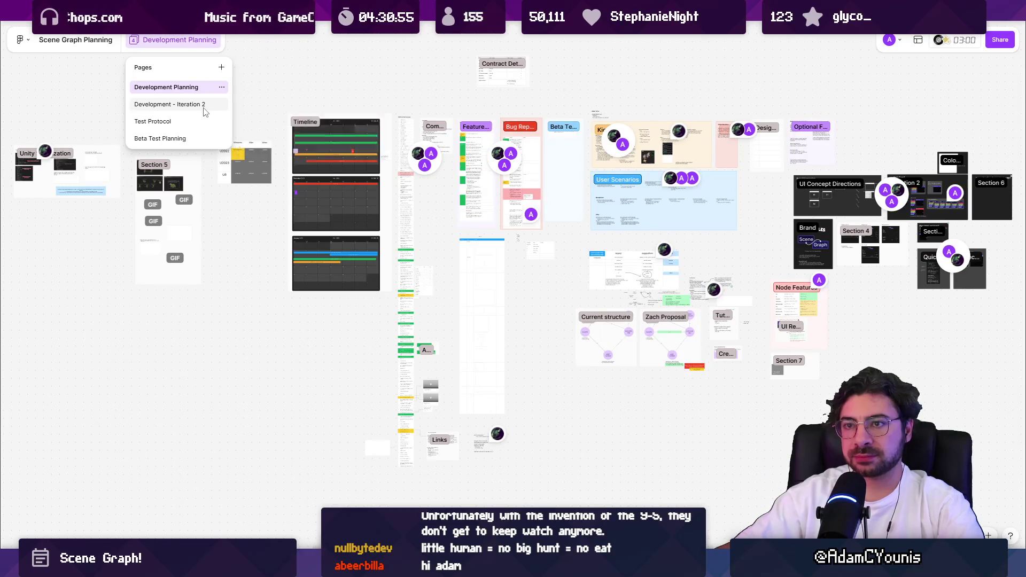
Switch to the Development - Iteration 2 page and zoom around its Concept sections and New Link Flows
click(203, 104)
scroll(511, 194, up, 5)
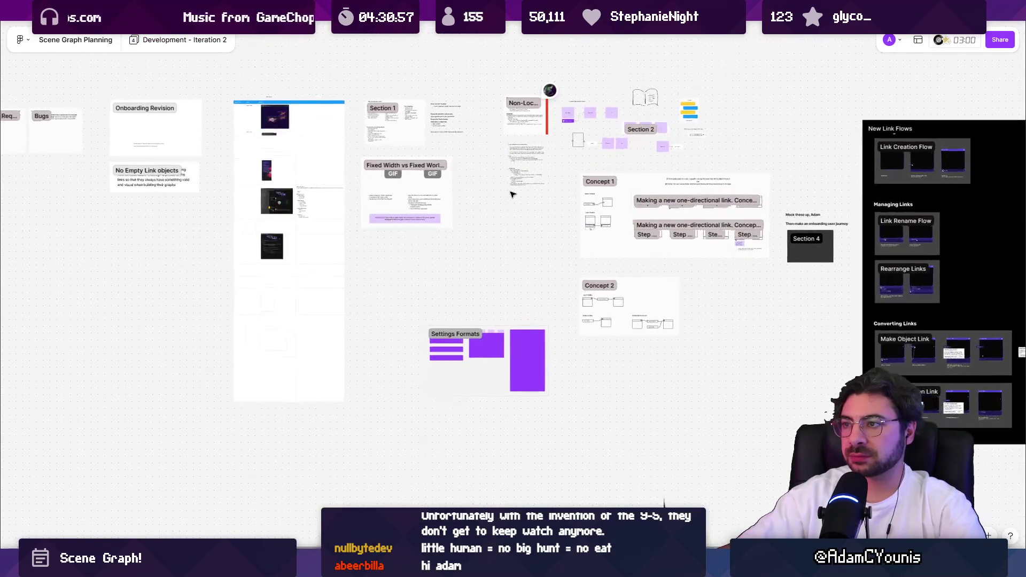
scroll(499, 185, up, 5)
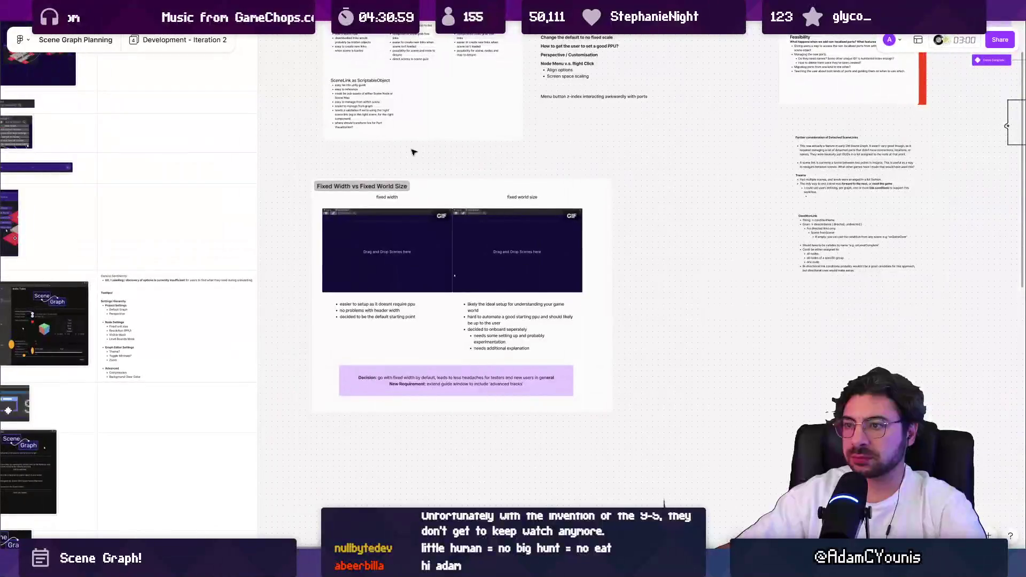
scroll(435, 177, up, 4)
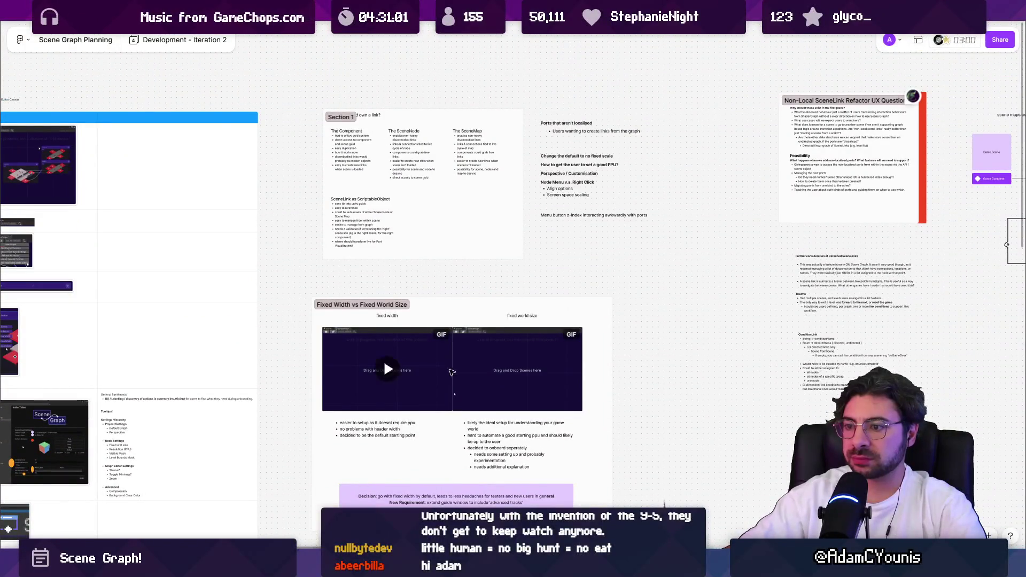
scroll(452, 372, up, 8)
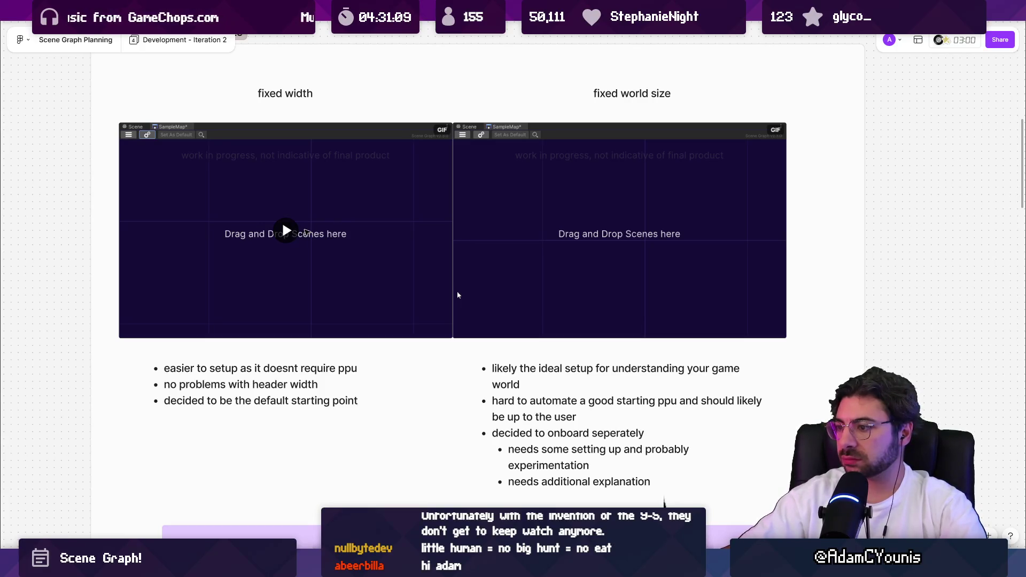
scroll(457, 295, down, 4)
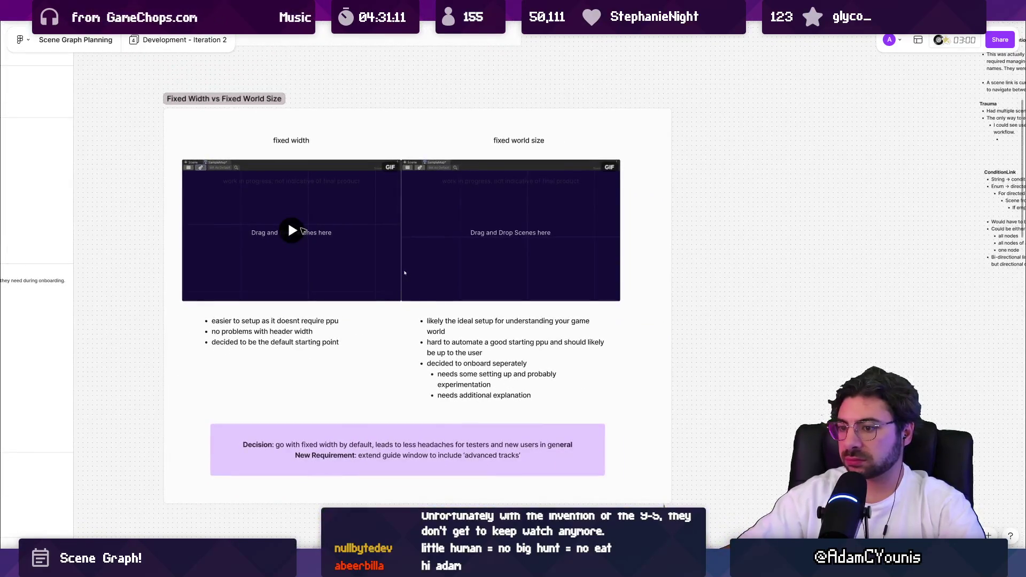
scroll(405, 273, down, 10)
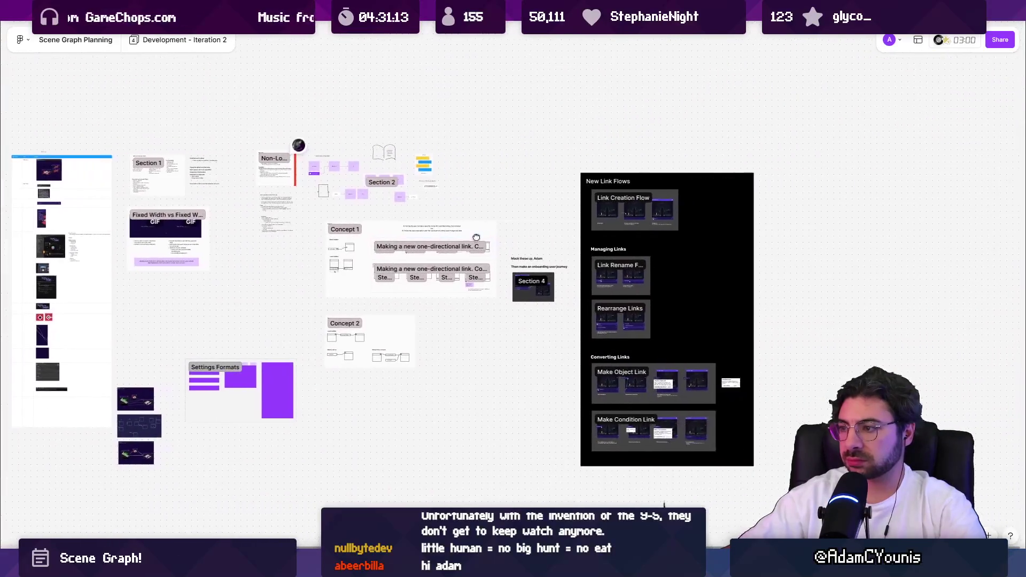
scroll(551, 297, up, 5)
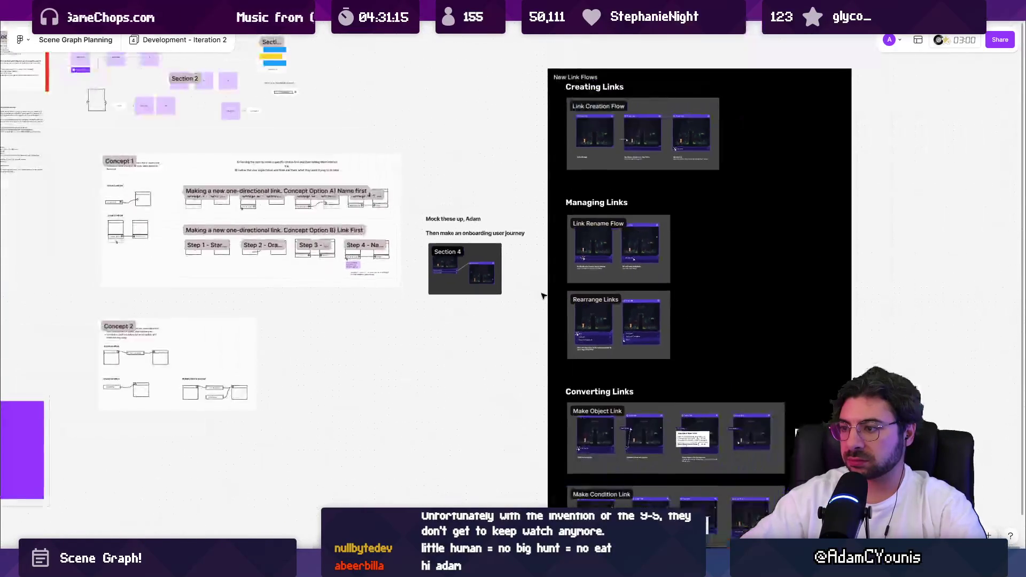
scroll(542, 296, down, 5)
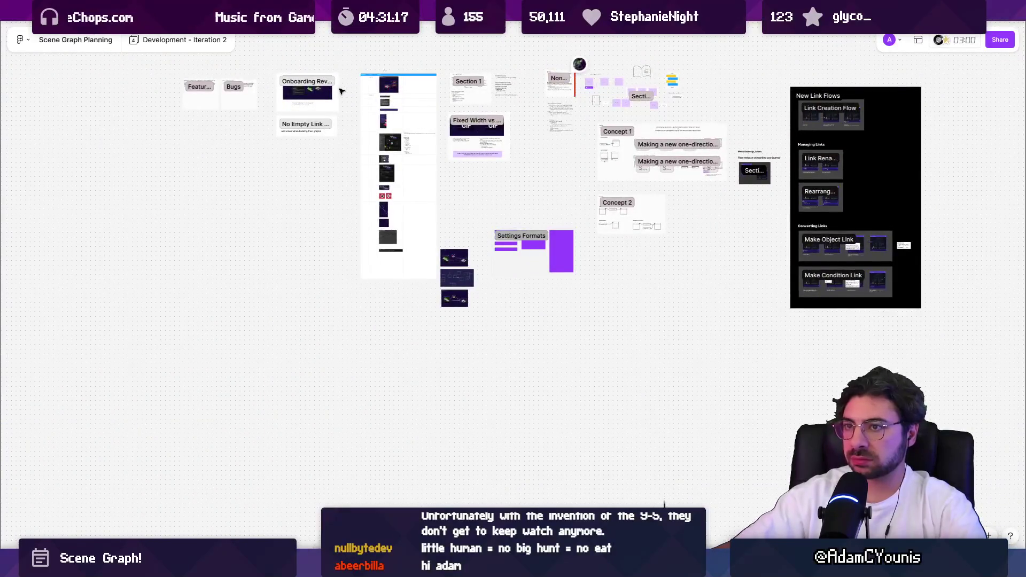
scroll(341, 91, up, 2)
click(179, 39)
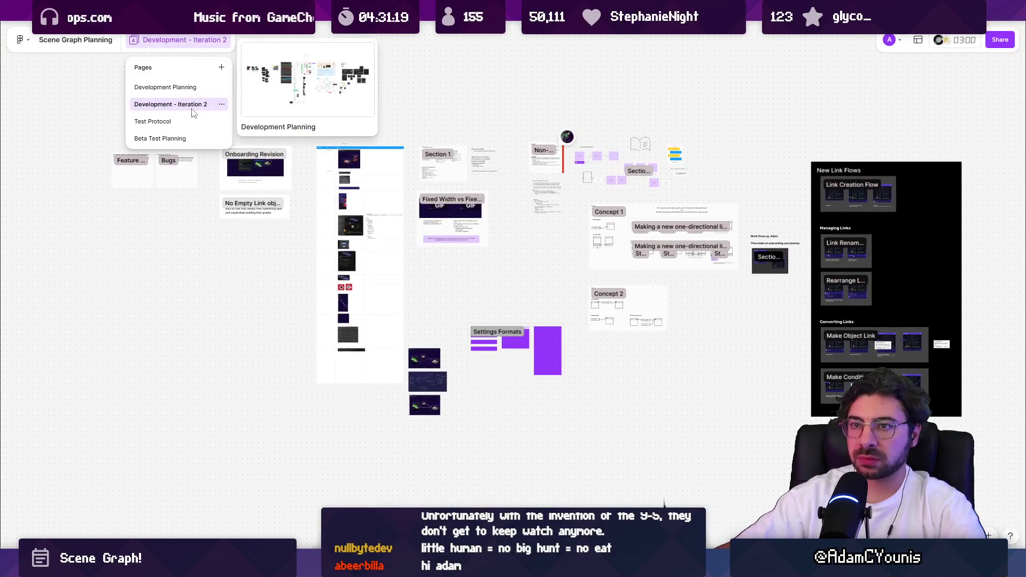
Switch to the Development Planning page and zoom in to inspect its Kick-Off board
click(181, 87)
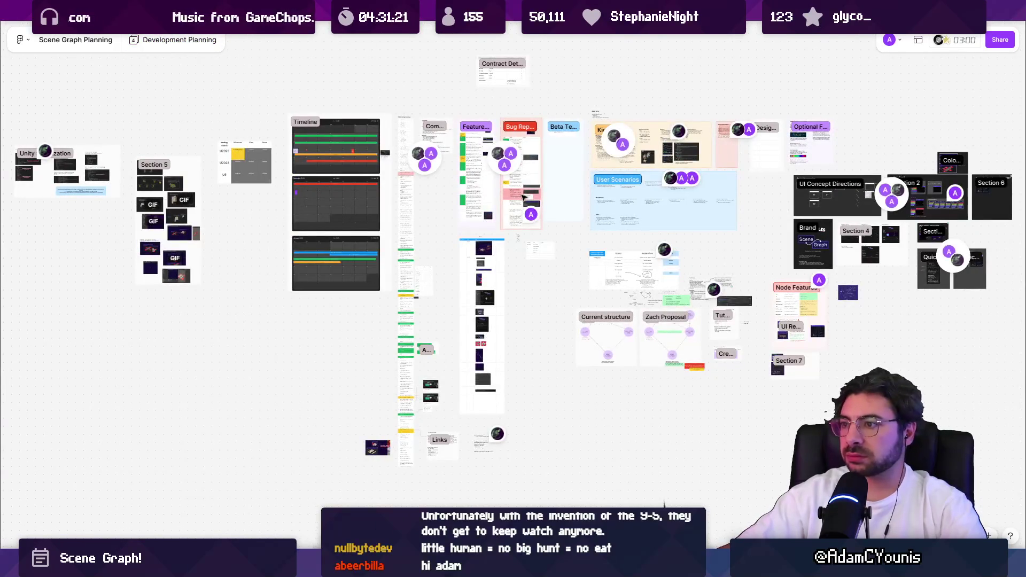
scroll(523, 197, up, 5)
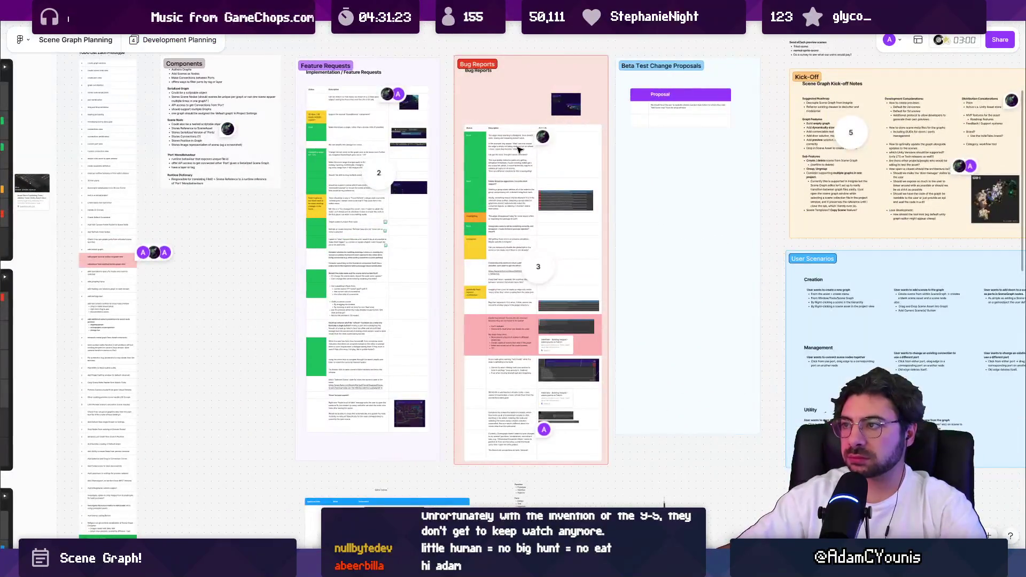
scroll(519, 150, down, 5)
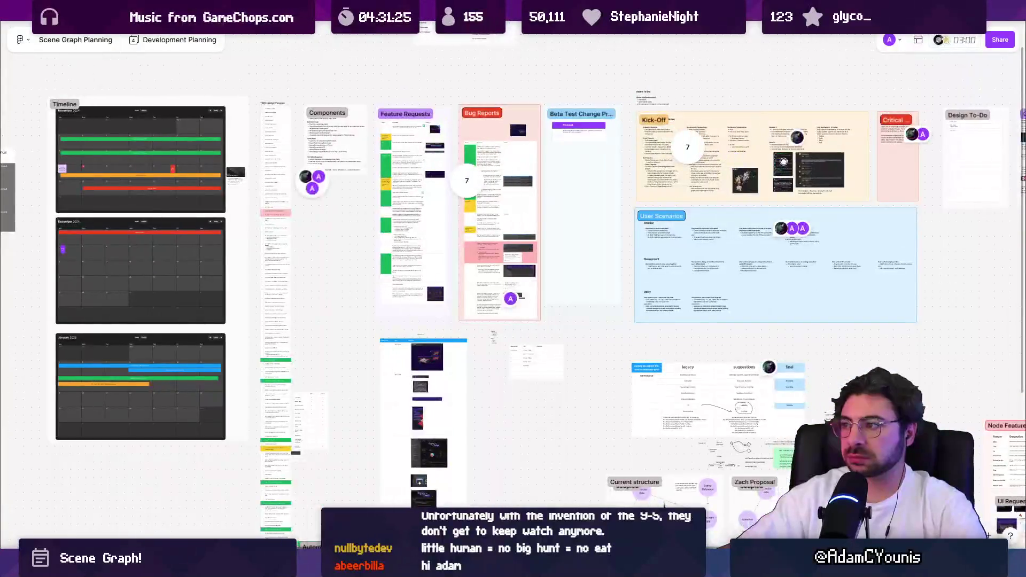
scroll(456, 179, up, 5)
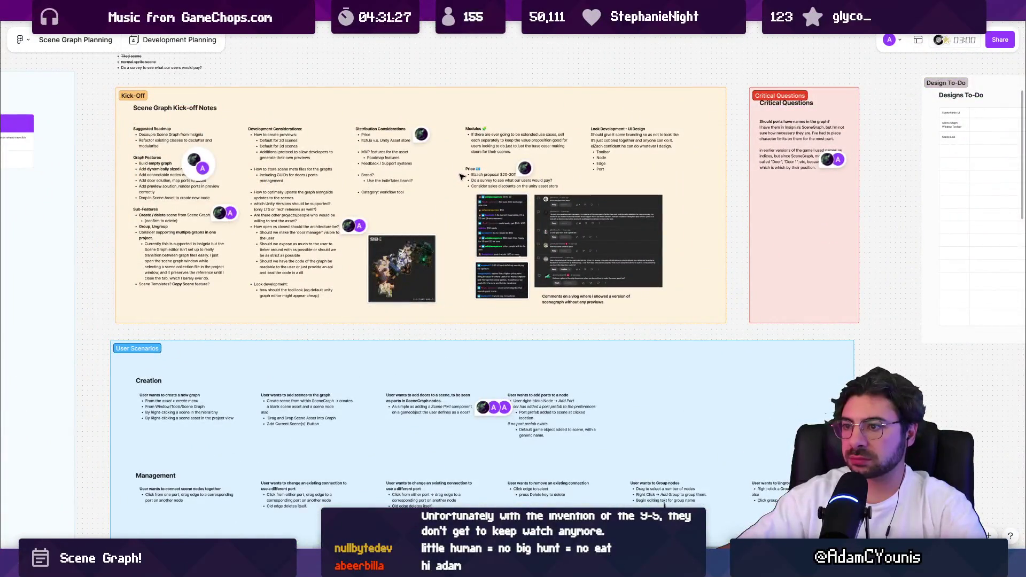
scroll(459, 181, up, 5)
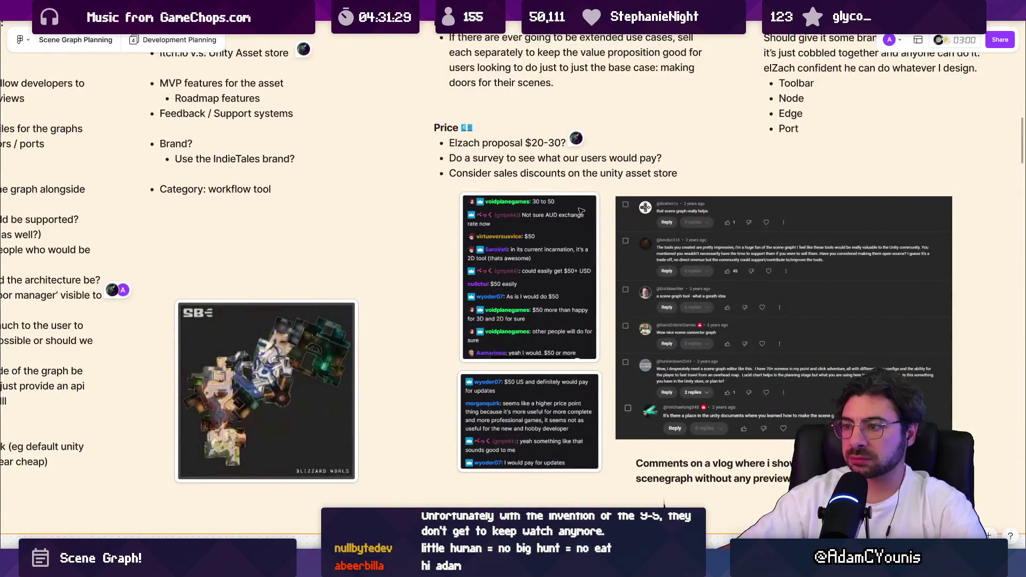
scroll(581, 211, down, 3)
scroll(570, 213, down, 5)
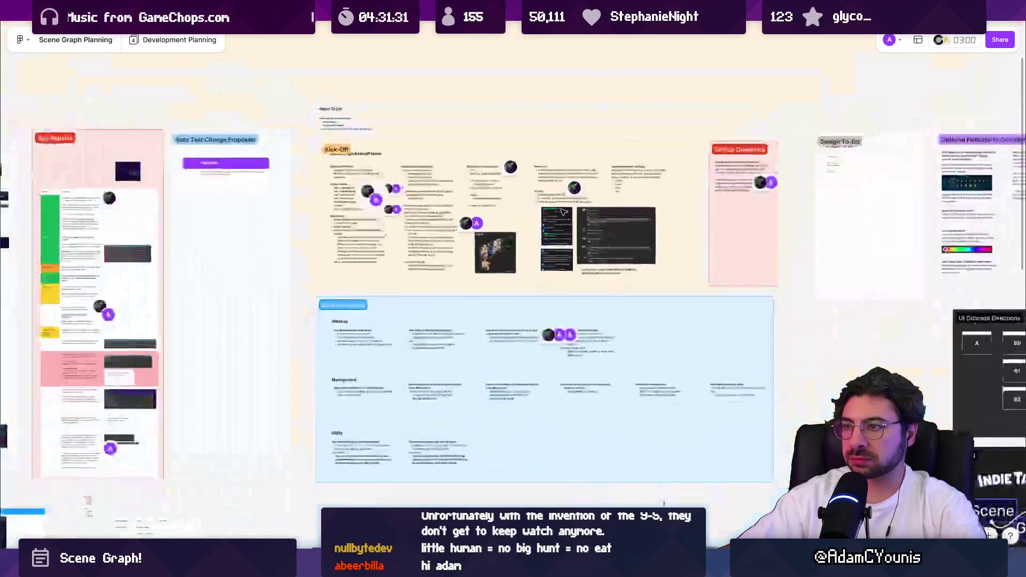
scroll(559, 213, down, 5)
scroll(560, 214, down, 5)
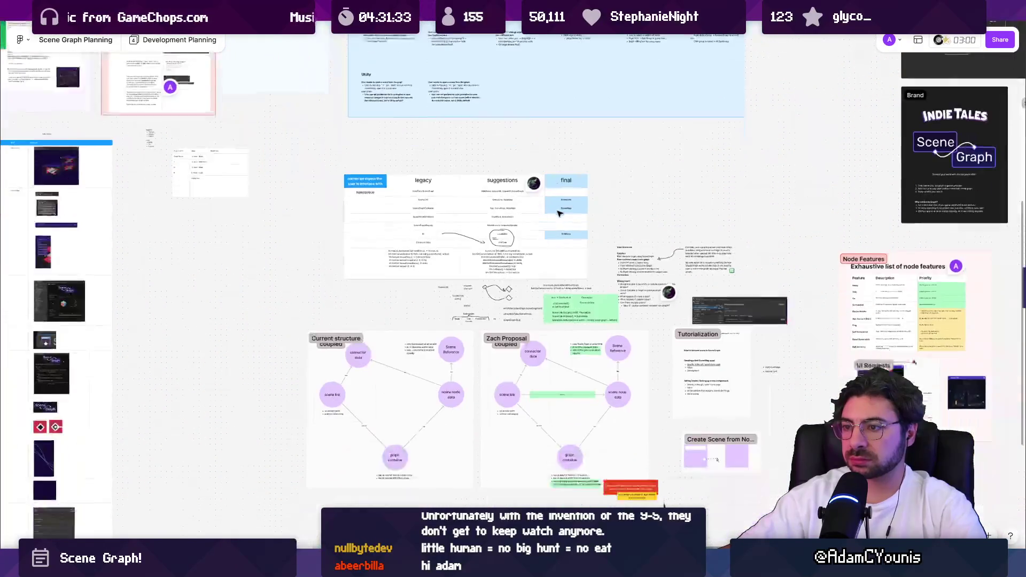
scroll(561, 198, down, 3)
Scroll through the long task checklist to 'Add Portal Sample including Scene Graph'
scroll(561, 188, left, 5)
scroll(352, 340, up, 5)
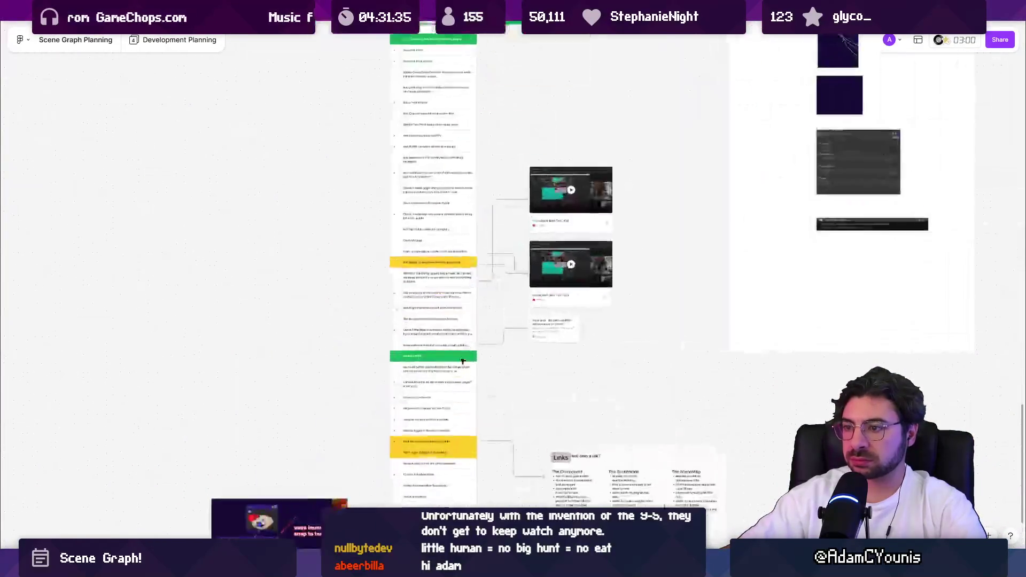
scroll(406, 321, down, 3)
scroll(410, 317, up, 3)
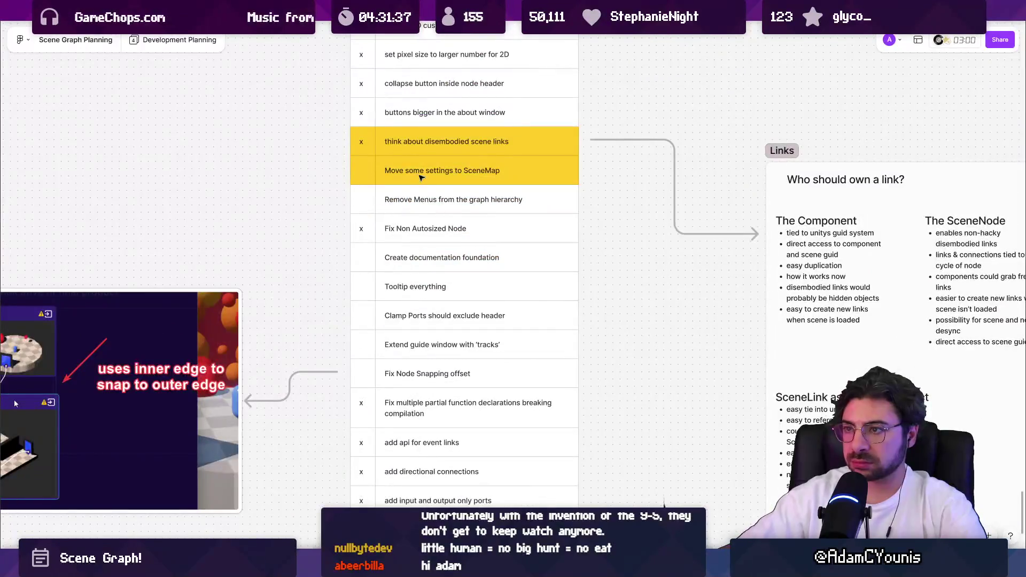
scroll(488, 180, down, 3)
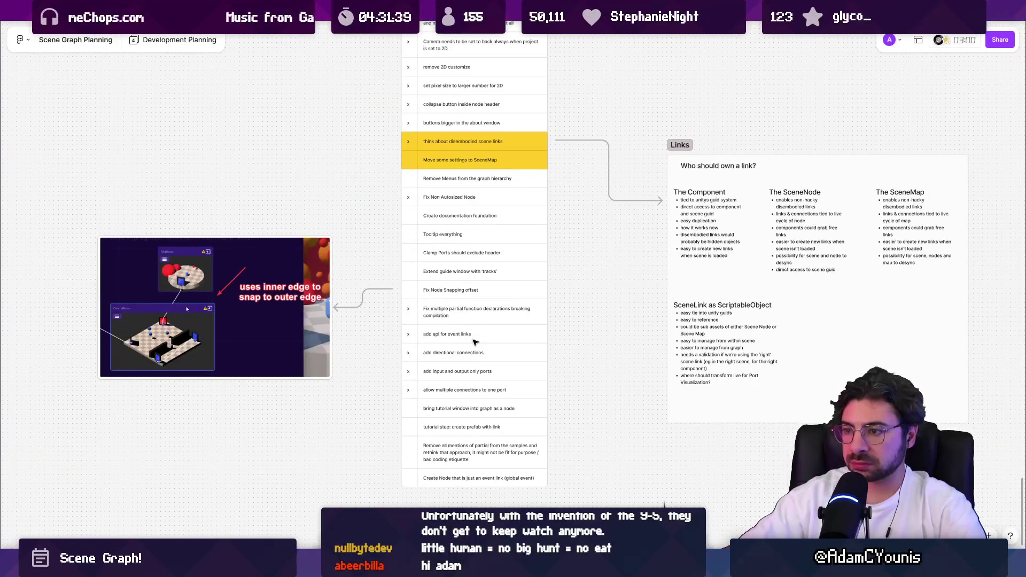
scroll(466, 332, up, 3)
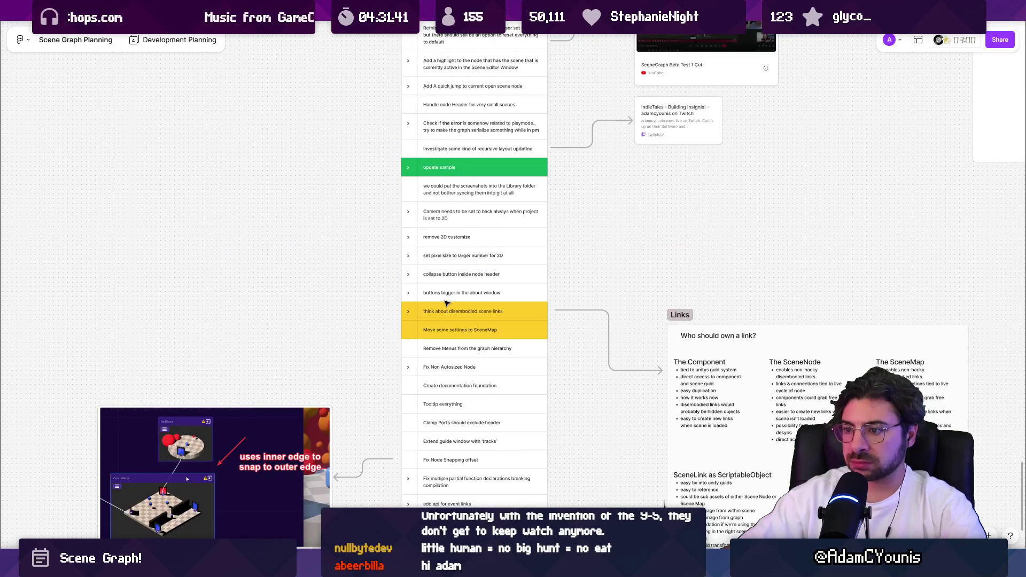
scroll(448, 299, up, 10)
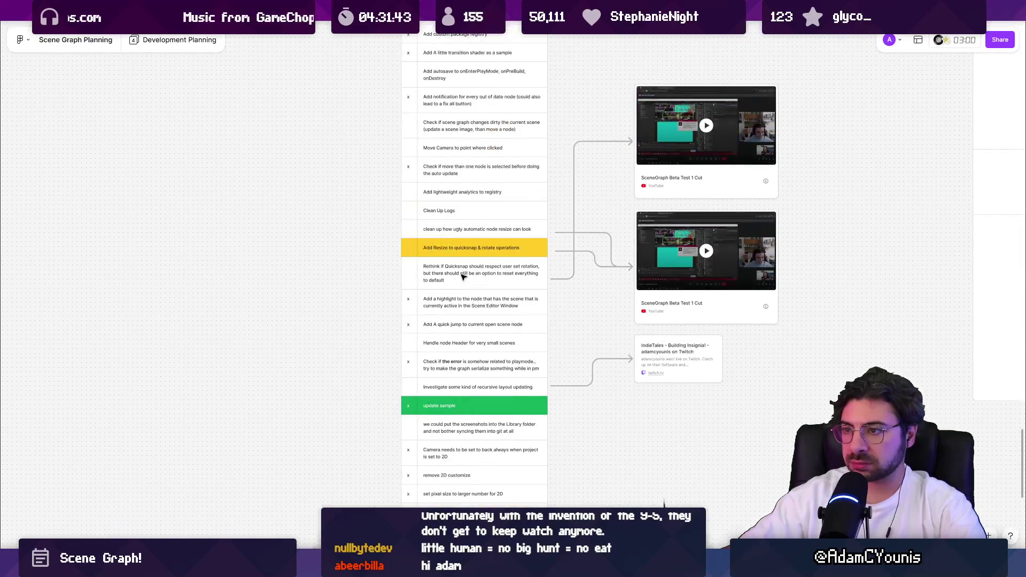
scroll(462, 276, up, 8)
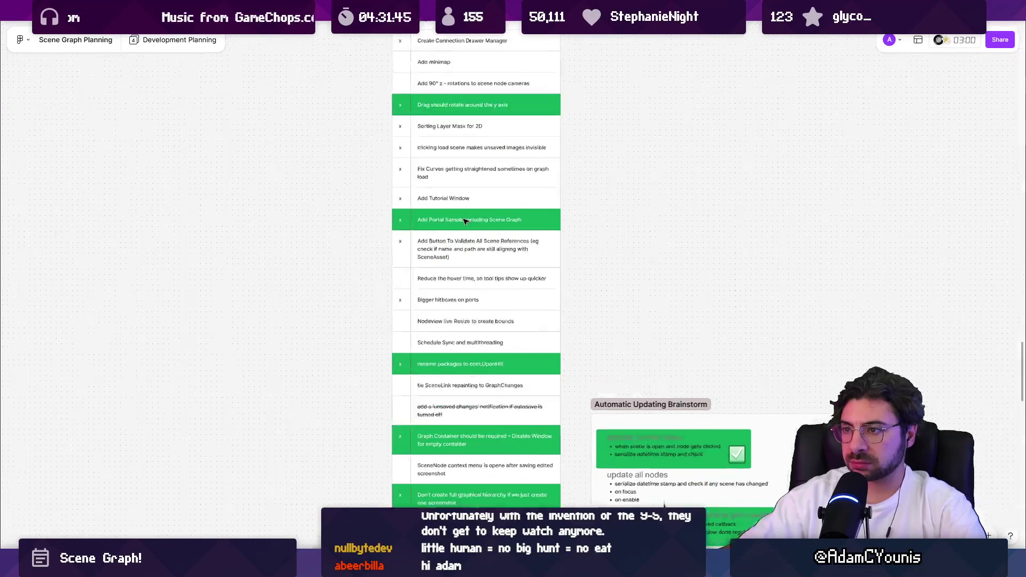
scroll(481, 224, up, 5)
scroll(500, 254, up, 1)
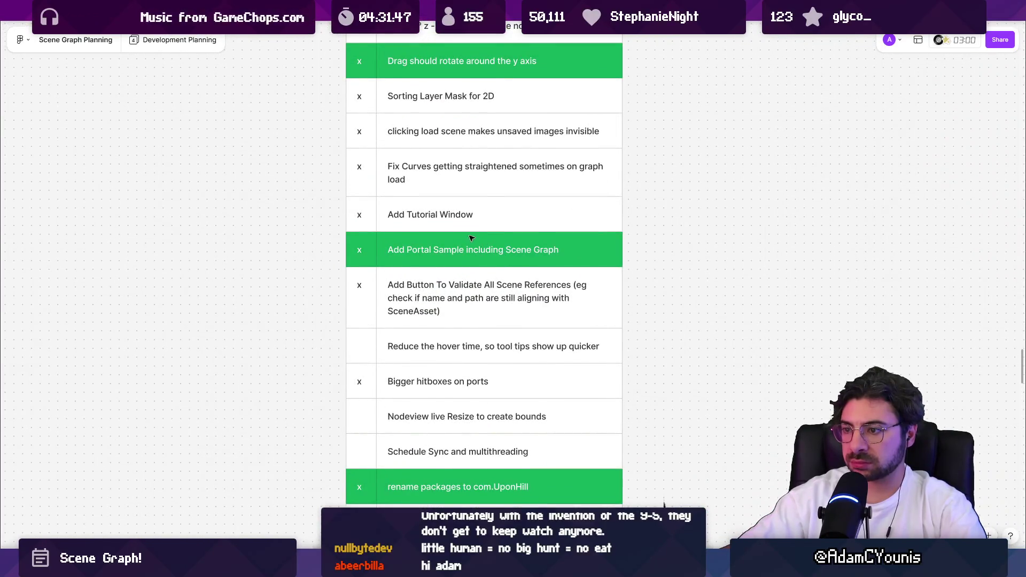
scroll(471, 238, down, 2)
Search the board for 'drag' and start editing the port-dragging bug entry
key(ctrl+f)
text(drag)
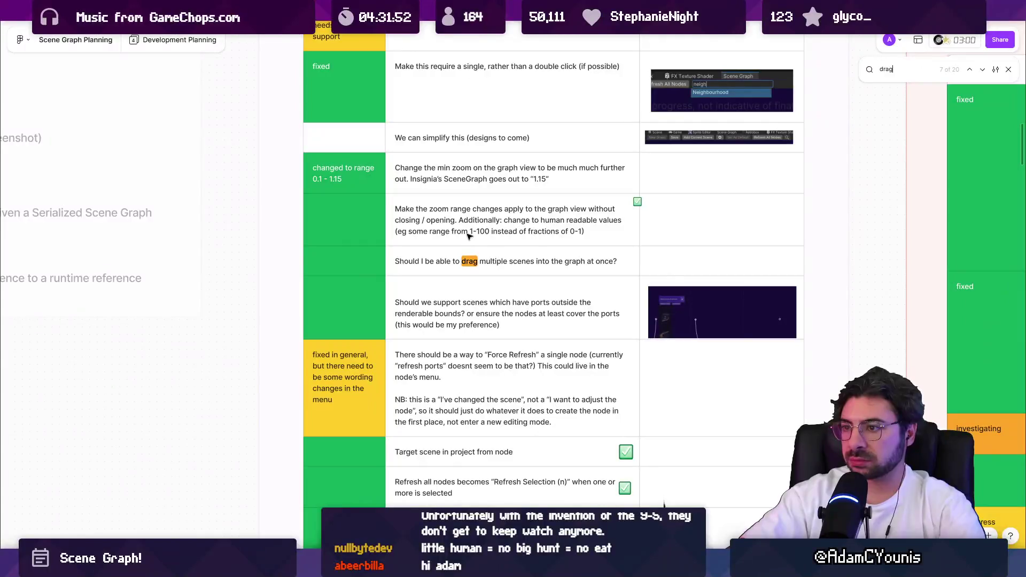
key(Return)
key(Return)
key(Return)
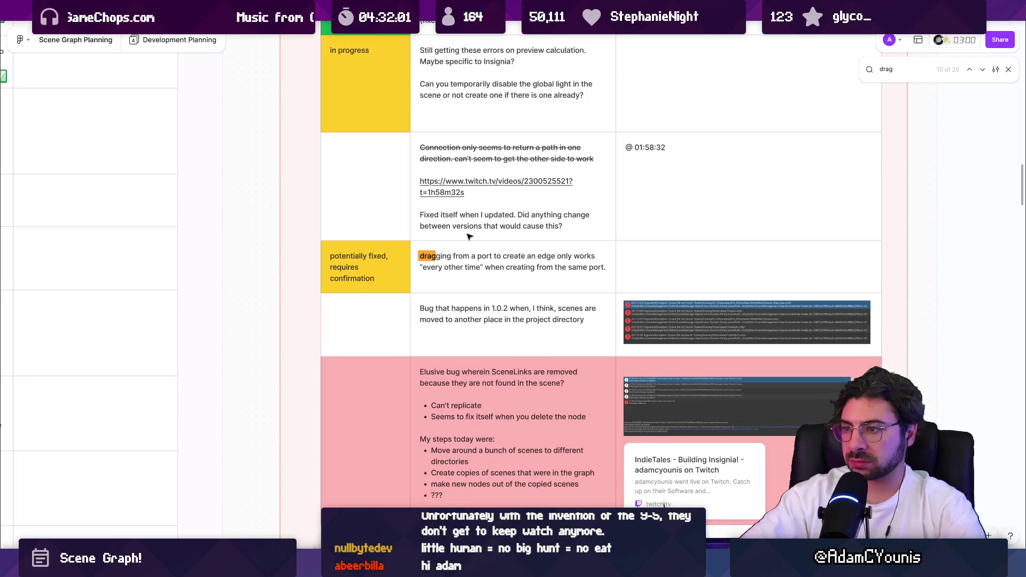
click(476, 250)
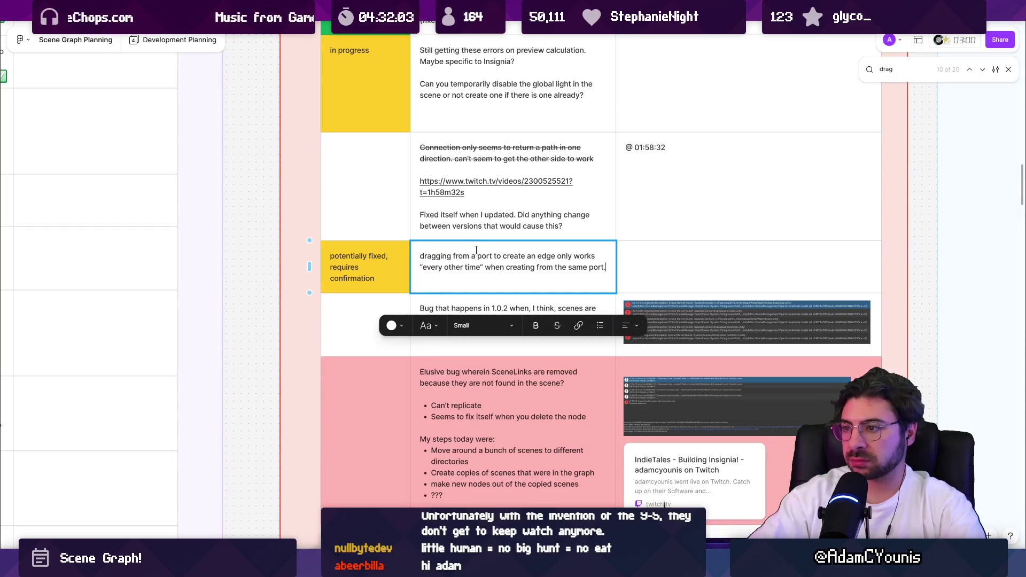
key(alt+Tab)
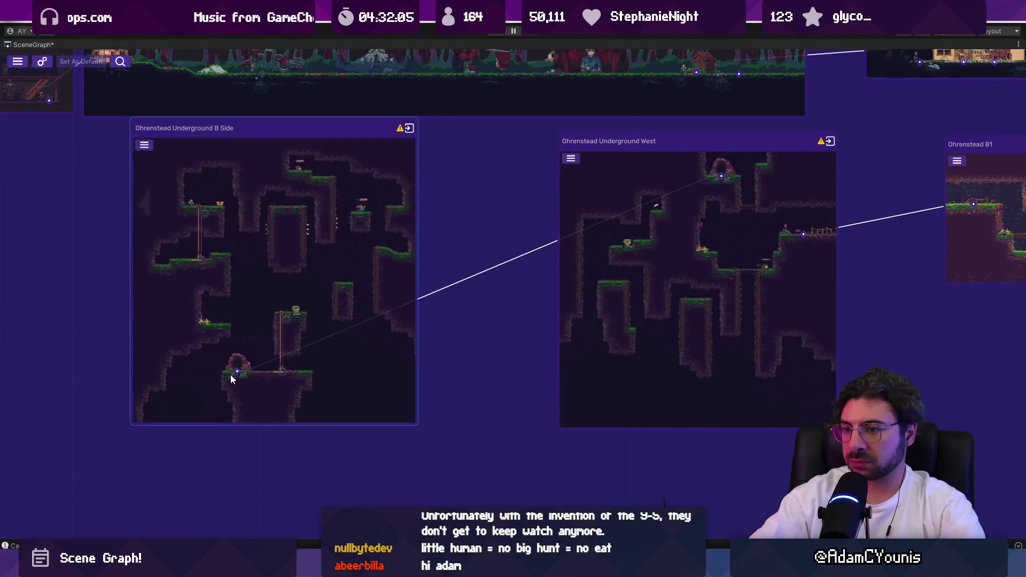
Drag a link from the B Side port to Underground West, then select each of the two nodes
drag(239, 374, 721, 177)
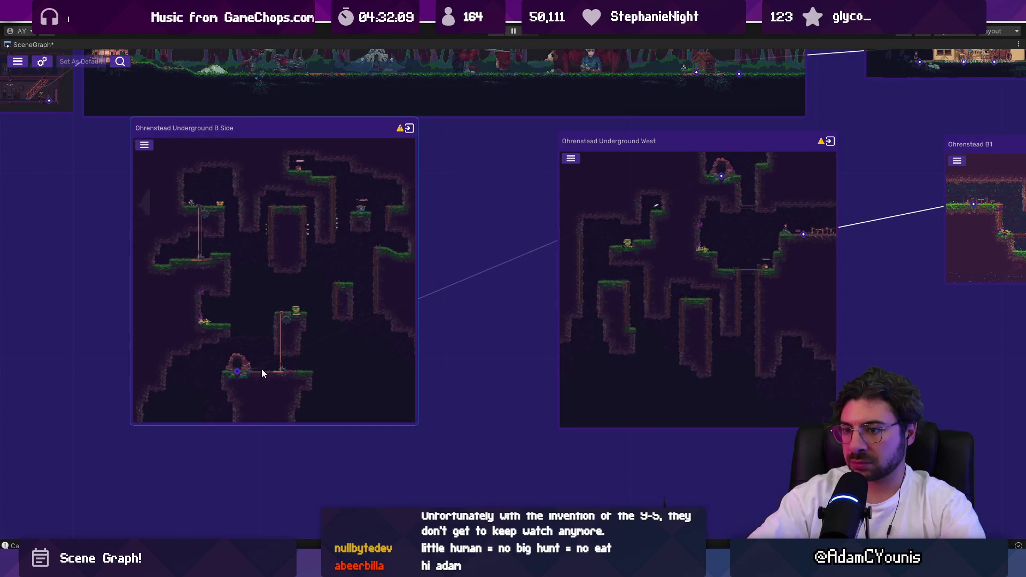
click(719, 178)
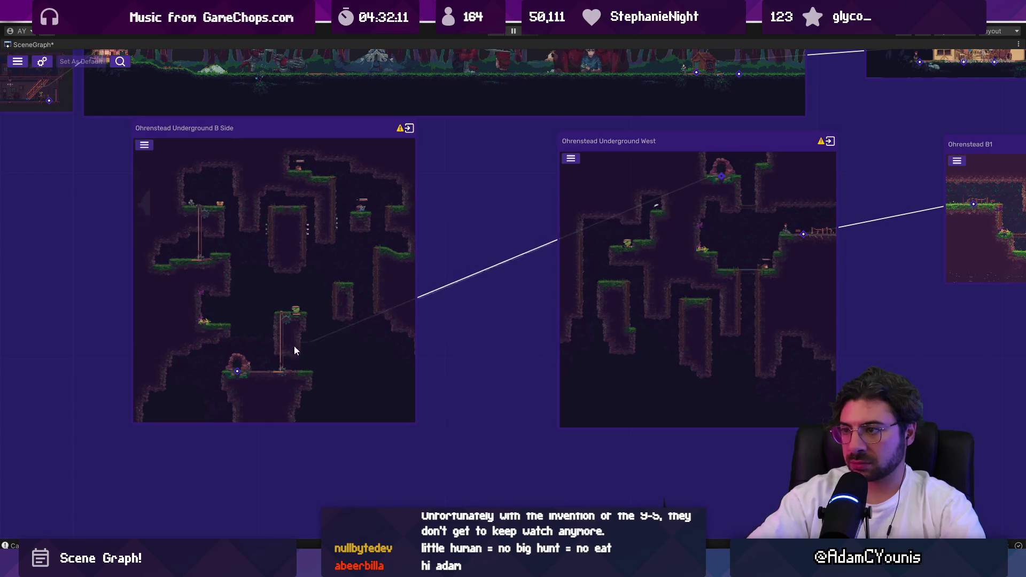
click(239, 378)
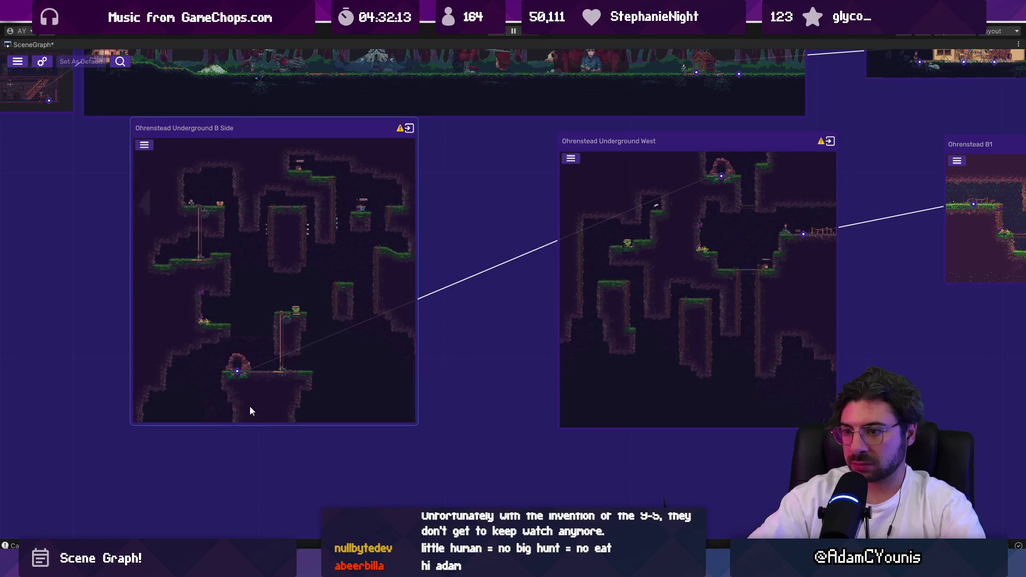
key(alt+Tab)
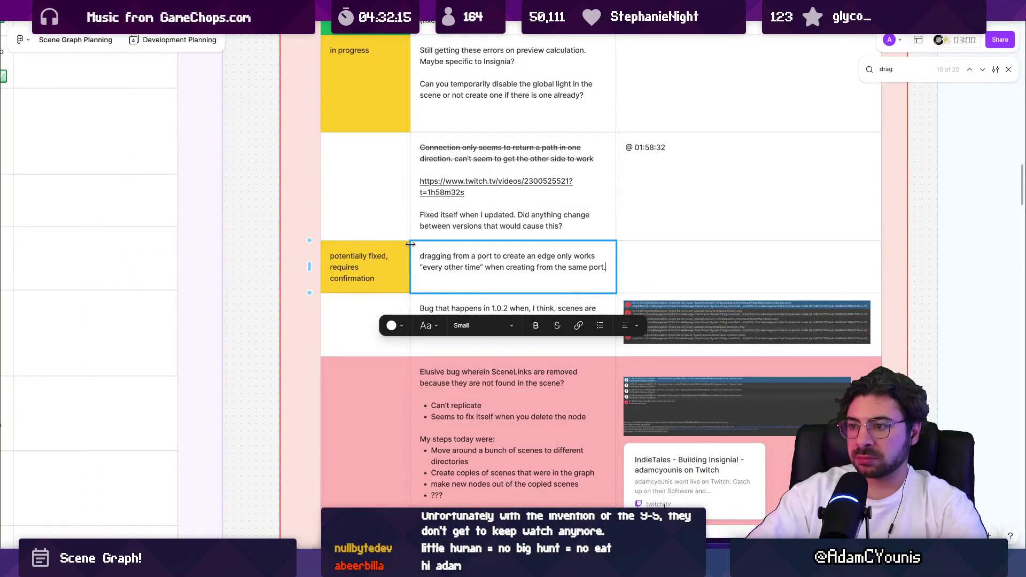
Step through every 'drag' match, ending at Drag to Connection Curves, then close the search
click(897, 73)
key(Return)
key(Return)
key(Return)
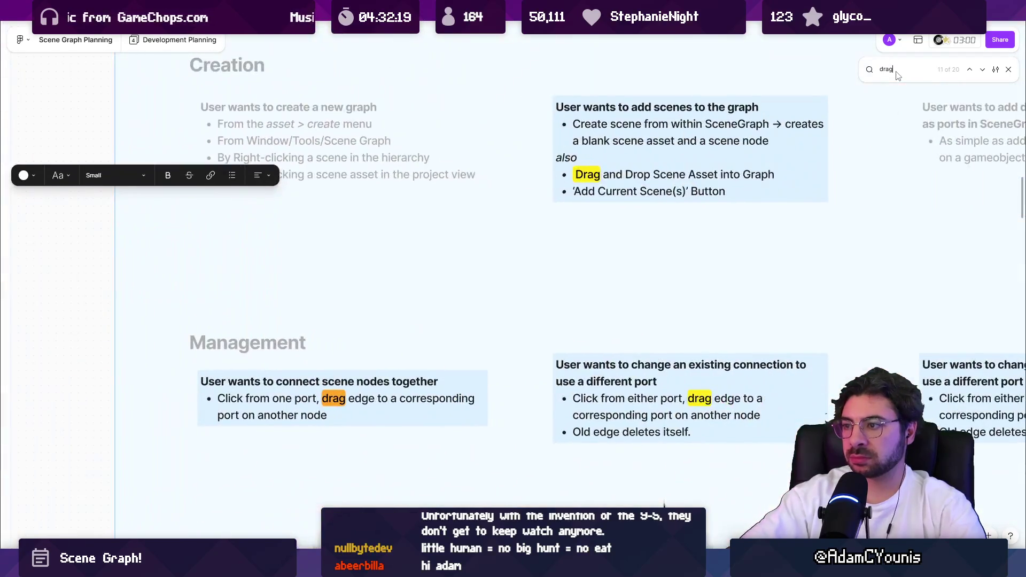
key(Return)
key(Return)
key(Return)
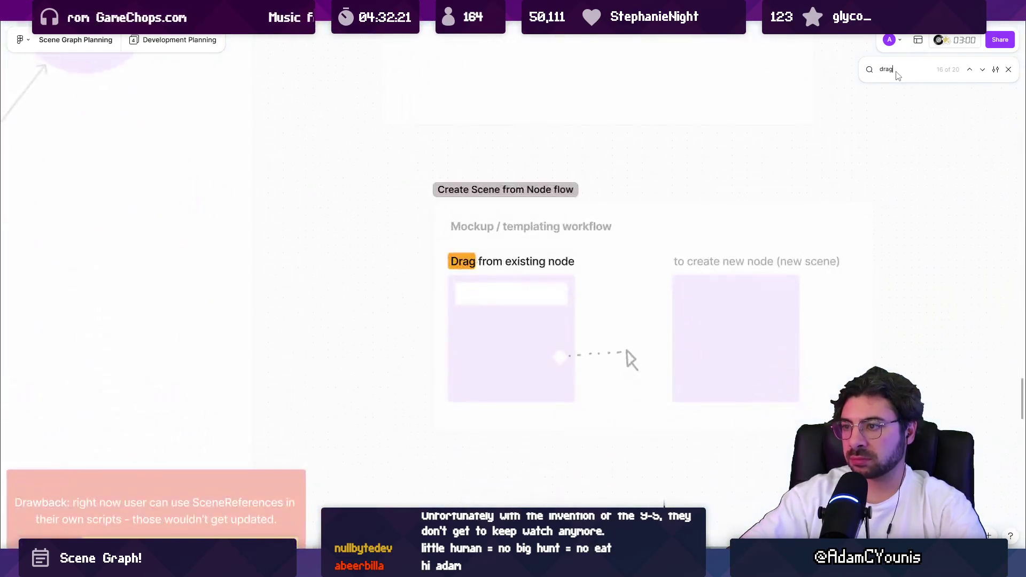
key(Return)
key(Return)
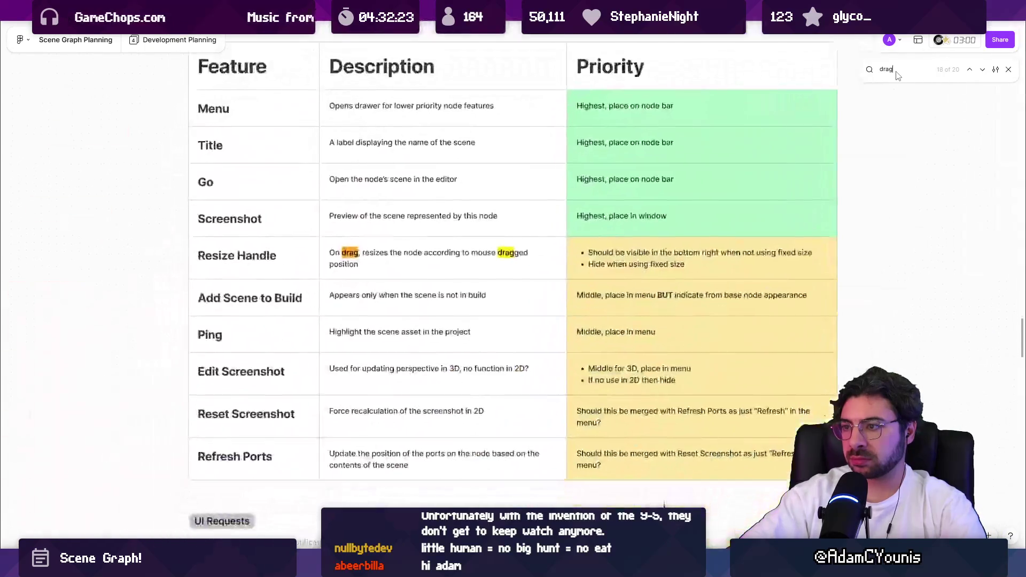
key(Return)
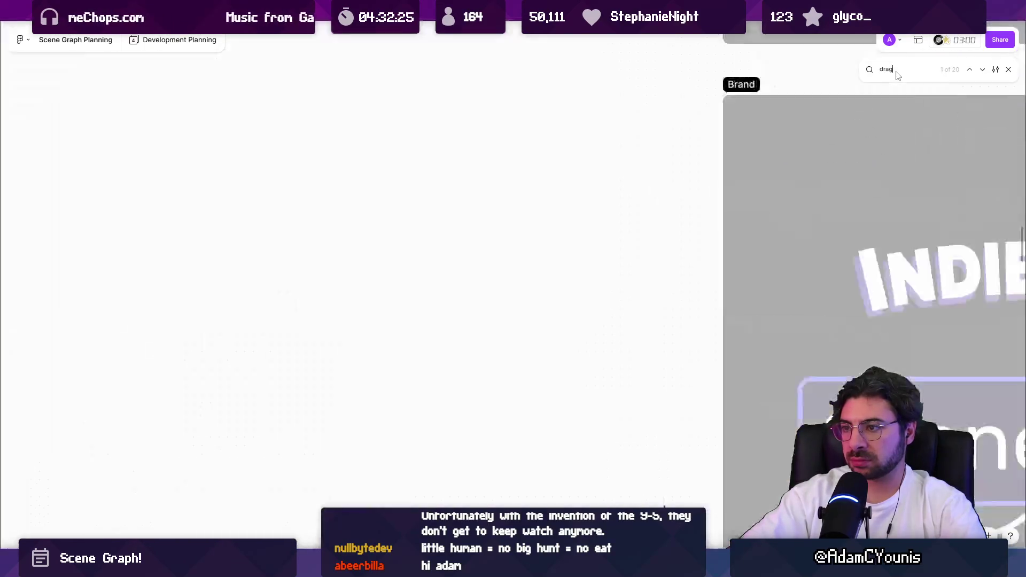
key(Return)
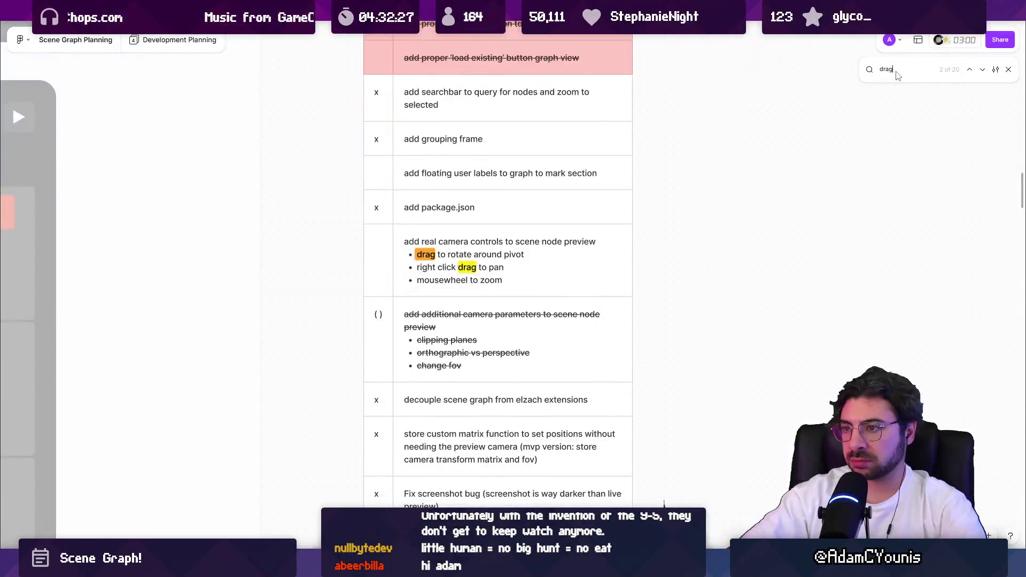
key(Return)
key(Return)
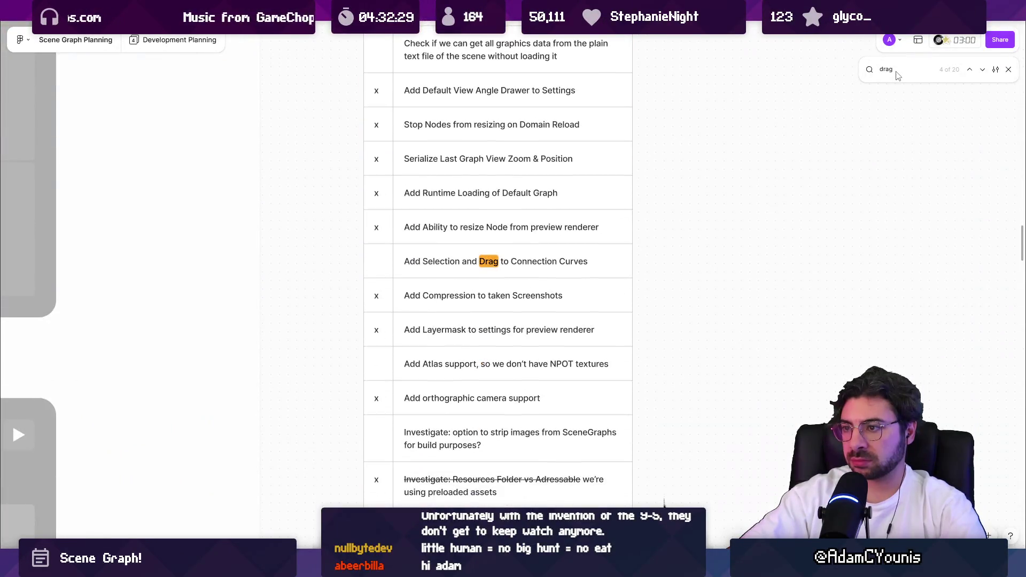
key(Escape)
Open the 'Add Selection and Drag to Connection Curves' cell for editing and leave it unchanged
scroll(554, 194, down, 2)
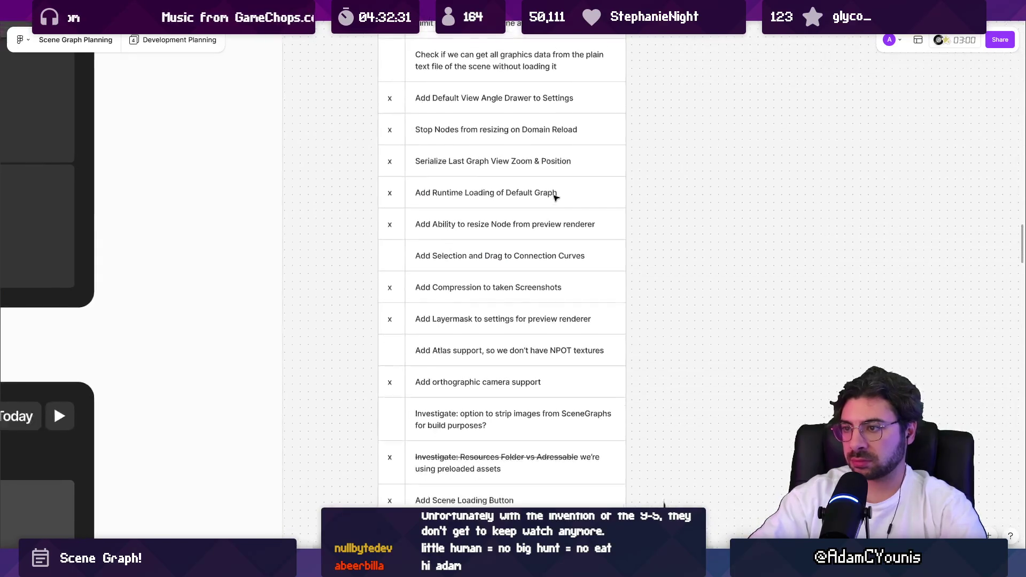
scroll(560, 258, up, 2)
double_click(556, 259)
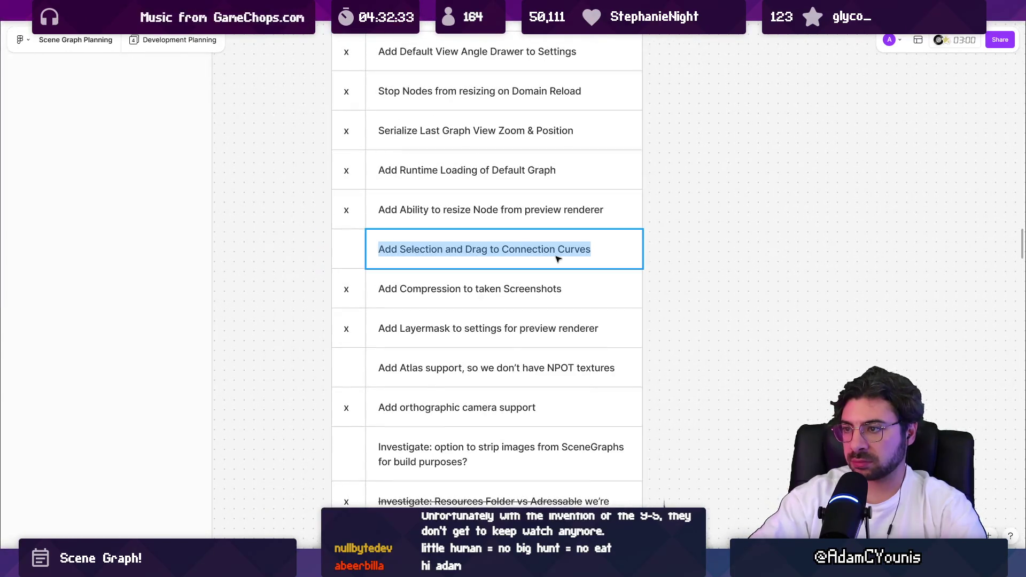
click(602, 250)
click(730, 236)
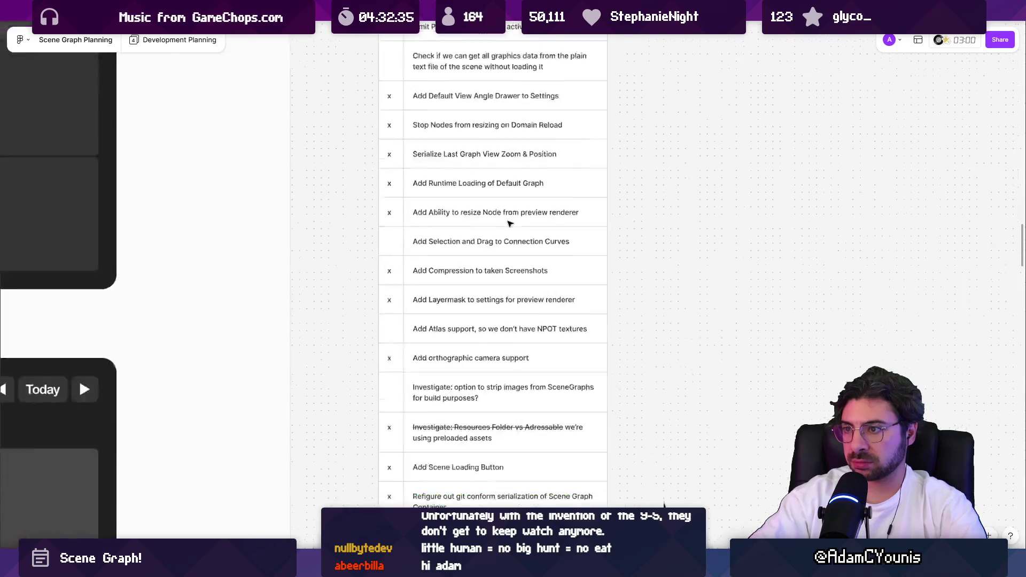
scroll(515, 223, down, 5)
scroll(515, 223, down, 6)
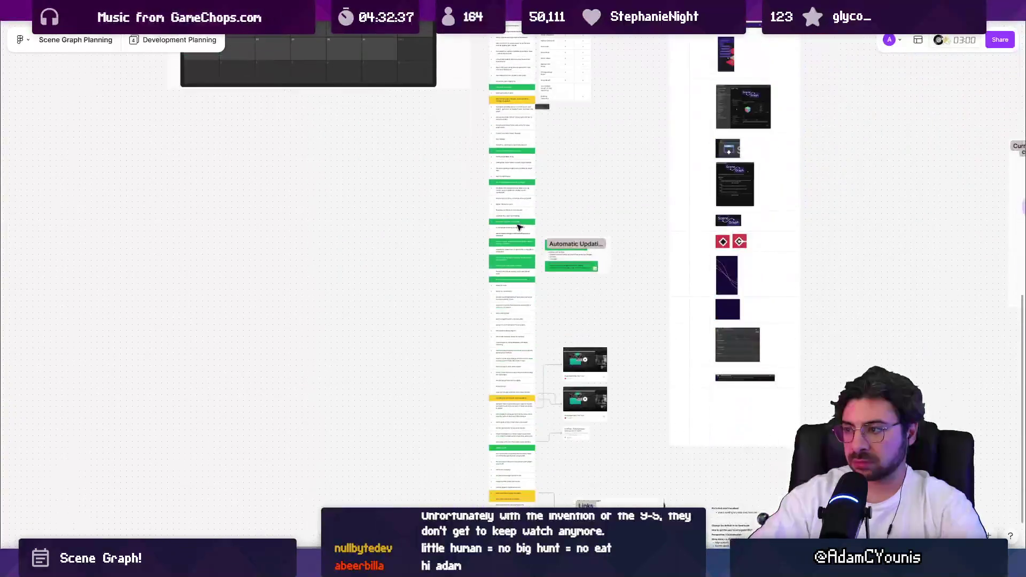
scroll(527, 227, up, 8)
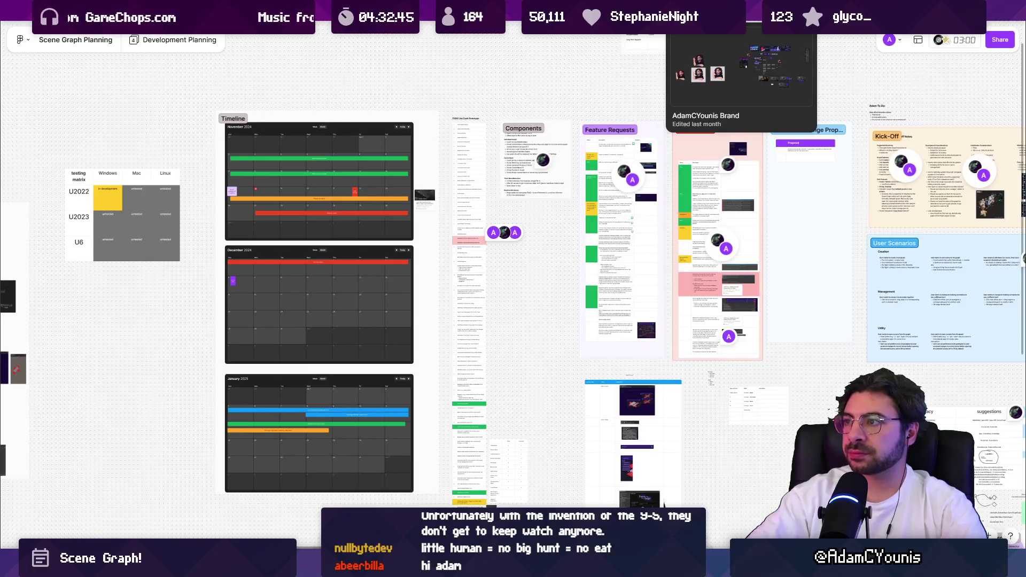
Zoom out to fit the whole board and select the task column beside Timeline
key(shift+1)
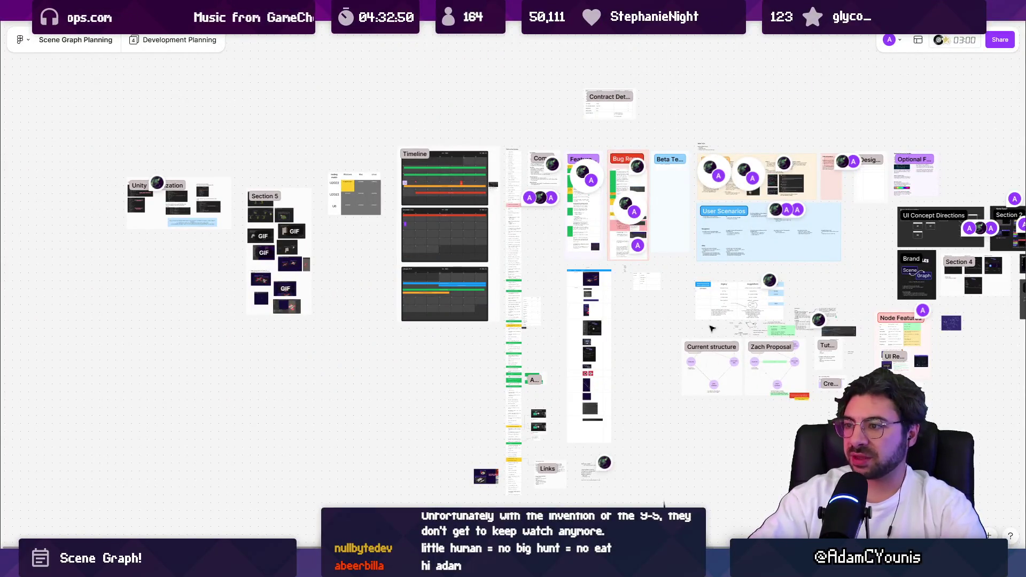
click(521, 223)
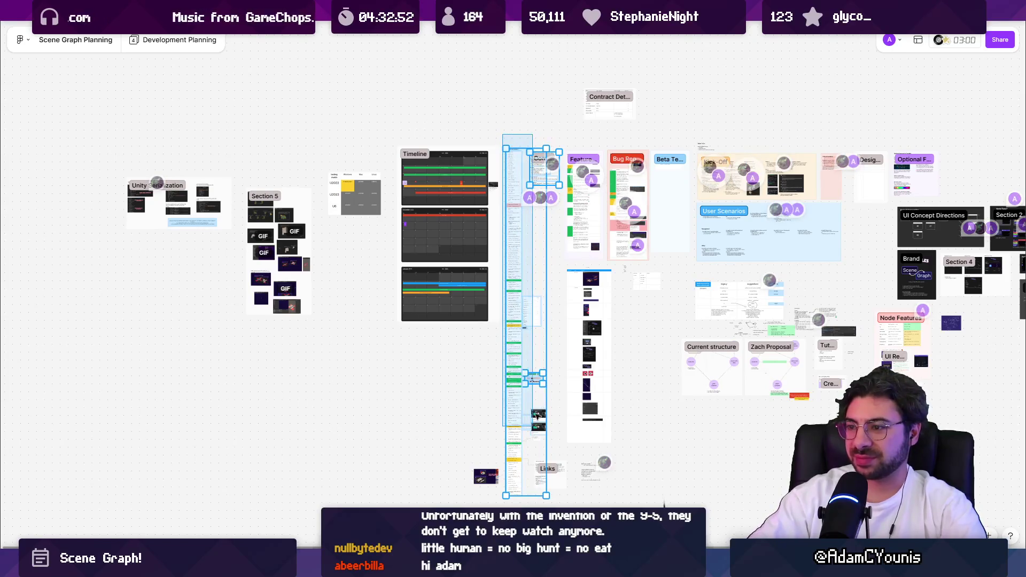
key(Escape)
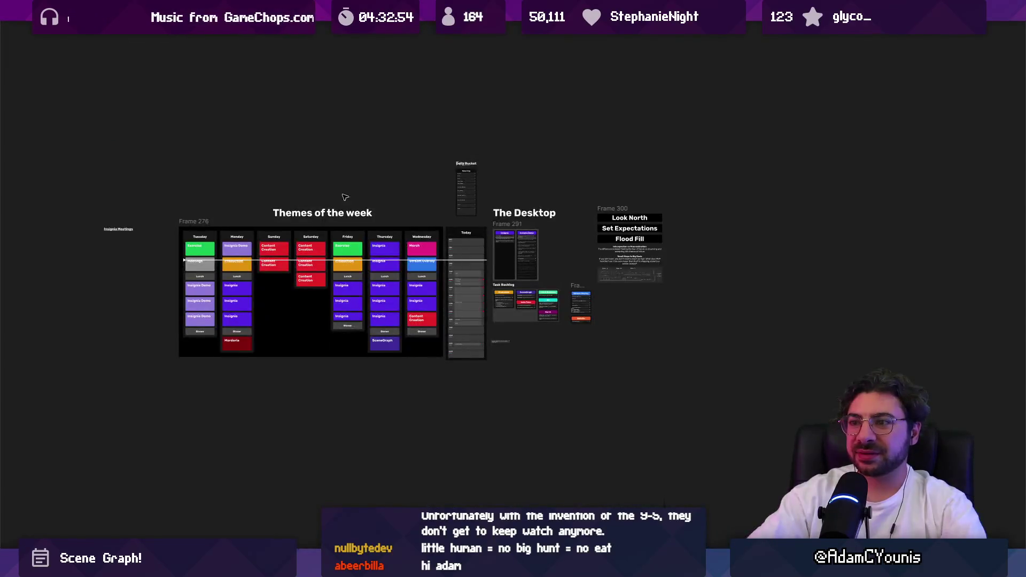
Duplicate the SceneGraph card from the Task Backlog frame
scroll(381, 342, up, 5)
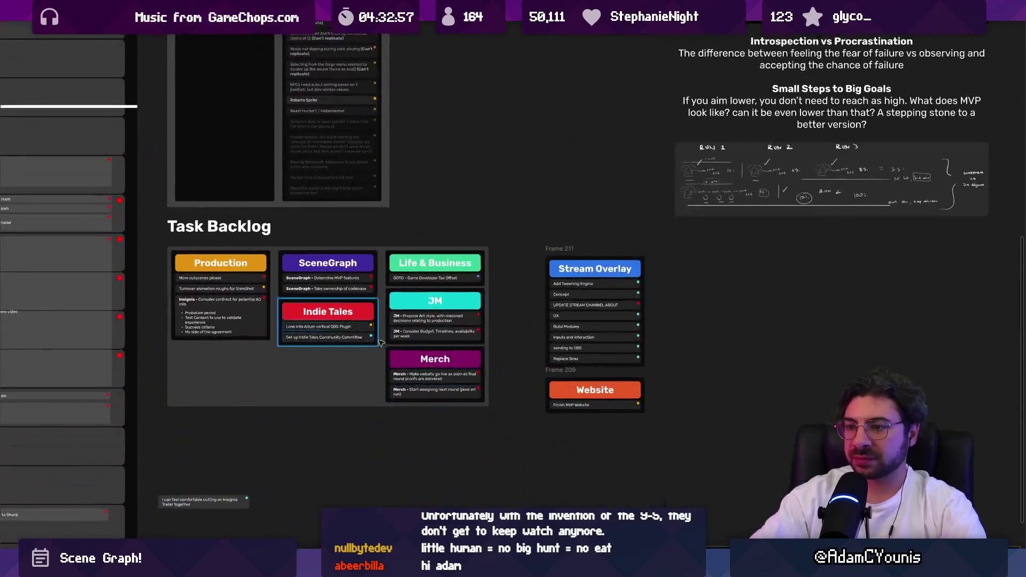
scroll(381, 342, down, 2)
click(363, 283)
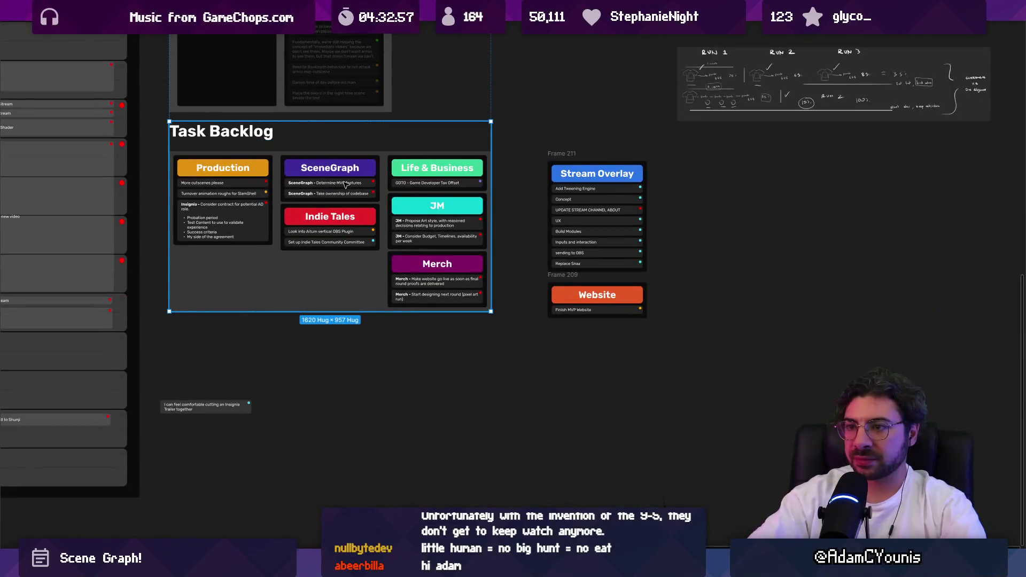
double_click(335, 175)
double_click(335, 175)
key(ctrl+c)
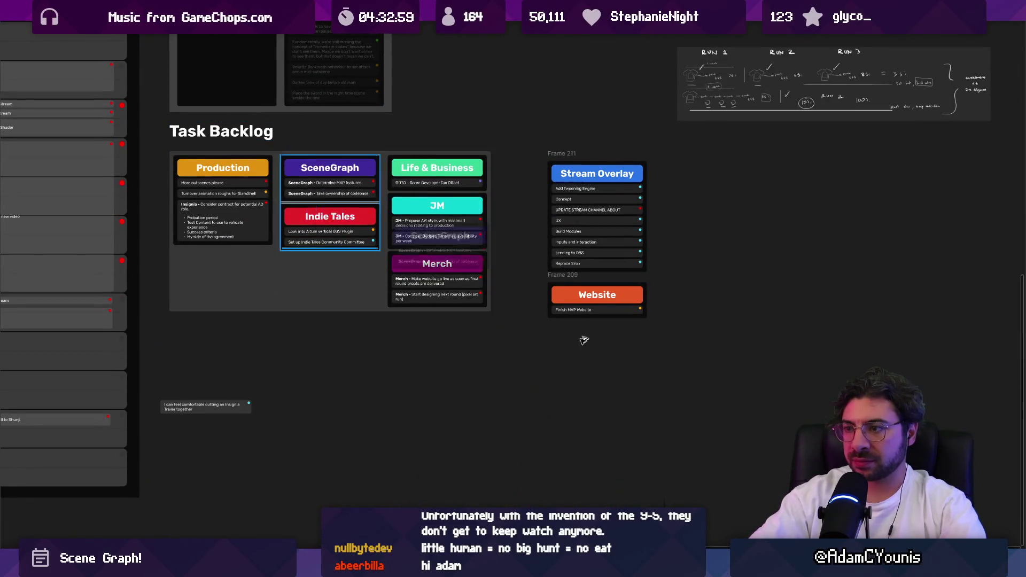
key(ctrl+v)
key(shift+2)
Retitle the copied card's header to 'SceneGraph Bugs'
click(233, 203)
scroll(234, 203, left, 2)
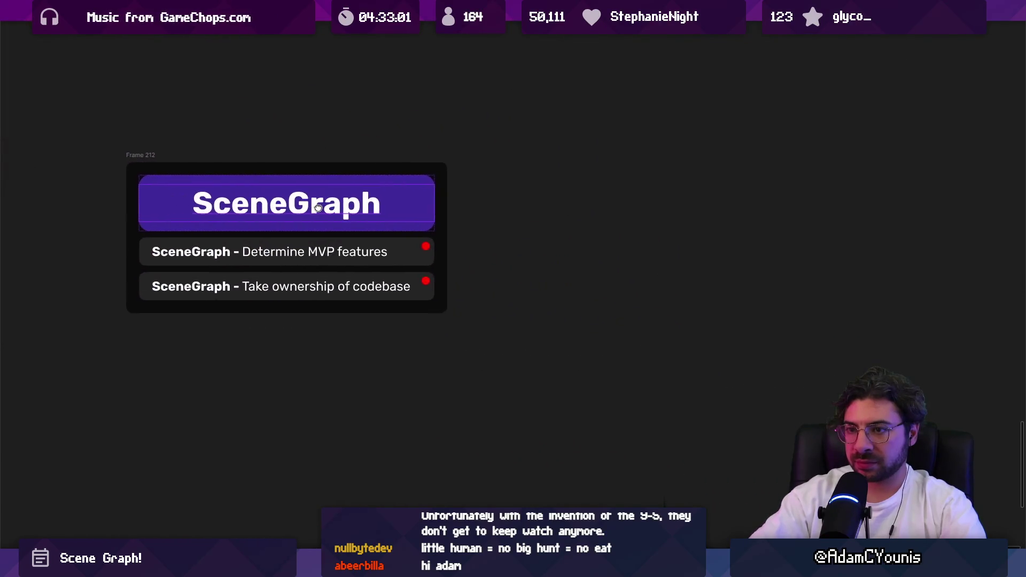
double_click(404, 206)
click(404, 206)
text(Bugs)
click(400, 259)
Clear the new card's first item and leave a short draft entry in it
double_click(411, 256)
key(BackSpace)
text(Can’t scroll)
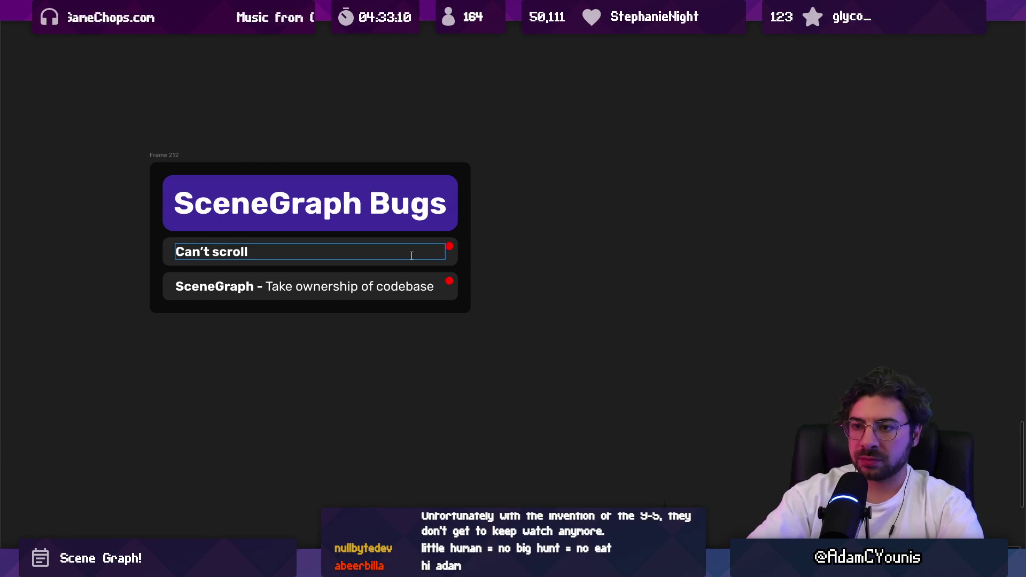
key(ctrl+a)
text(SA)
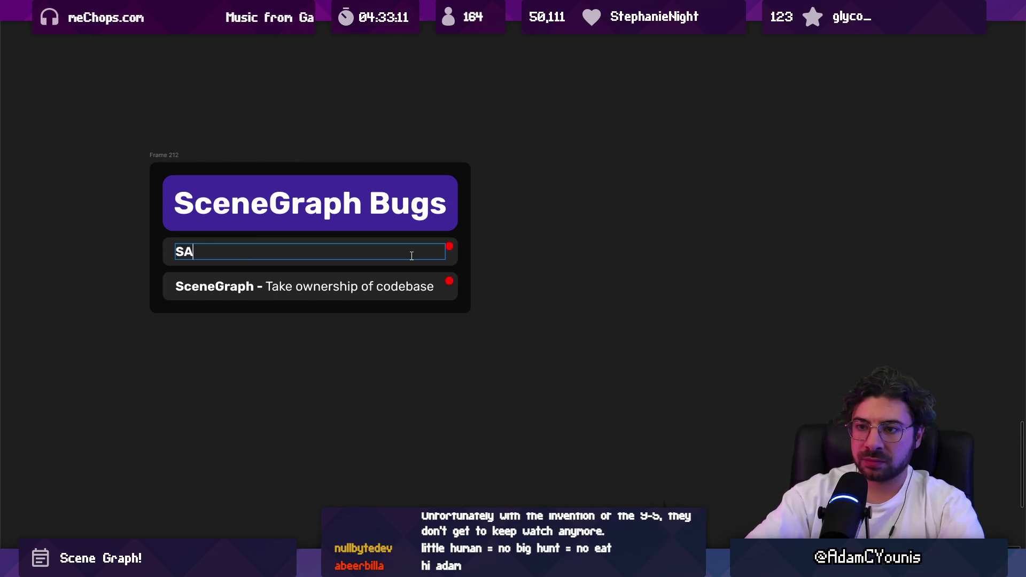
key(alt+Tab)
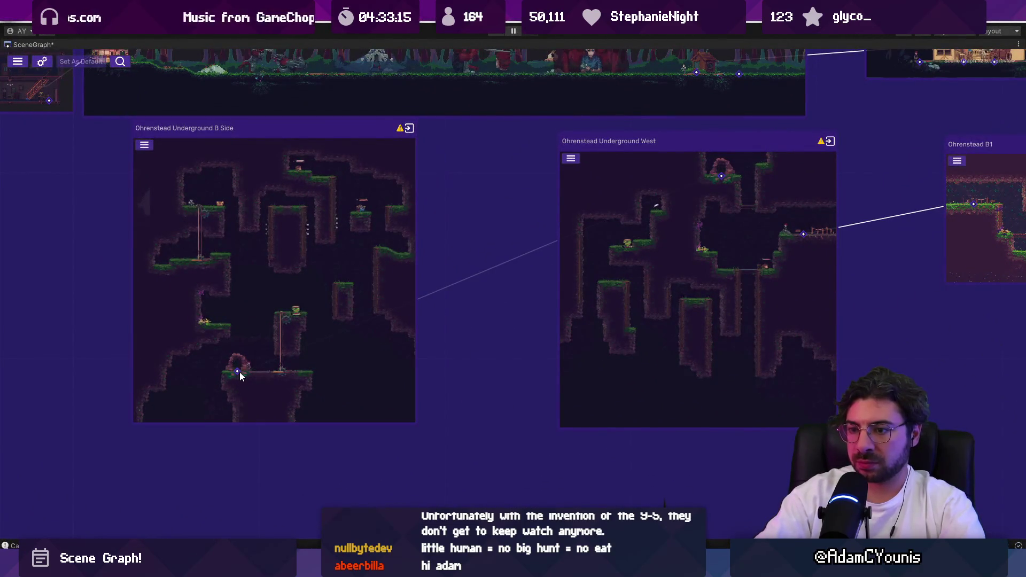
Drag a connection from the B Side node's port into Underground West, then start typing 'Can't' on the Bugs card
click(248, 375)
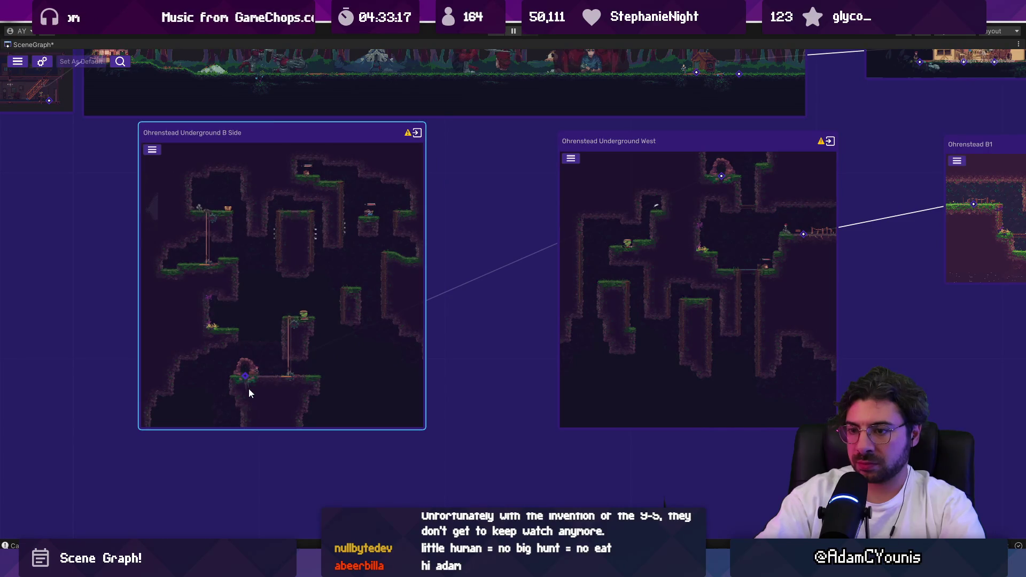
mouse_move(388, 359)
mouse_down()
mouse_move(707, 227)
mouse_move(927, 291)
mouse_move(473, 286)
mouse_move(652, 227)
mouse_move(678, 197)
mouse_move(721, 175)
mouse_up()
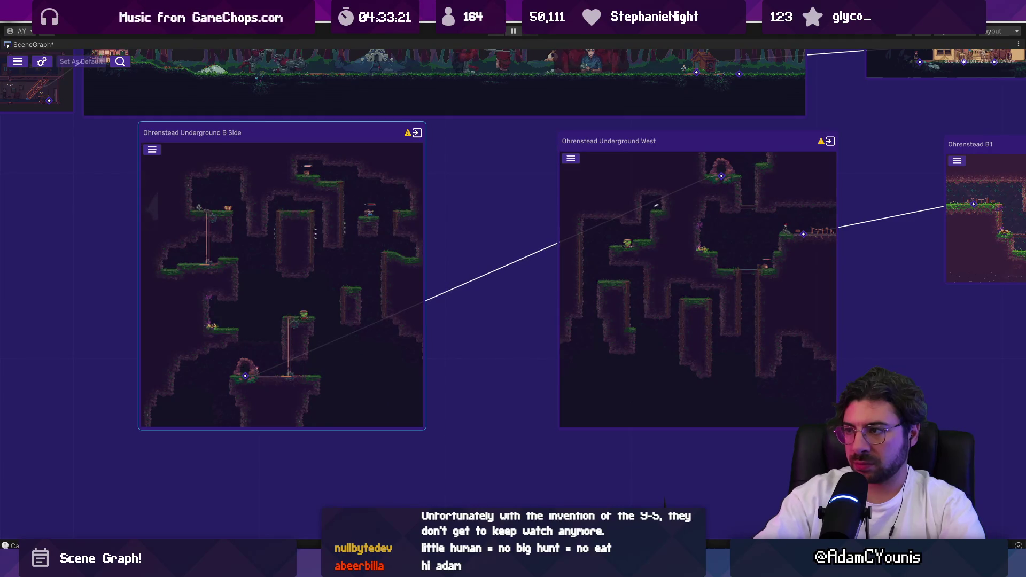
key(alt+Tab)
text(Cant)
key(BackSpace)
key(BackSpace)
key(BackSpace)
Draft first-bug wording about not moving the view to other ports when zoomed in
text(Can't move the f)
key(BackSpace)
text(view tro)
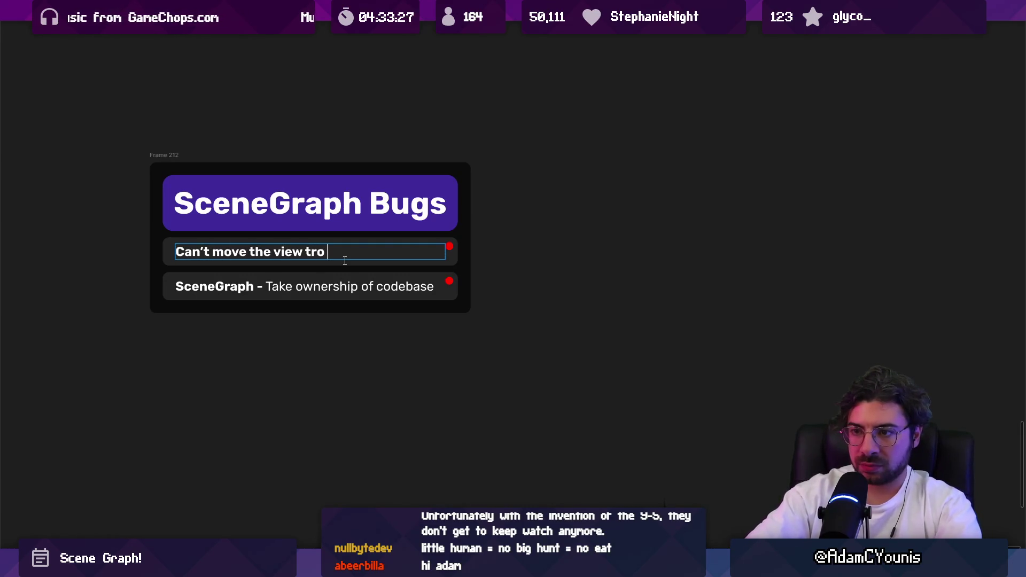
key(BackSpace)
key(BackSpace)
text(ot)
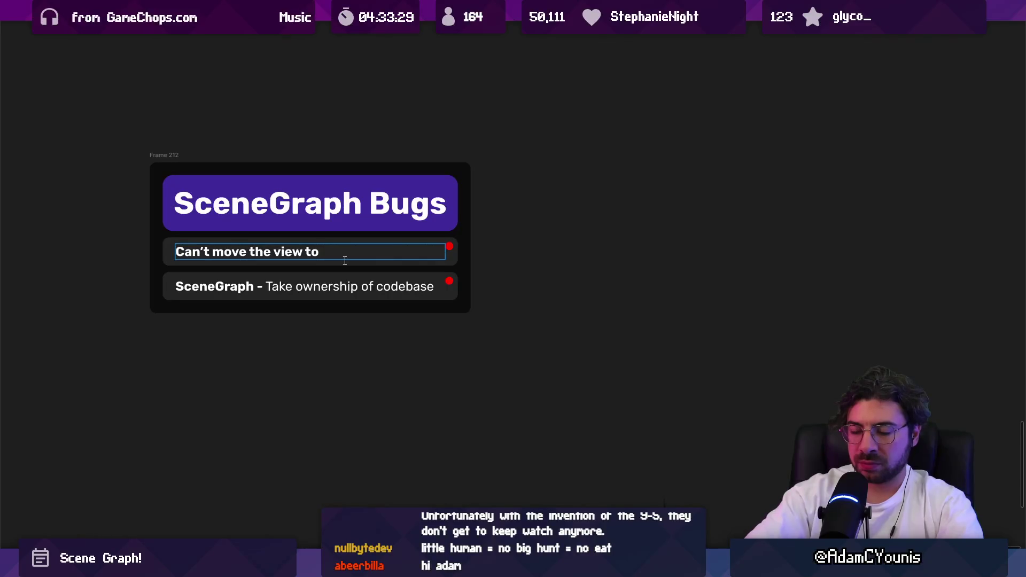
text(her por)
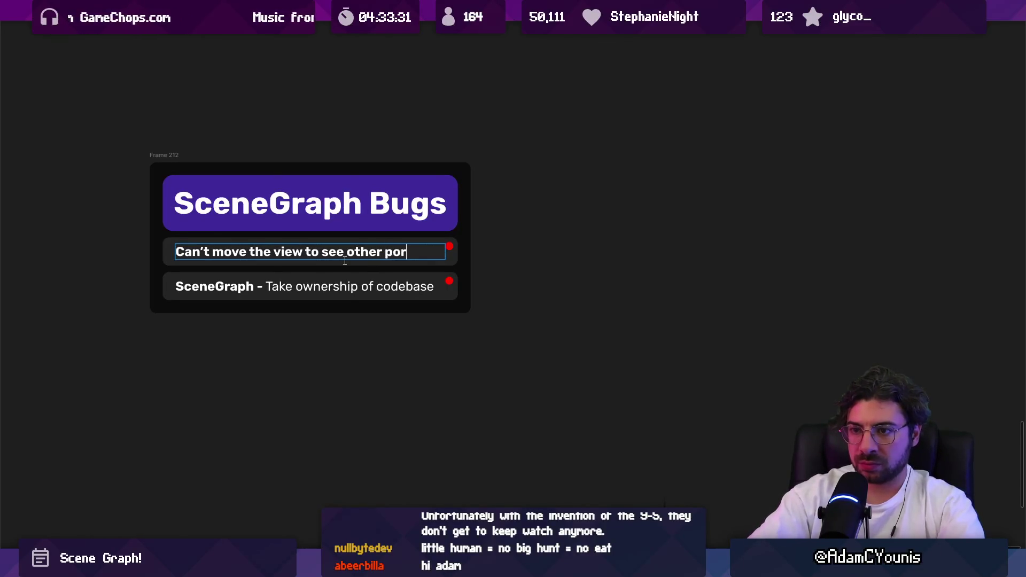
key(ctrl+a)
key(BackSpace)
text(zoomed in too)
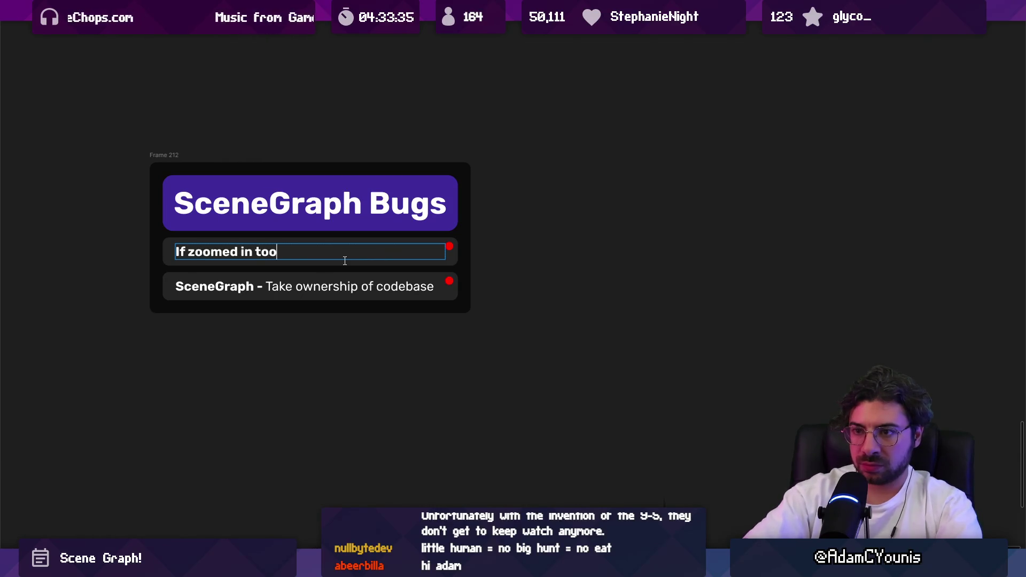
Rewrite the first bug as 'Can't pan the view at all while dragging a connection.'
key(ctrl+a)
text(Can't )
text(move)
key(BackSpace)
key(BackSpace)
key(BackSpace)
text(poa)
key(BackSpace)
key(BackSpace)
text(an the view)
key(BackSpace)
text(view at)
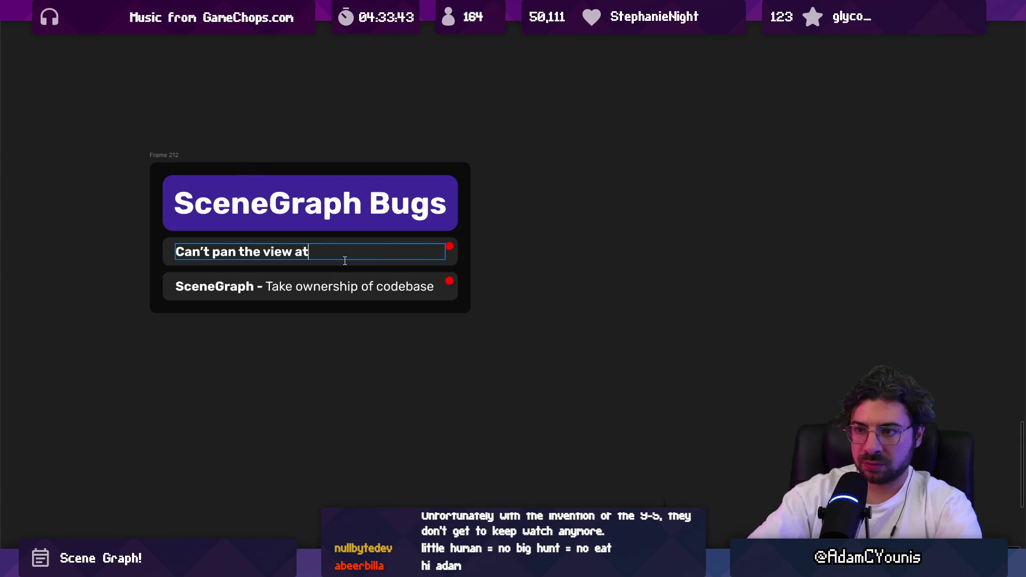
text( all while dragging a connection)
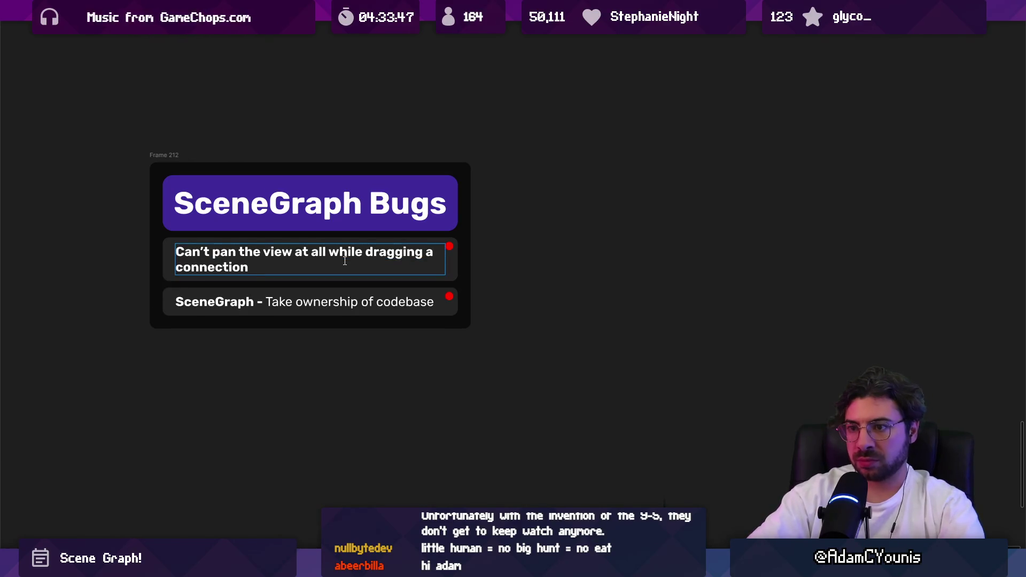
text(.)
key(Return)
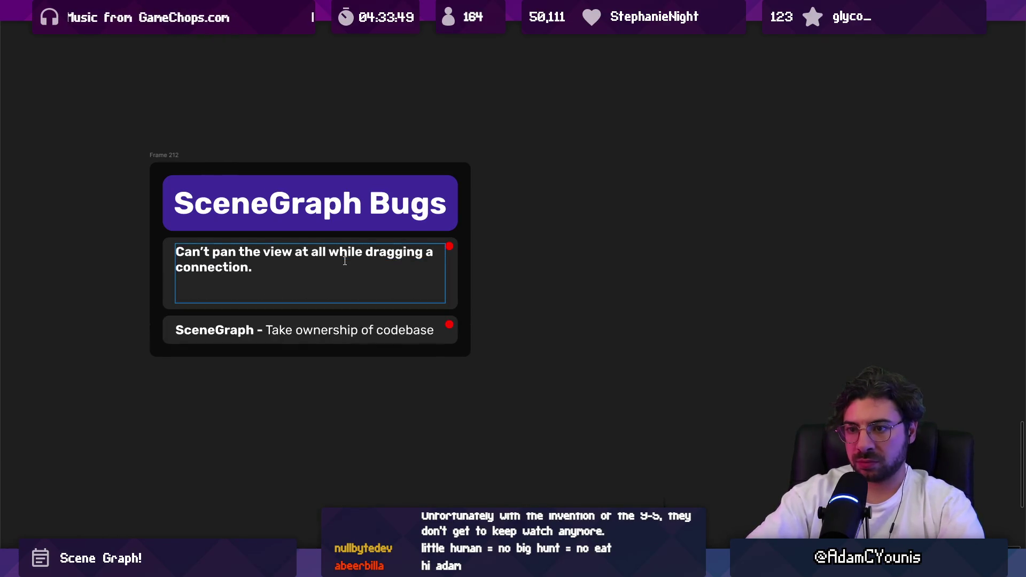
Add a second line saying no other port is in view so you're stuck, plus 'or zoom'
text(If there’s )
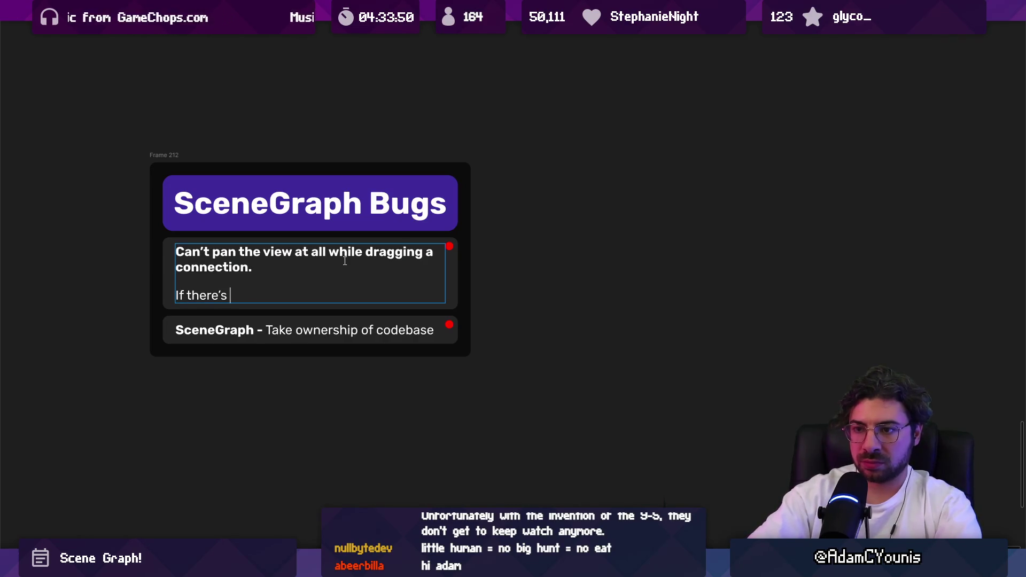
text(nothing)
key(ctrl+shift+Left)
text(no the)
key(BackSpace)
key(BackSpace)
key(BackSpace)
text(other )
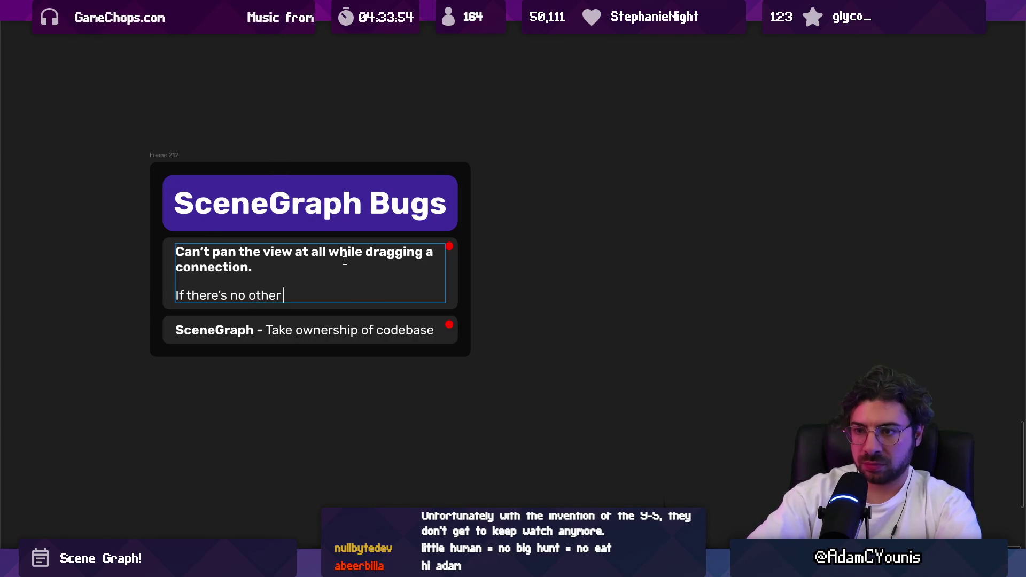
text(port the view, yuo)
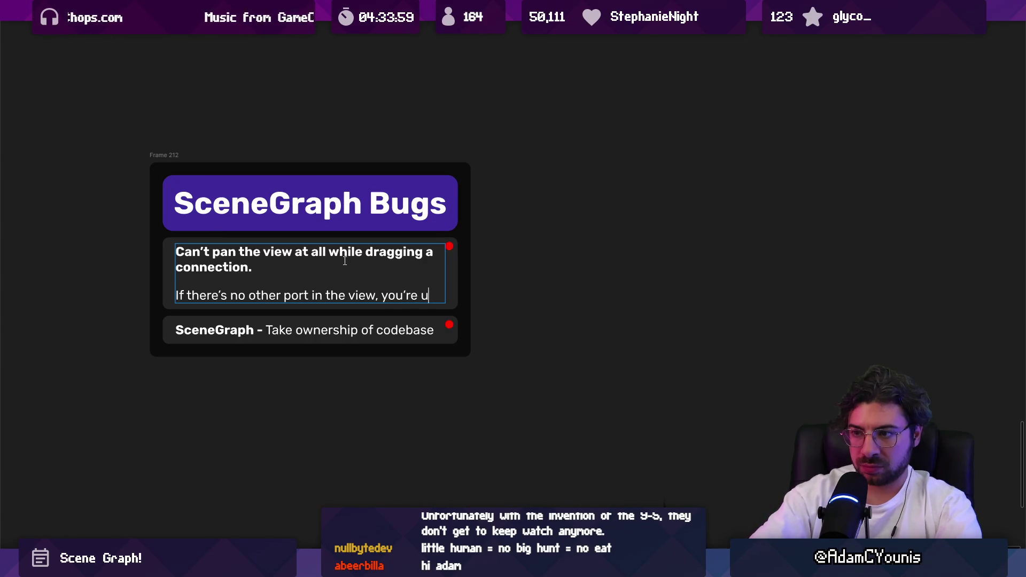
text(ust stick)
key(BackSpace)
key(BackSpace)
key(BackSpace)
text(uck.)
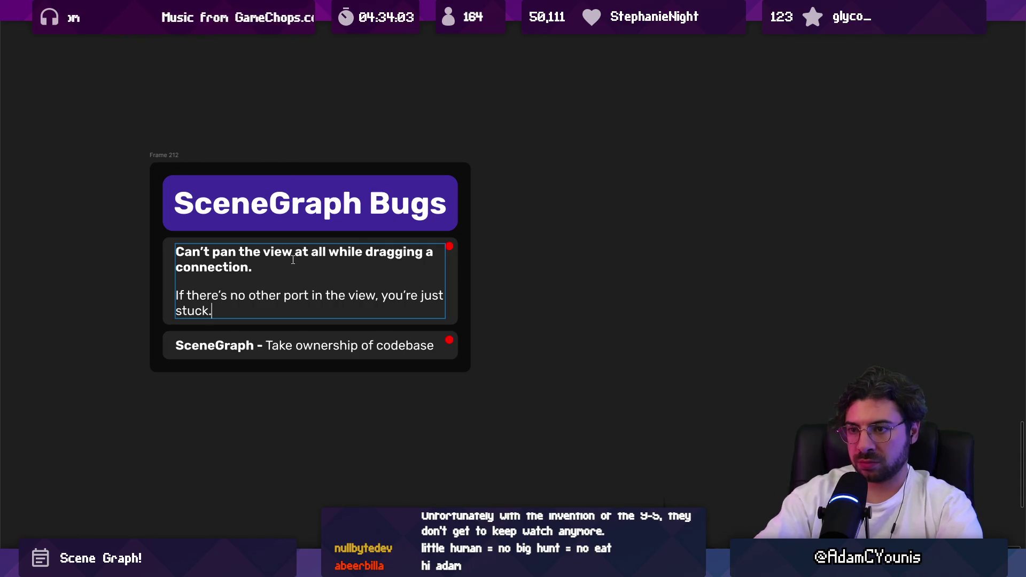
text(or zoom)
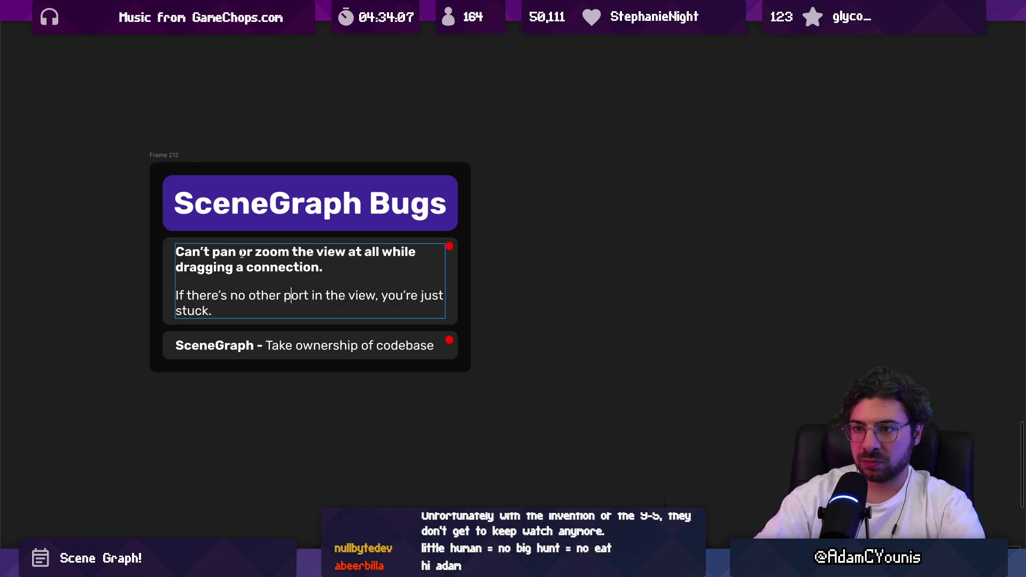
double_click(288, 345)
Replace the second card's ownership note with a draft 'Clicking and dragging doesn't feel'
key(BackSpace)
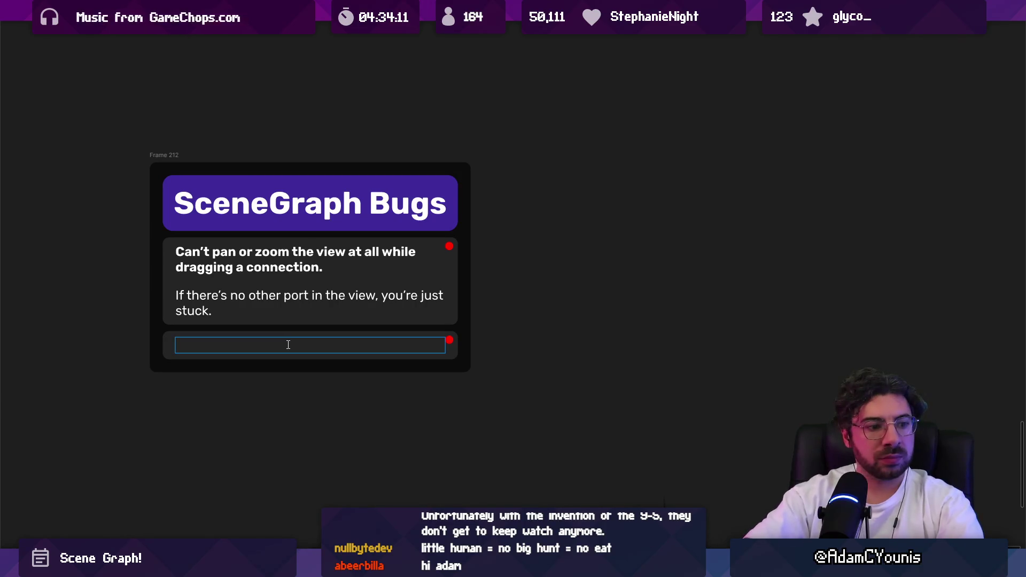
text(S)
key(BackSpace)
text(Clicking atn)
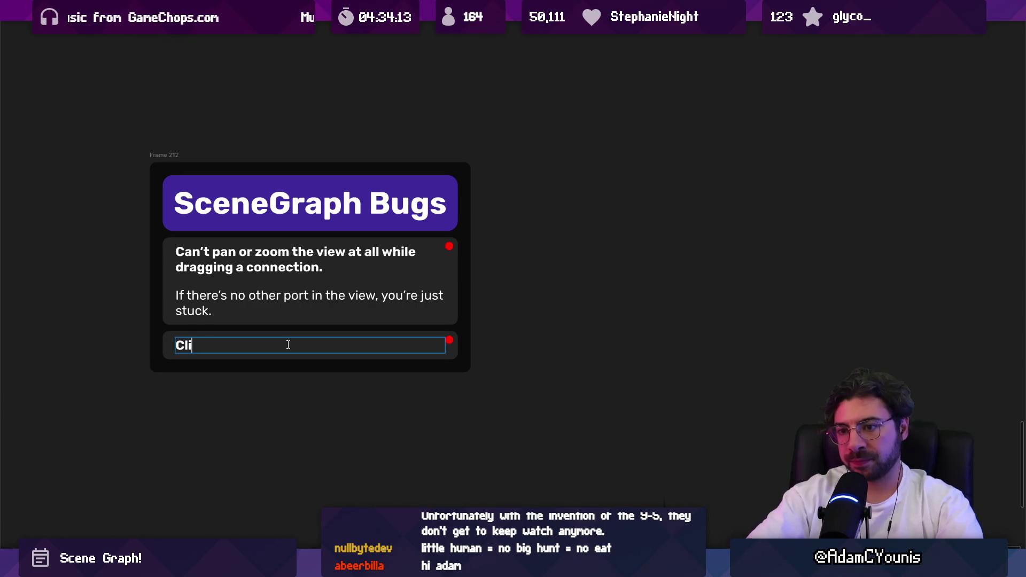
key(BackSpace)
key(BackSpace)
text(nd dragging doen)
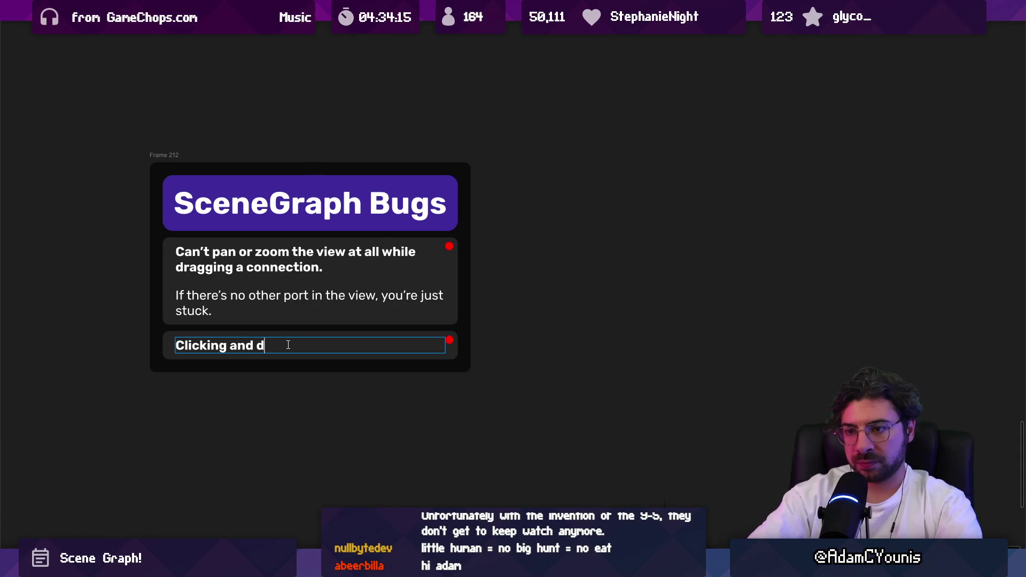
key(BackSpace)
text(sn't feel g)
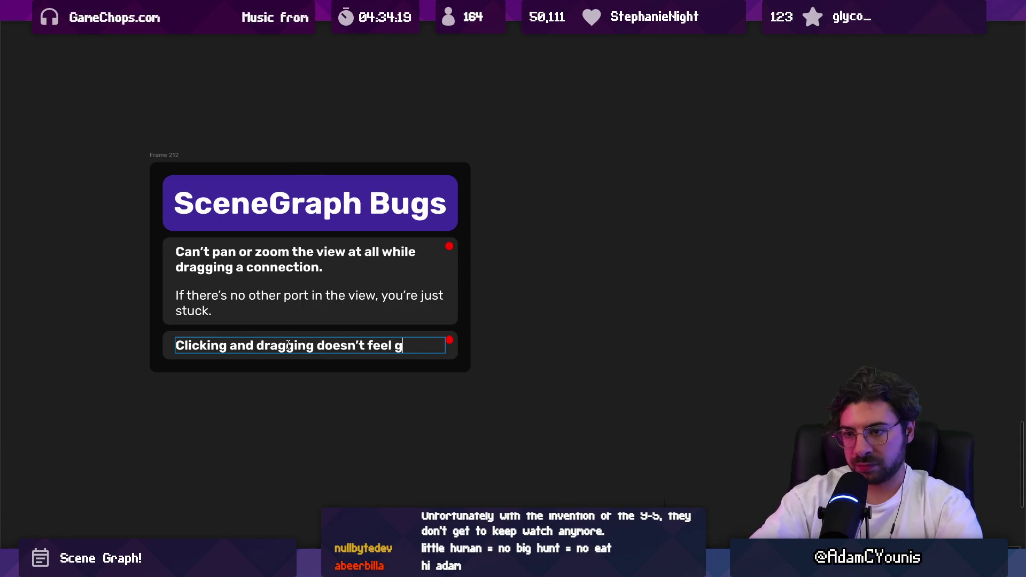
Rewrite it as 'Dragging a port doesn't feel great. Behaviour is a bit erratic at small deltas from port'
key(ctrl+a)
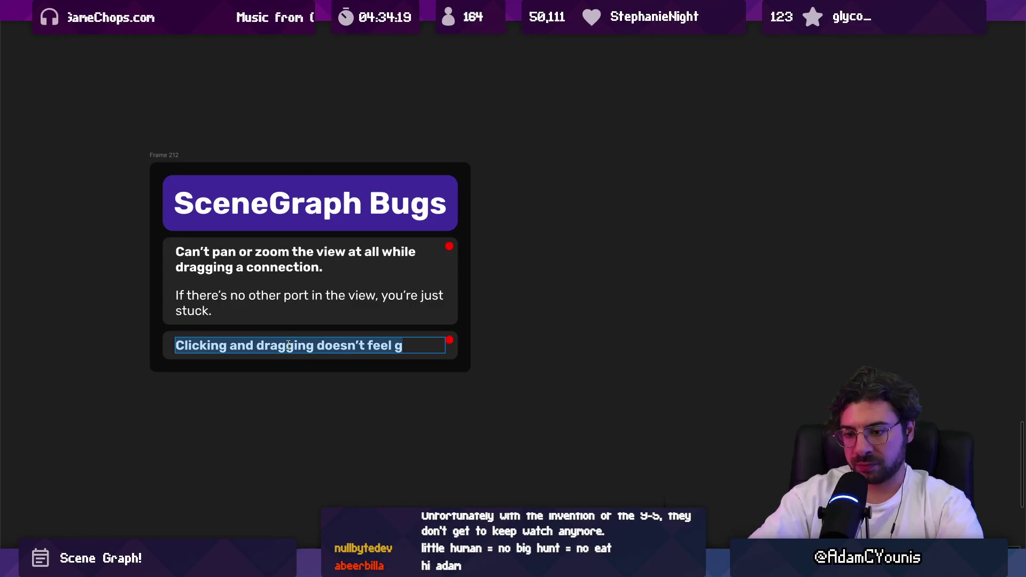
text(Dragging )
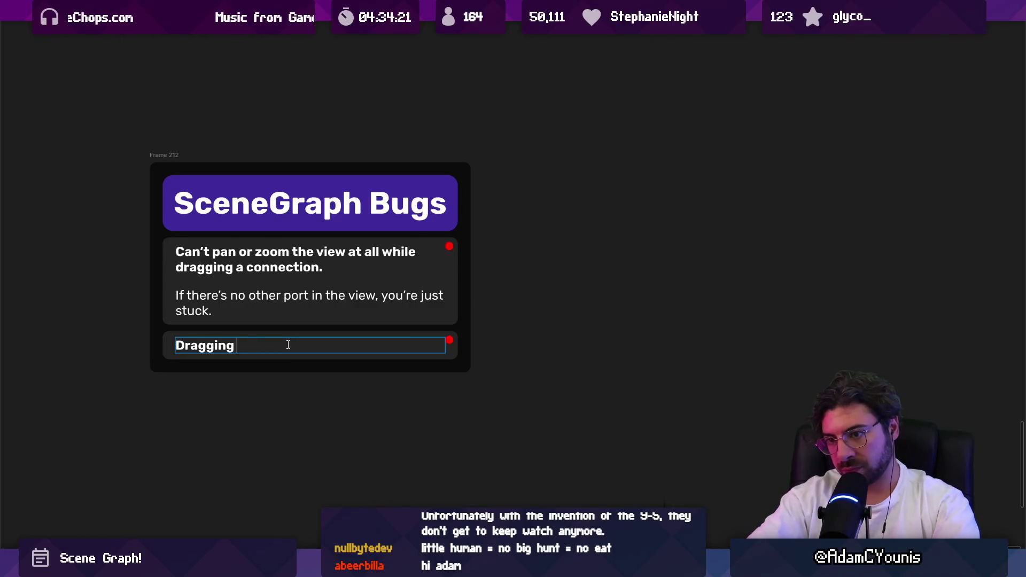
text(a port doesn’t feel great.)
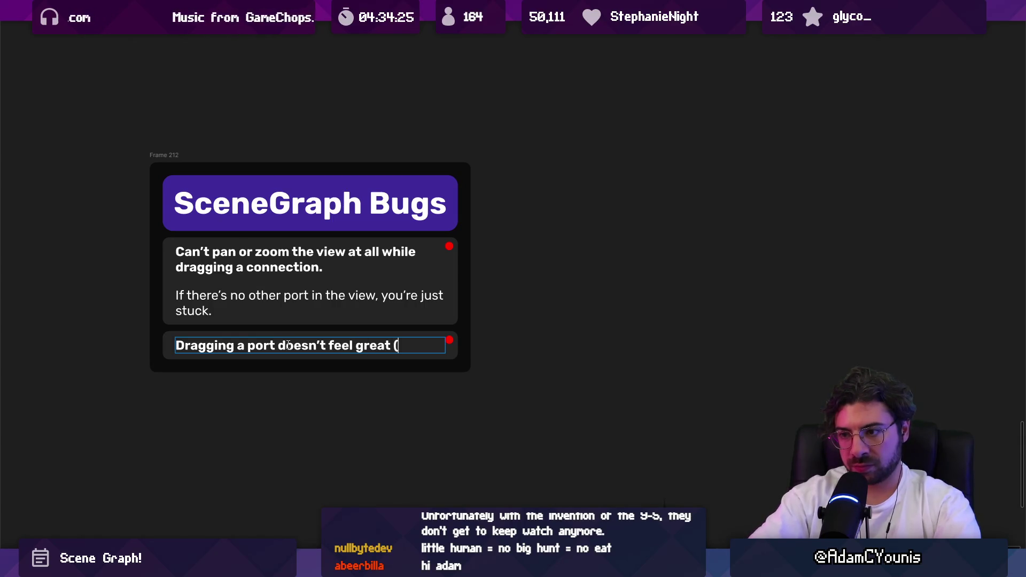
text( Beha)
key(BackSpace)
key(BackSpace)
text(havbi)
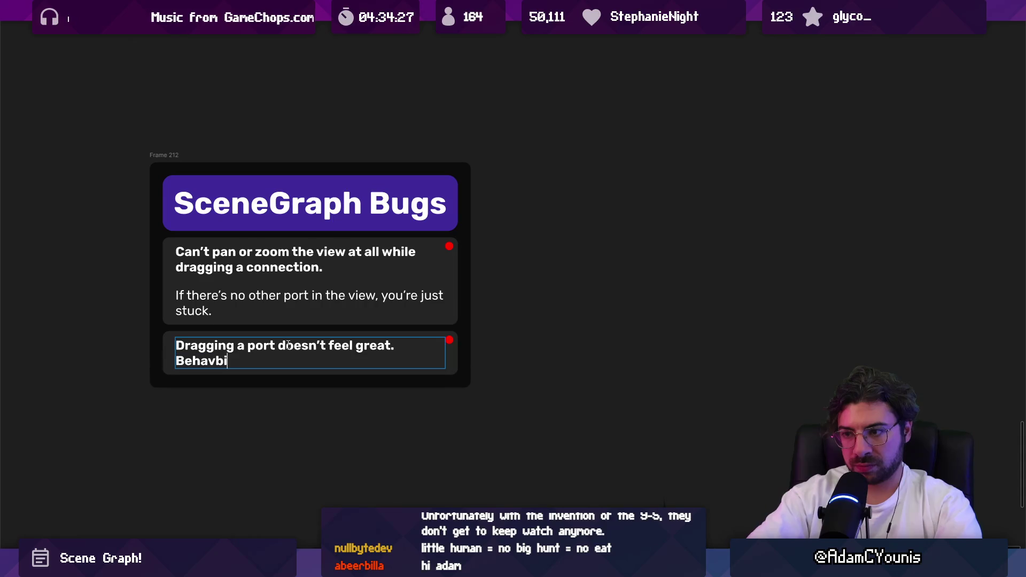
key(BackSpace)
key(BackSpace)
text(iour is a bit erratic at)
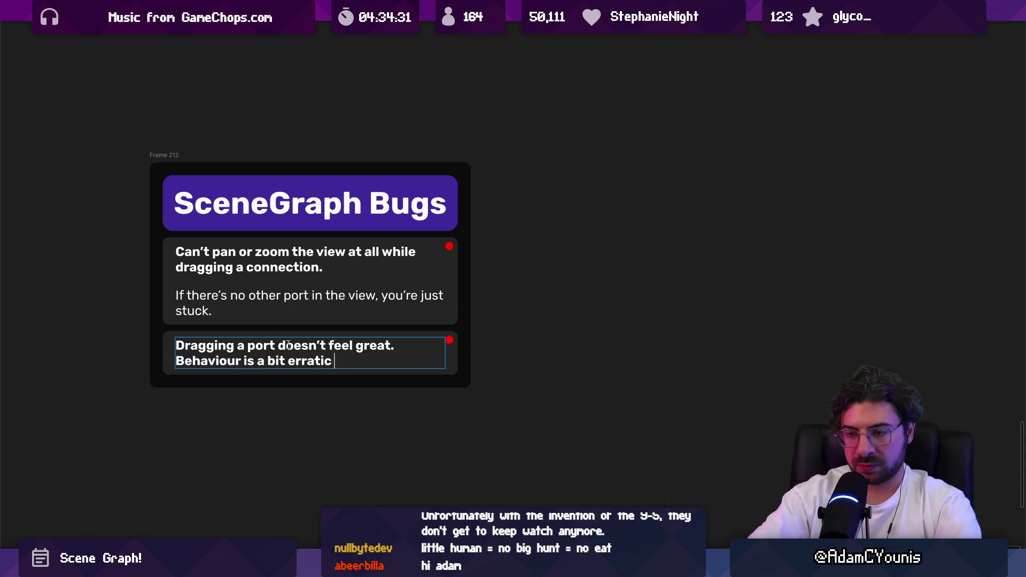
text( small)
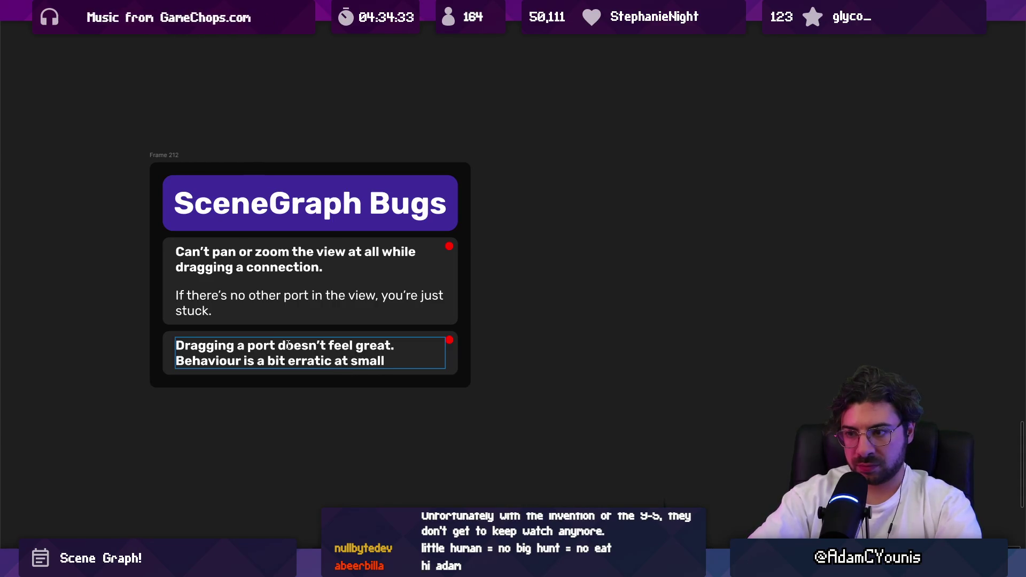
text( deltas f)
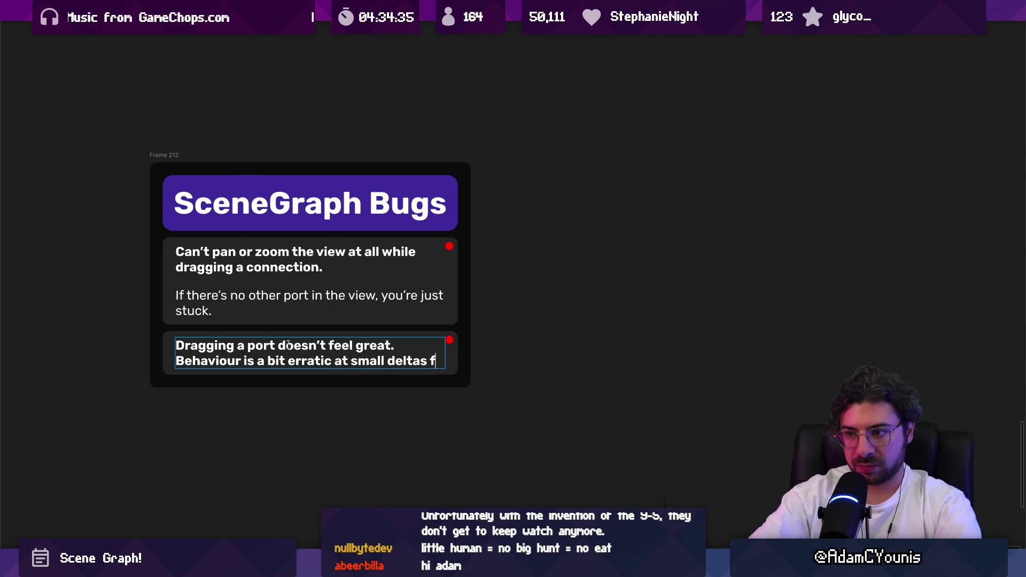
text(rom port)
Insert 'connection from a' so it reads 'Dragging a connection from a port', then finish editing
key(Up)
key(Right)
text(connection form)
key(BackSpace)
key(BackSpace)
key(BackSpace)
text(rom a)
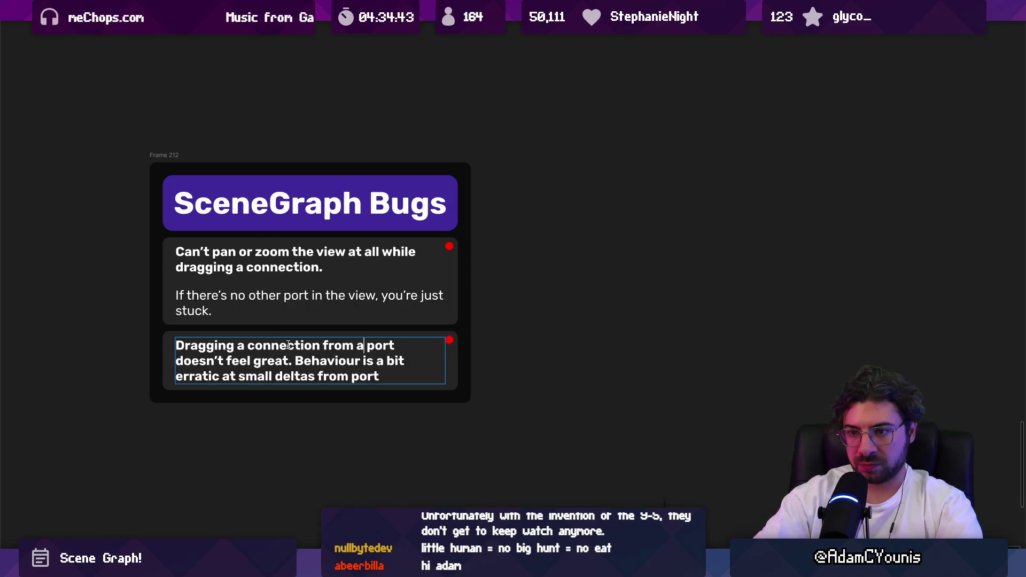
click(281, 452)
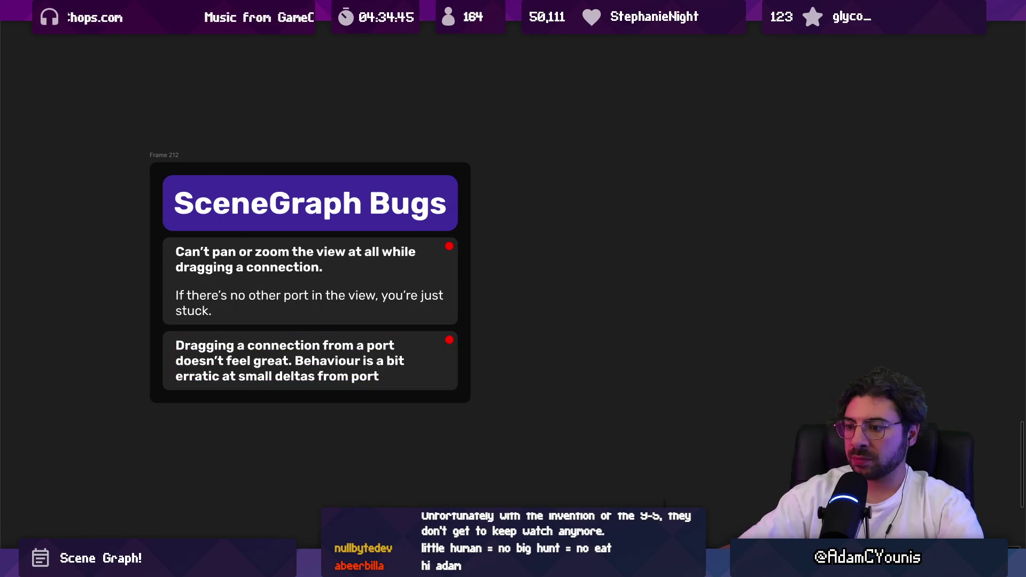
key(alt+Tab)
key(alt+Tab)
key(alt+Tab)
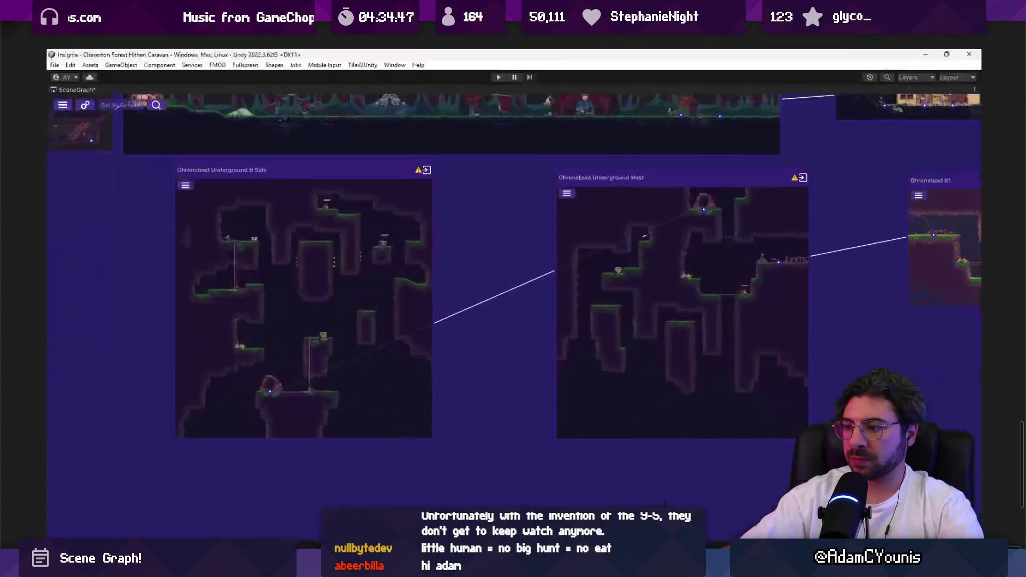
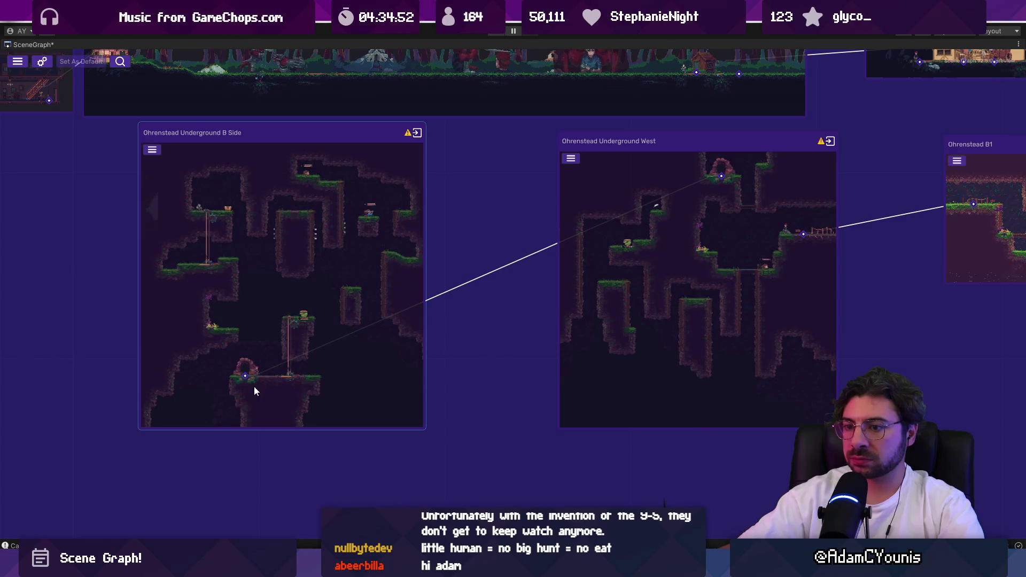
Zoom the Scene Graph in on the Ohrenstead Underground B Side node and its connection line
scroll(247, 376, up, 3)
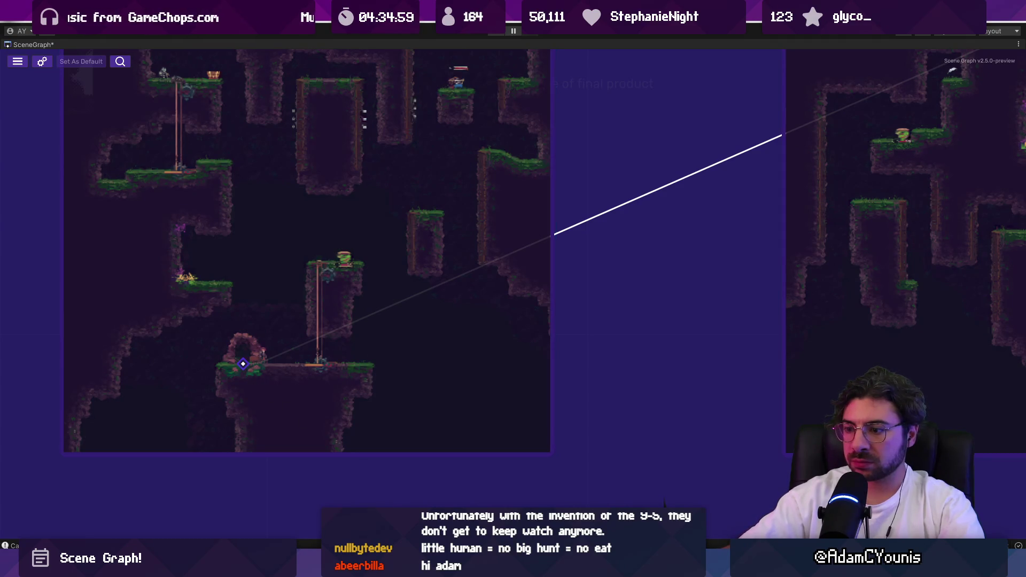
key(alt+Tab)
Duplicate the second bug card and reword it as 'Port onHover visual change should be more evident'
click(310, 379)
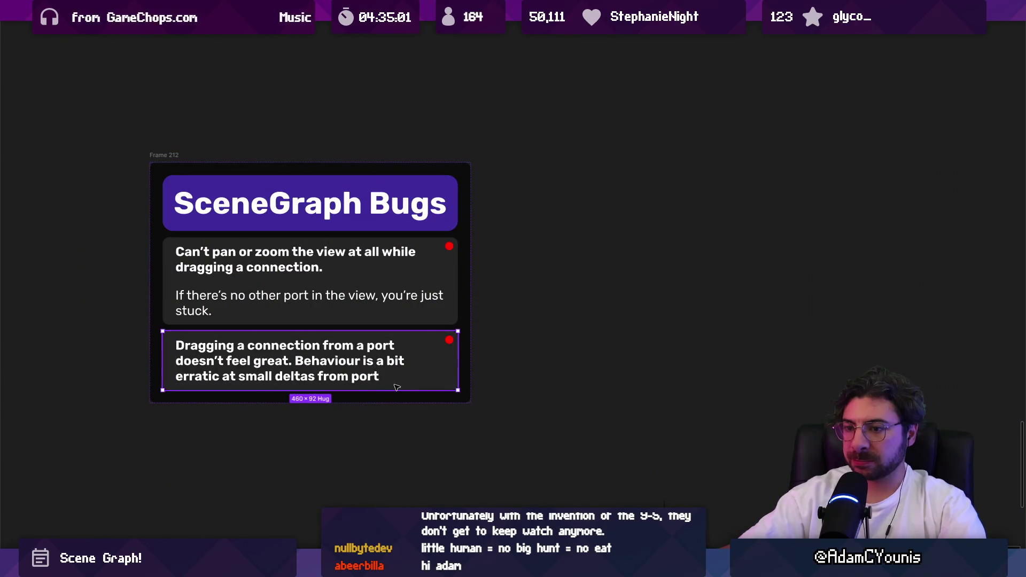
key(ctrl+d)
double_click(285, 420)
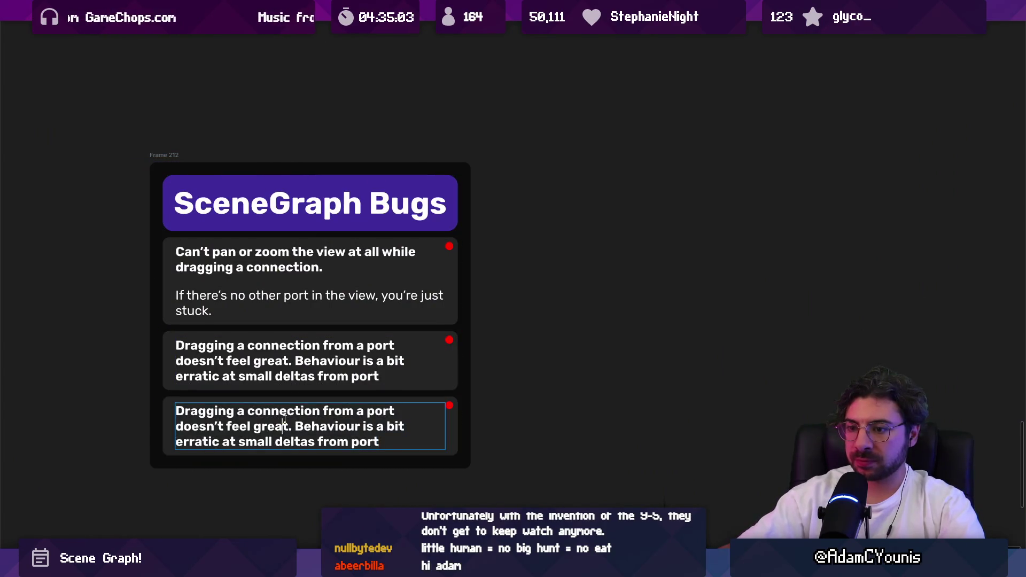
text(Port onHo)
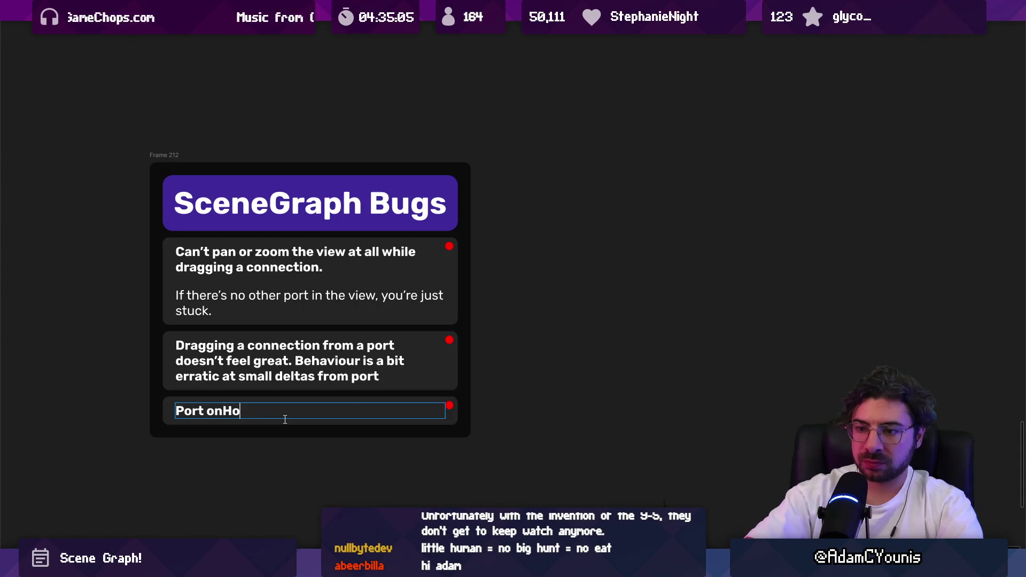
text(ver visual )
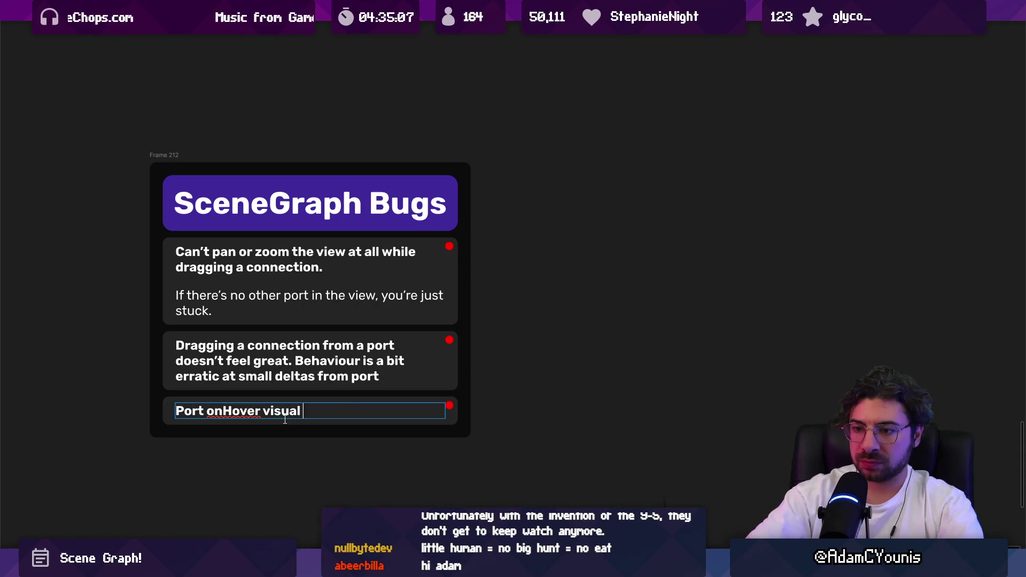
text(change should a)
text(be more e)
text(vident)
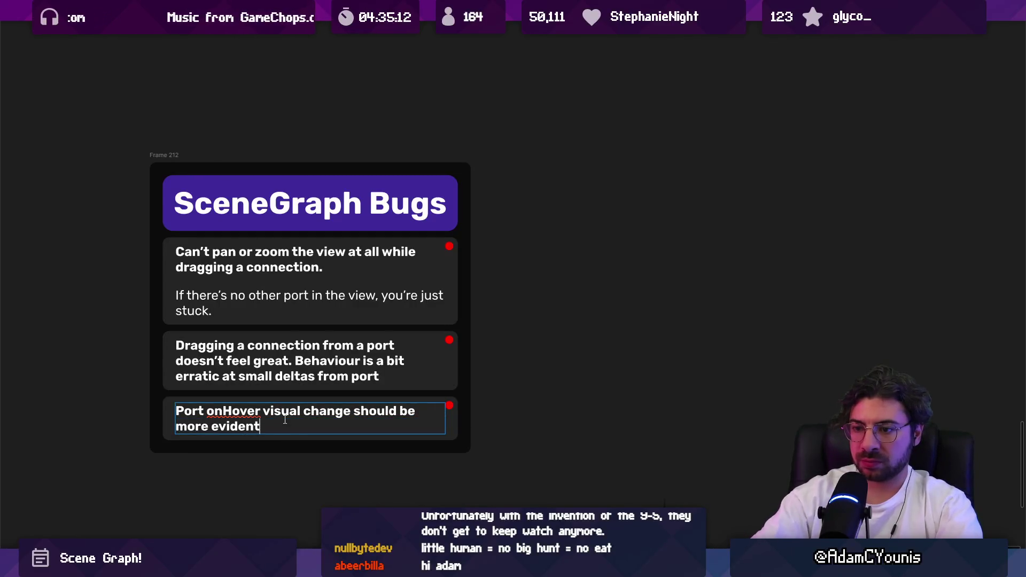
key(Escape)
key(alt+Tab)
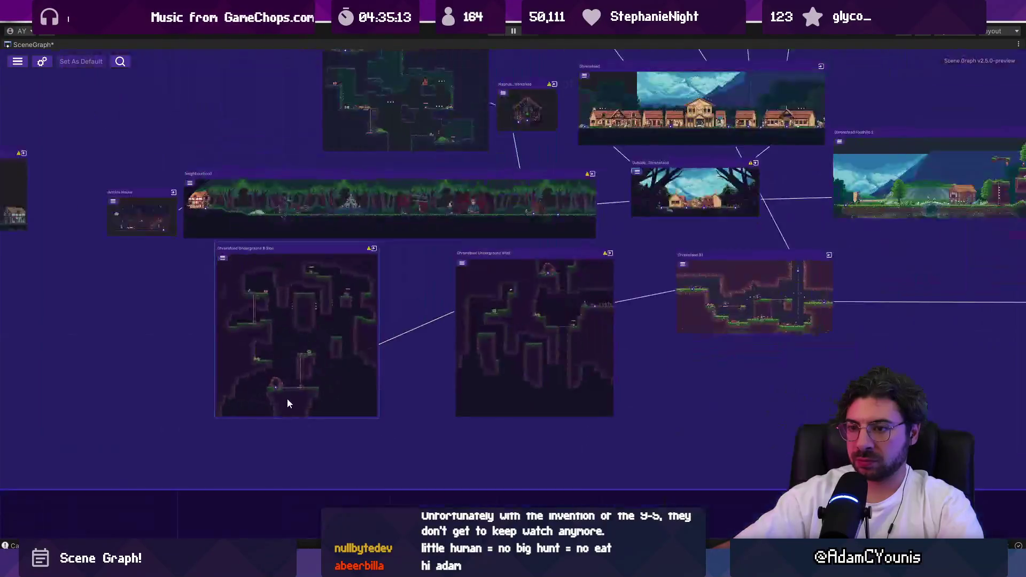
Frame Magnus_Workshop beside Ohrenstead and screenshot that region of the Scene Graph
scroll(396, 299, up, 10)
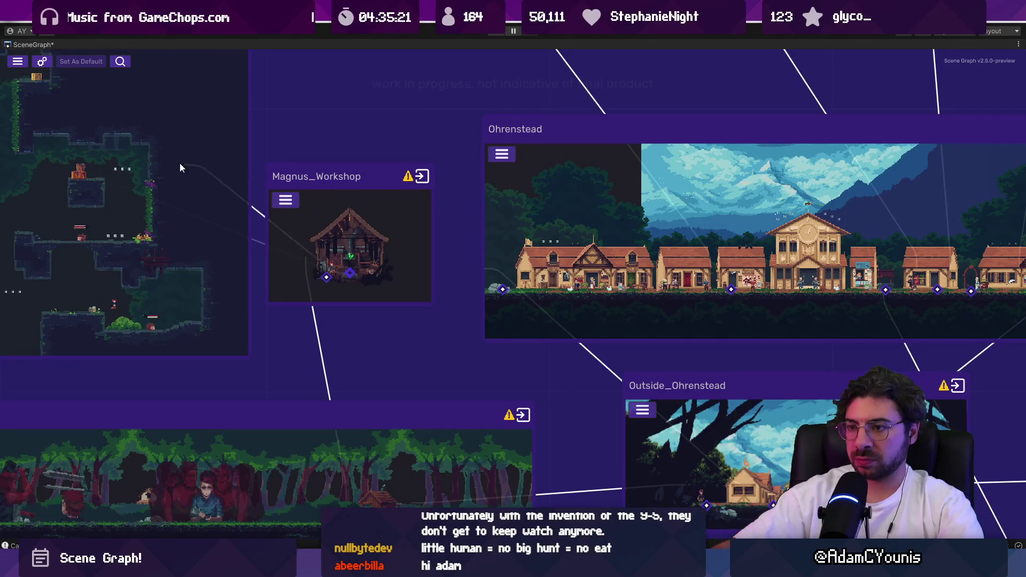
scroll(374, 172, down, 2)
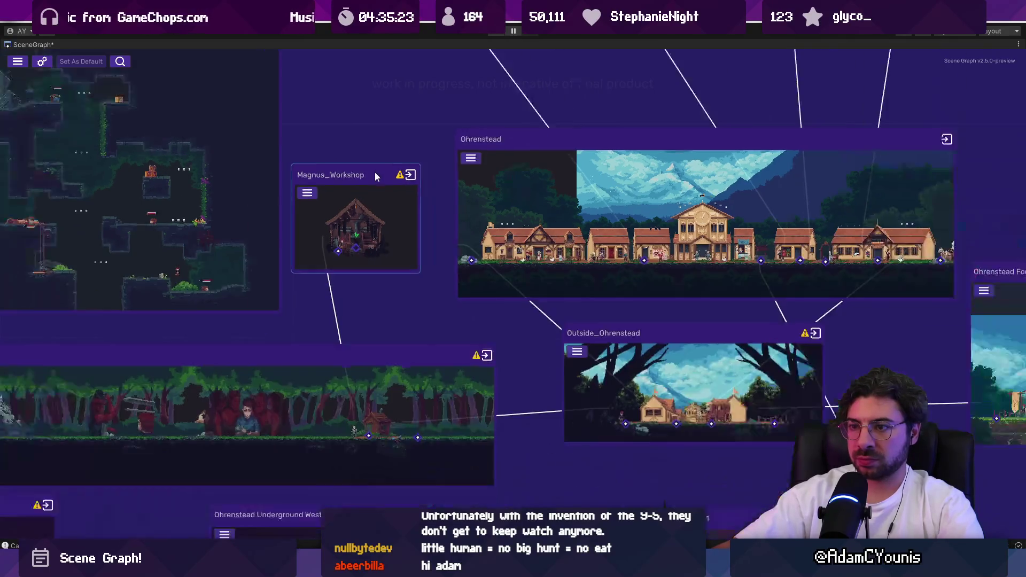
drag(374, 172, 565, 305)
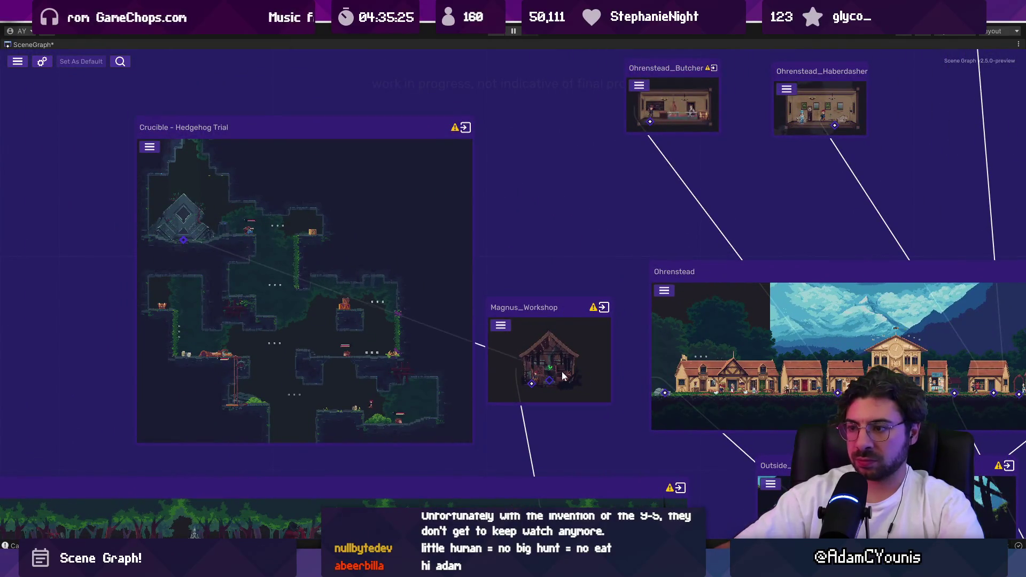
scroll(546, 403, up, 2)
mouse_move(553, 421)
mouse_down()
mouse_move(475, 349)
mouse_move(514, 361)
mouse_up()
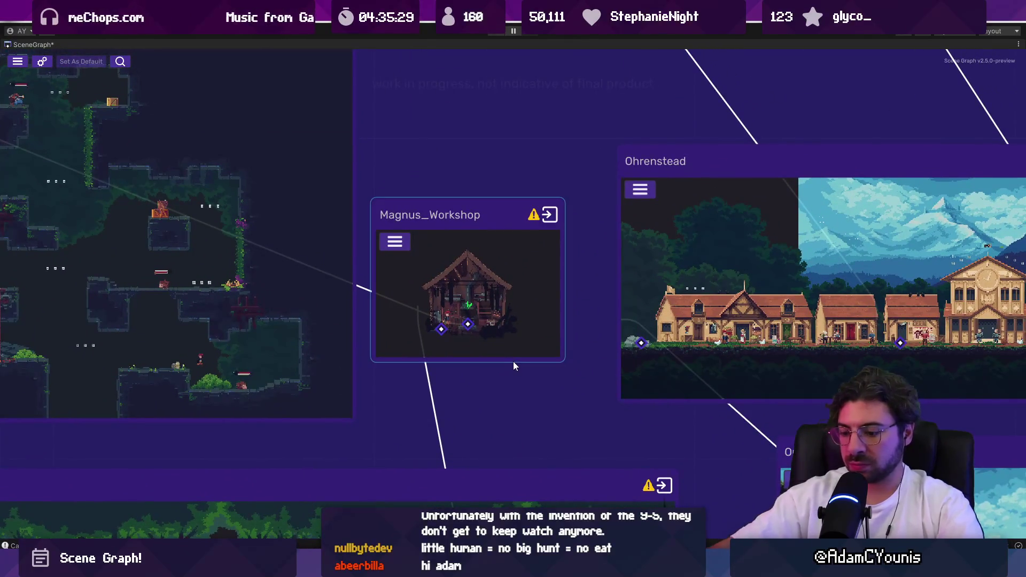
key(super+shift+s)
mouse_move(284, 140)
mouse_down()
mouse_move(359, 201)
mouse_move(761, 459)
mouse_up()
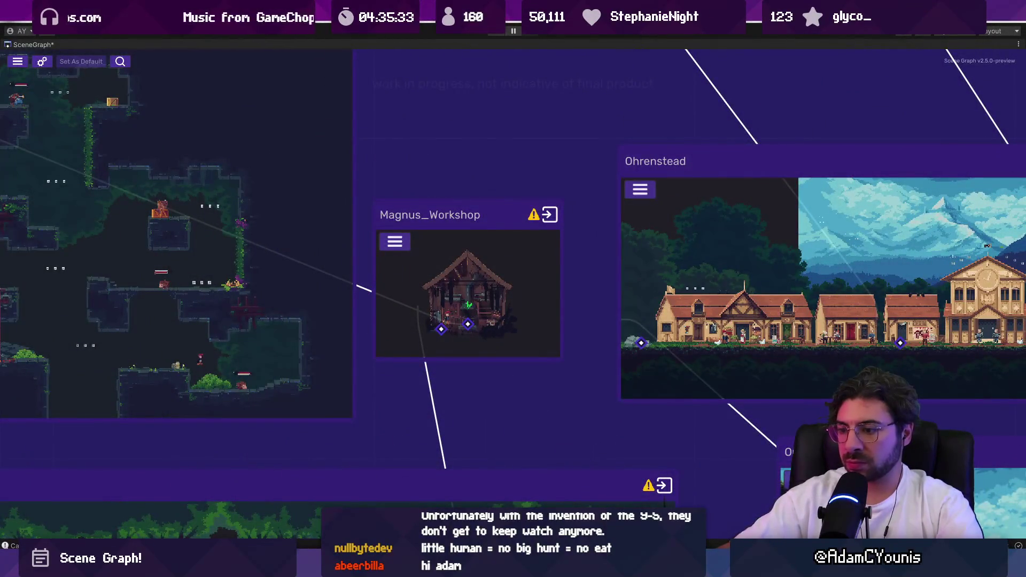
key(alt+Tab)
click(321, 421)
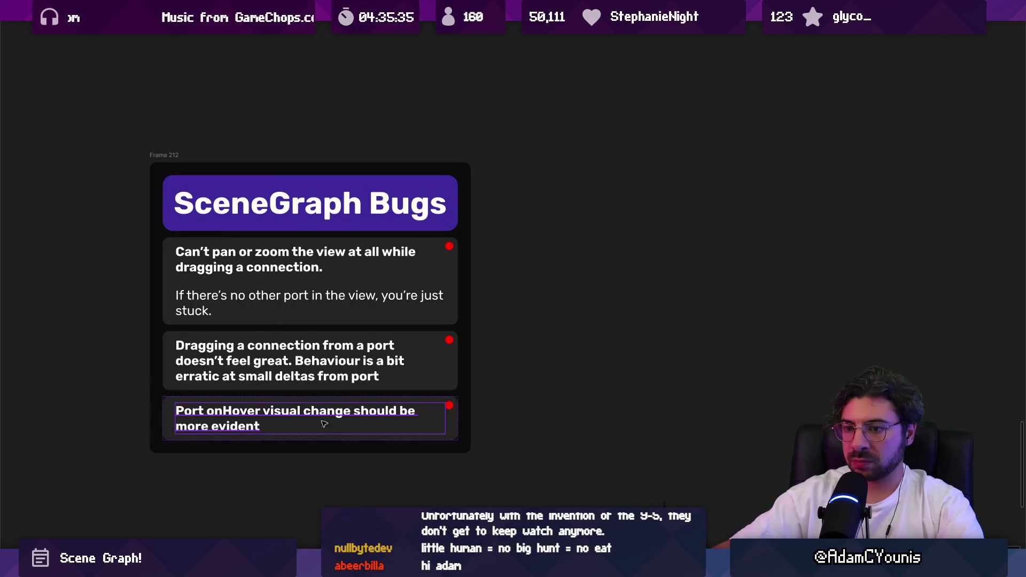
Duplicate the last bug card and change its text to 'Sometimes this happens'
key(ctrl+d)
double_click(325, 469)
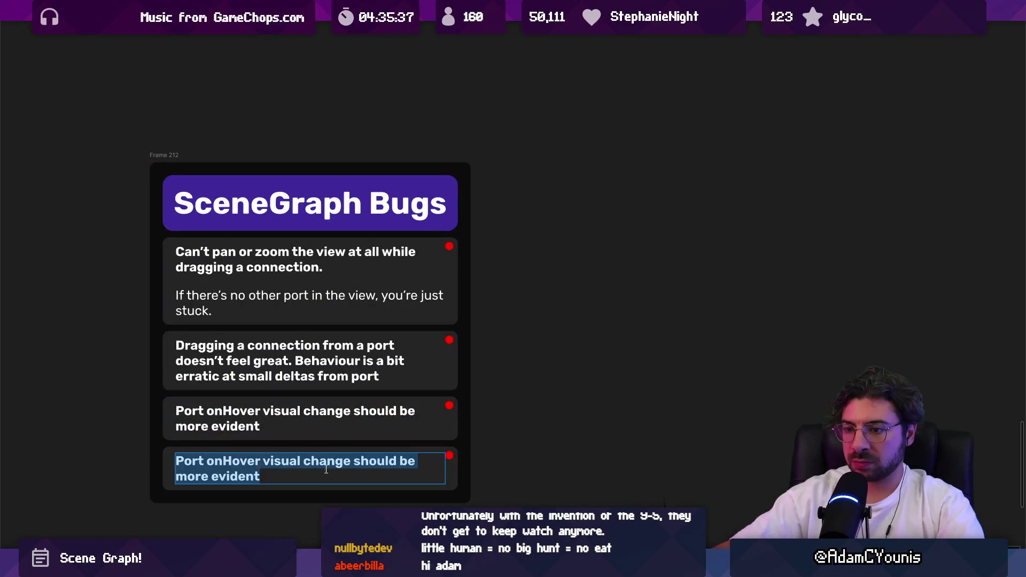
text(Somesimte)
key(BackSpace)
key(BackSpace)
key(BackSpace)
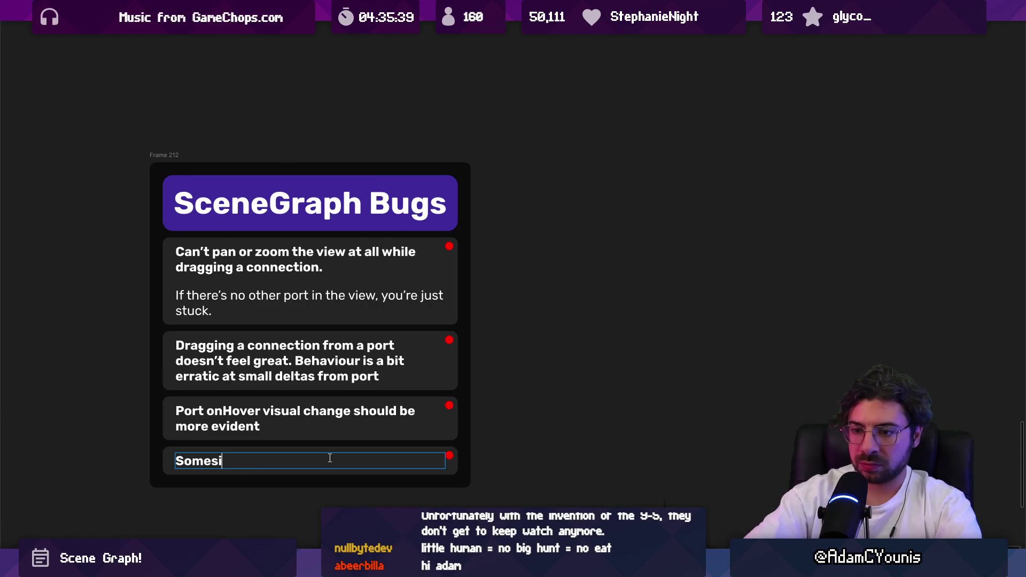
text(times this happens)
key(Escape)
Paste the Scene Graph screenshot and place it under the 'Sometimes this happens' text
key(ctrl+v)
ctrl+scroll(330, 460, down, 5)
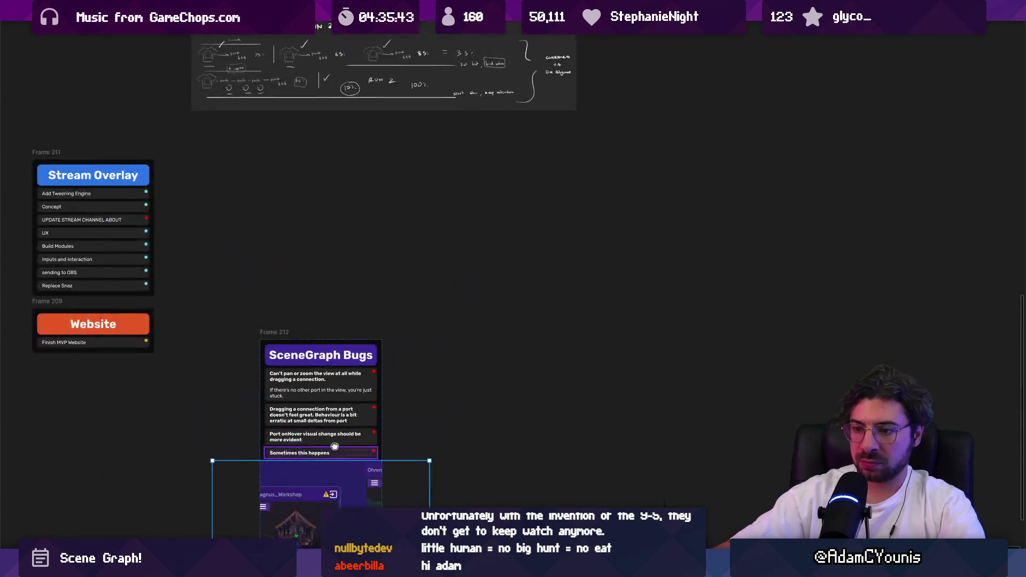
scroll(330, 460, down, 3)
drag(328, 429, 539, 375)
click(361, 341)
ctrl+scroll(360, 341, up, 4)
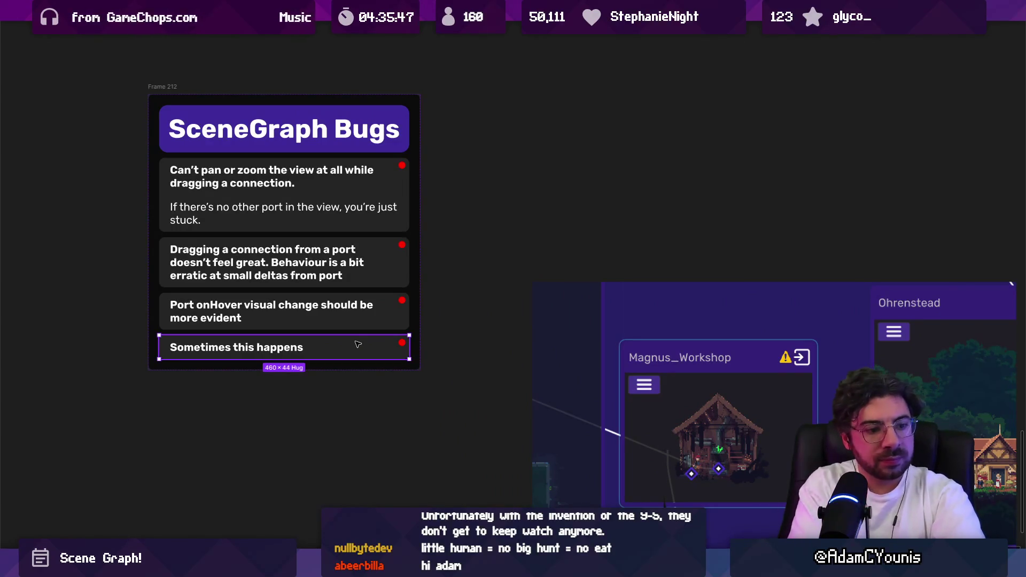
right_click(323, 348)
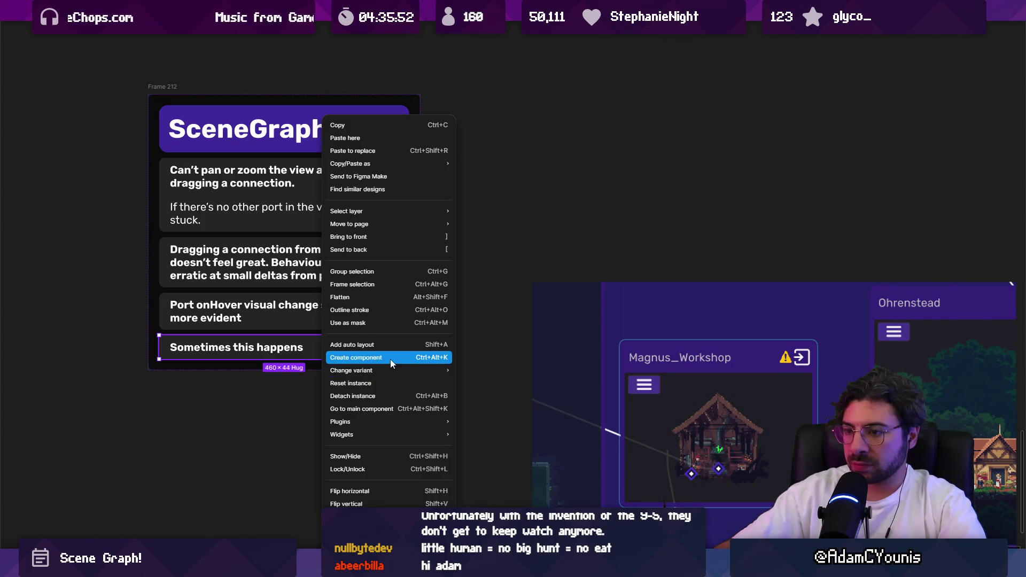
click(634, 314)
scroll(634, 314, right, 5)
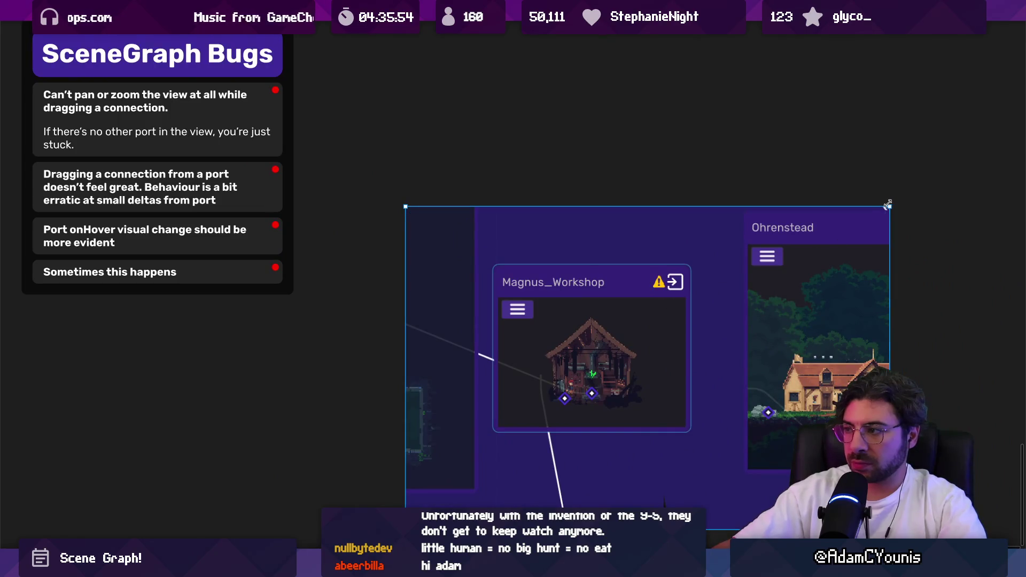
scroll(583, 345, down, 5)
mouse_move(582, 344)
mouse_down()
mouse_move(111, 300)
mouse_move(117, 319)
mouse_up()
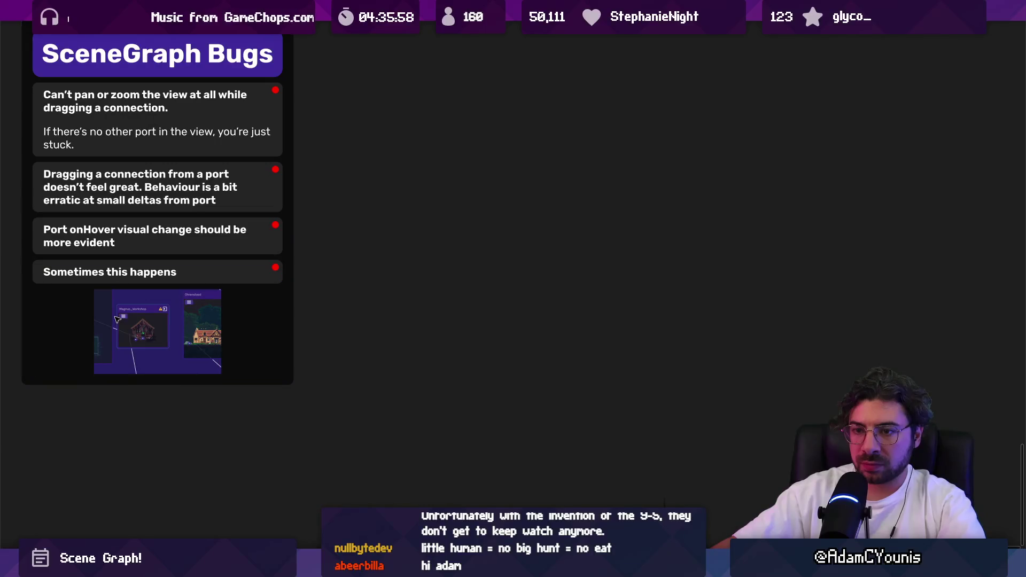
key(ctrl+backslash)
scroll(520, 353, left, 10)
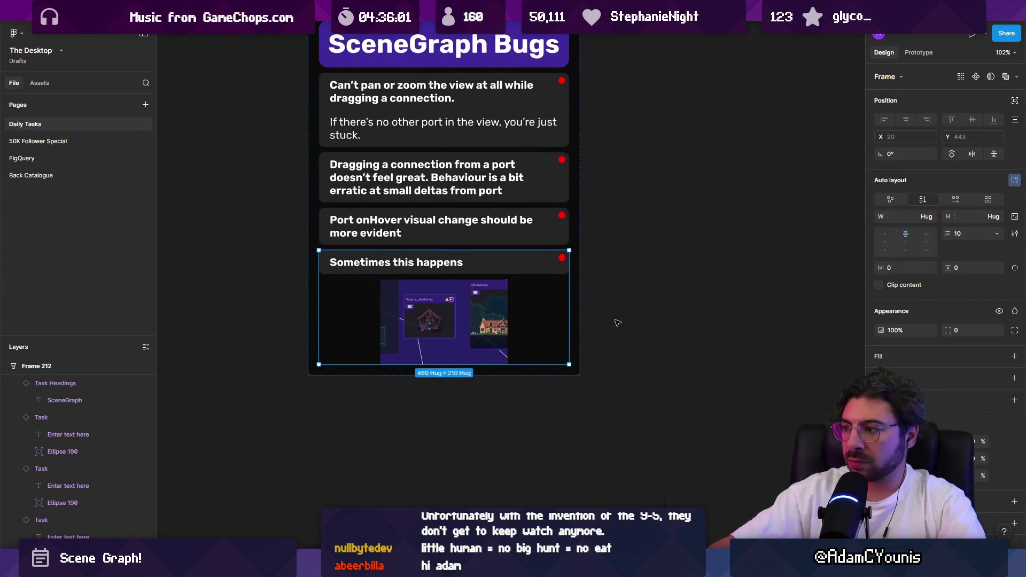
Undo an accidental white fill and make the screenshot card taller, to 230
click(1014, 356)
click(880, 375)
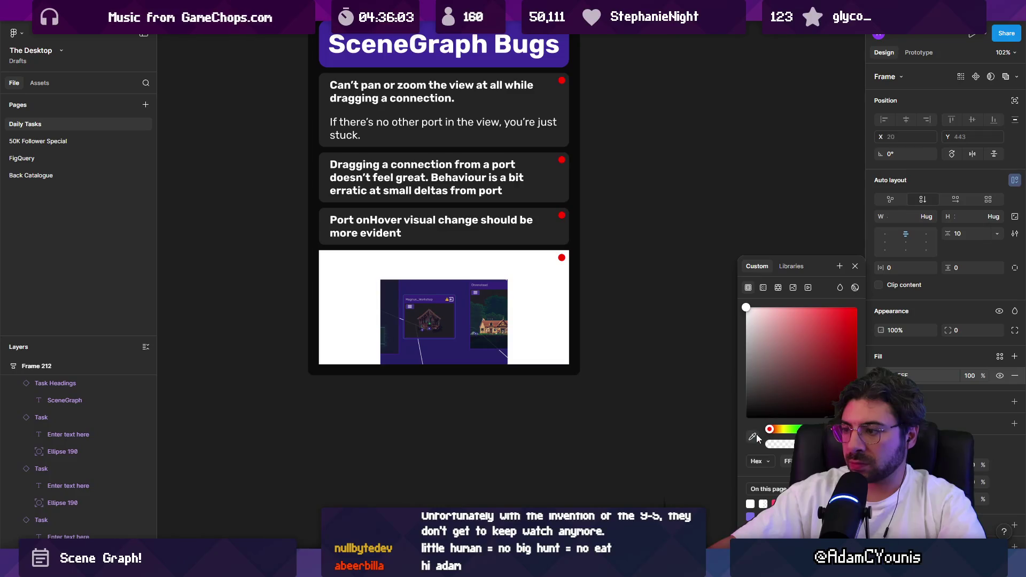
key(ctrl+z)
click(632, 289)
scroll(441, 313, up, 5)
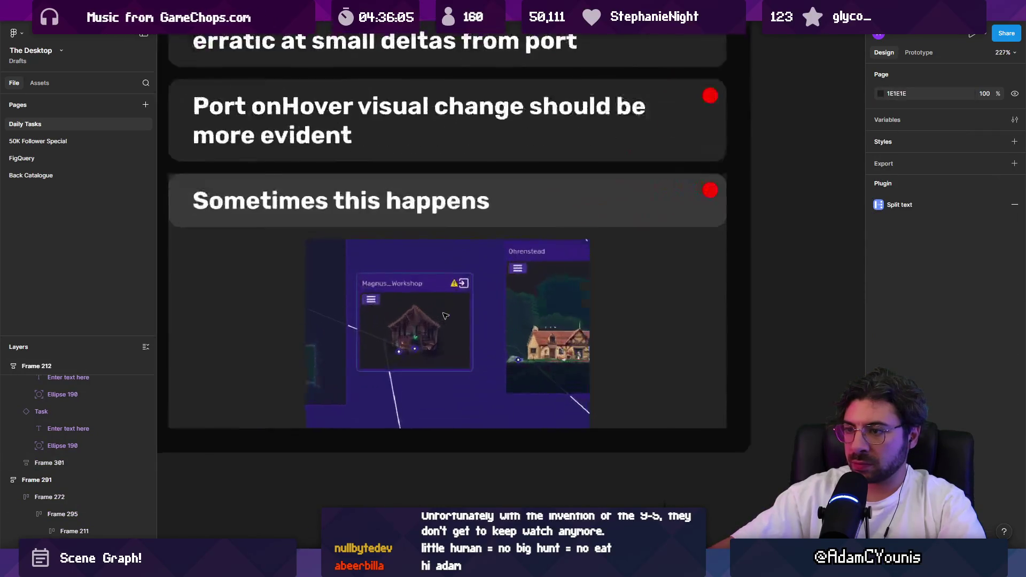
click(606, 371)
drag(604, 431, 603, 456)
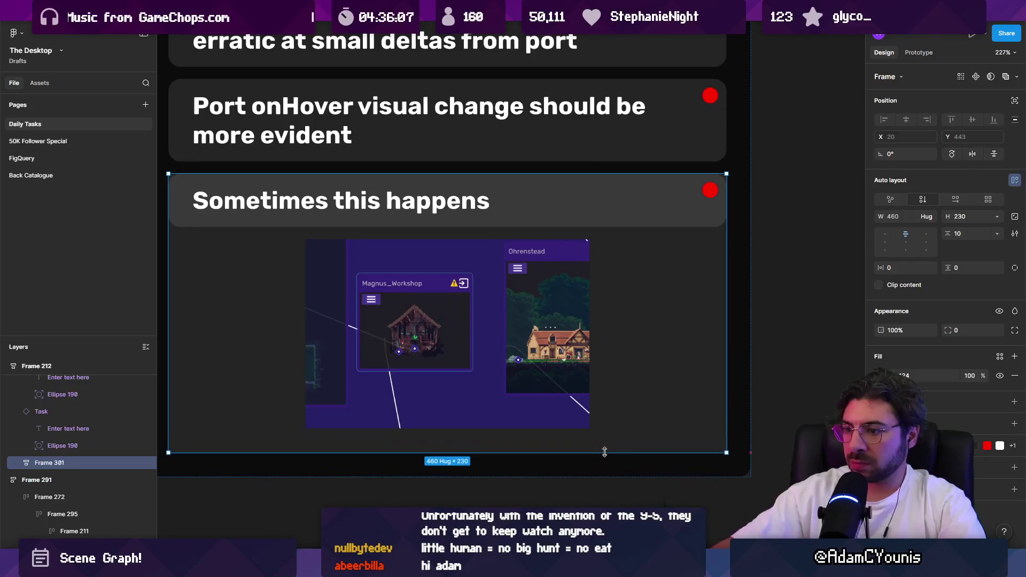
Reword the card to 'Sometimes connections are weirdly positioned'
scroll(320, 335, up, 3)
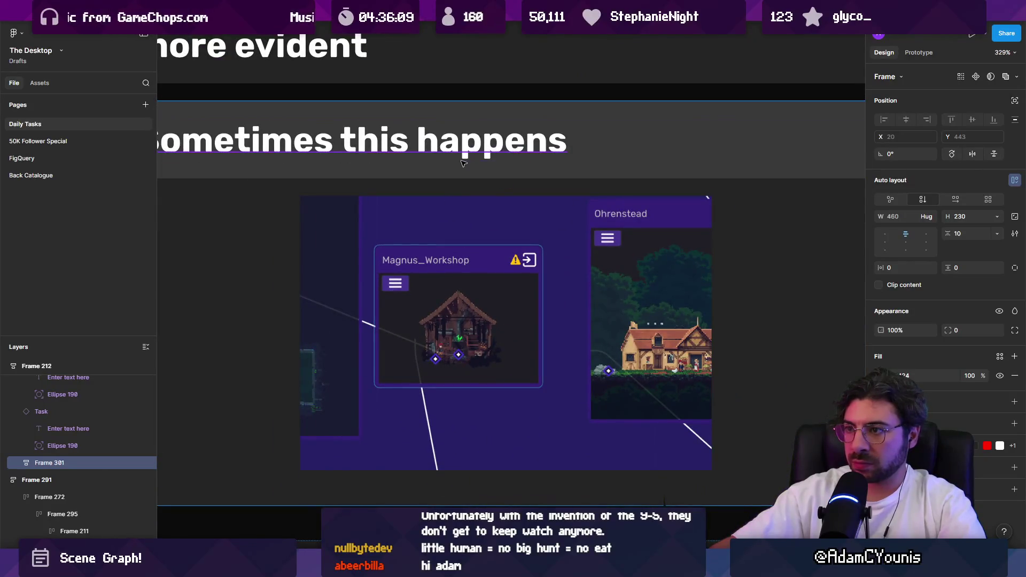
double_click(564, 142)
double_click(564, 142)
scroll(568, 192, down, 3)
double_click(568, 192)
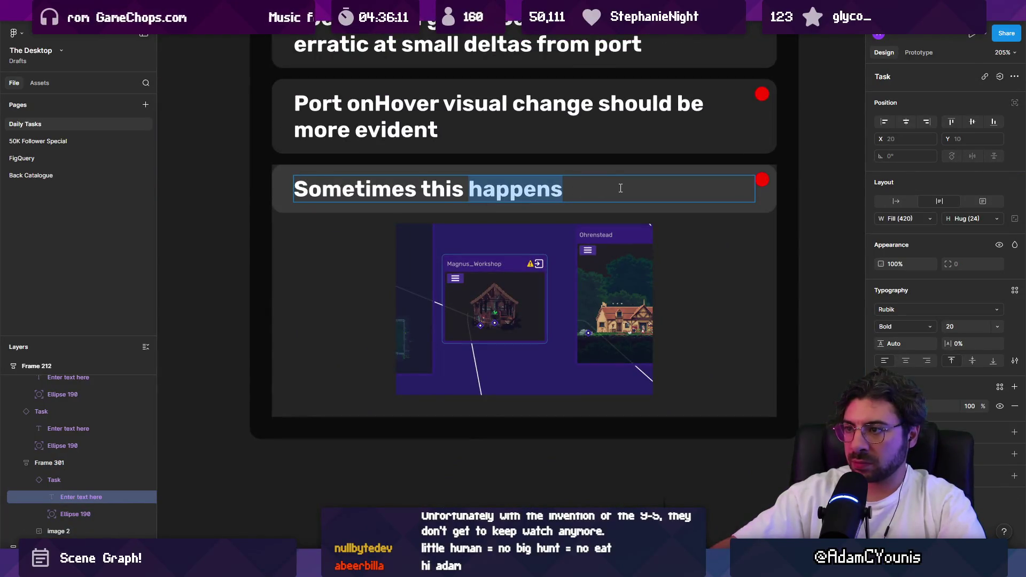
click(620, 188)
triple_click(620, 188)
key(Right)
key(ctrl+shift+Left)
key(ctrl+shift+Left)
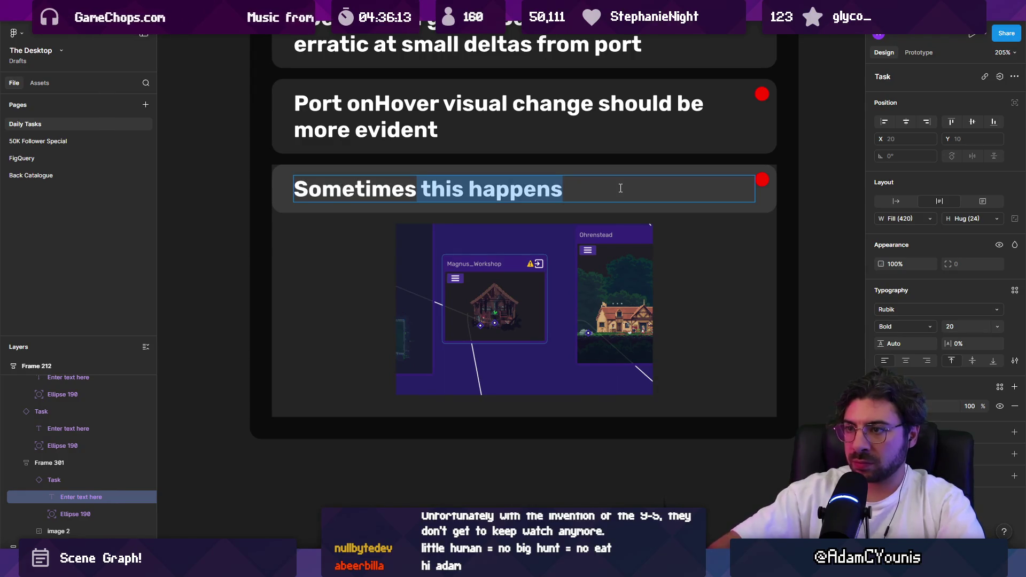
text(connections are weird)
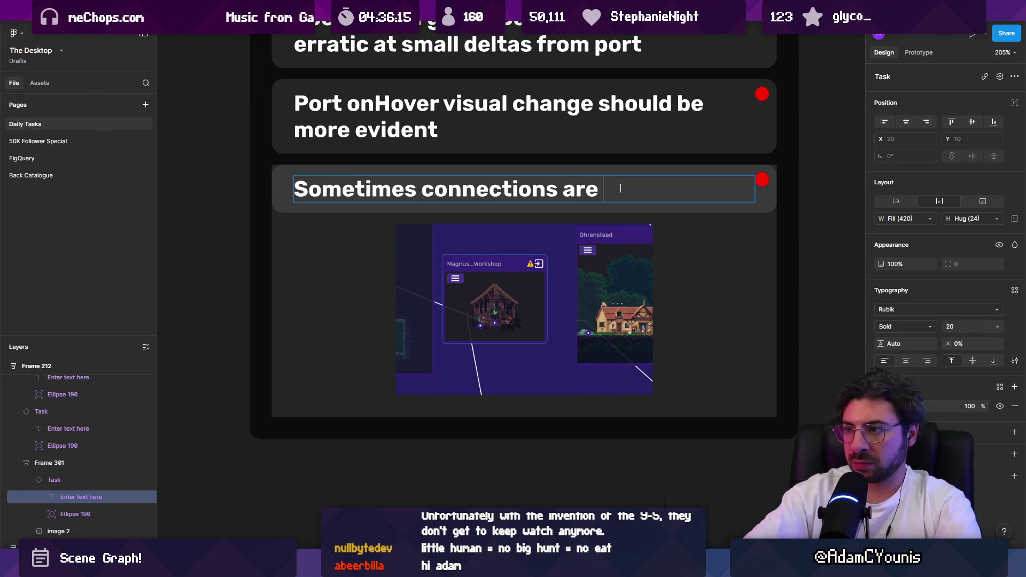
text(ly positioned)
key(Escape)
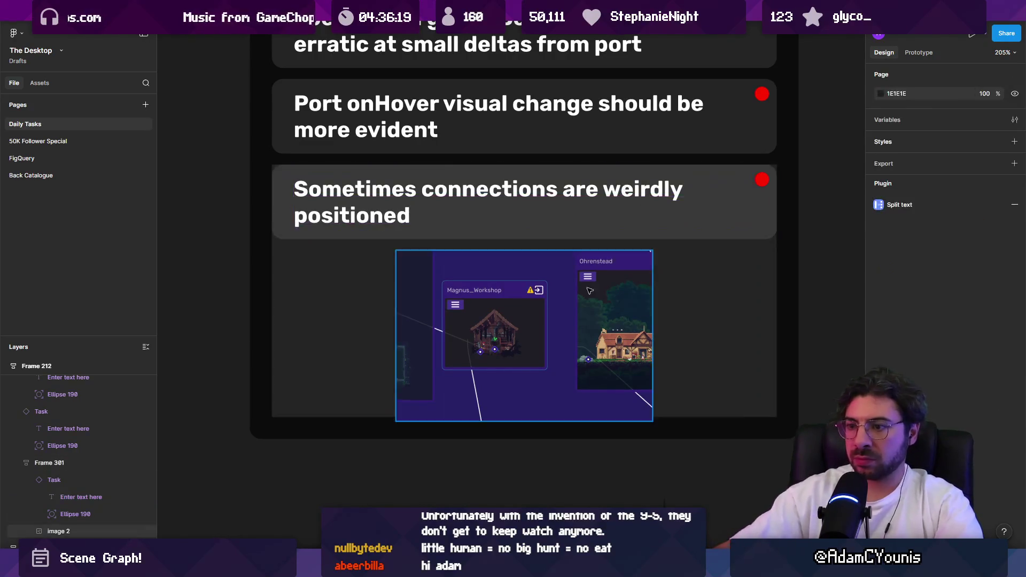
Lengthen the last bug card's frame so the whole screenshot fits inside
scroll(589, 291, down, 5)
click(494, 320)
drag(498, 342, 499, 352)
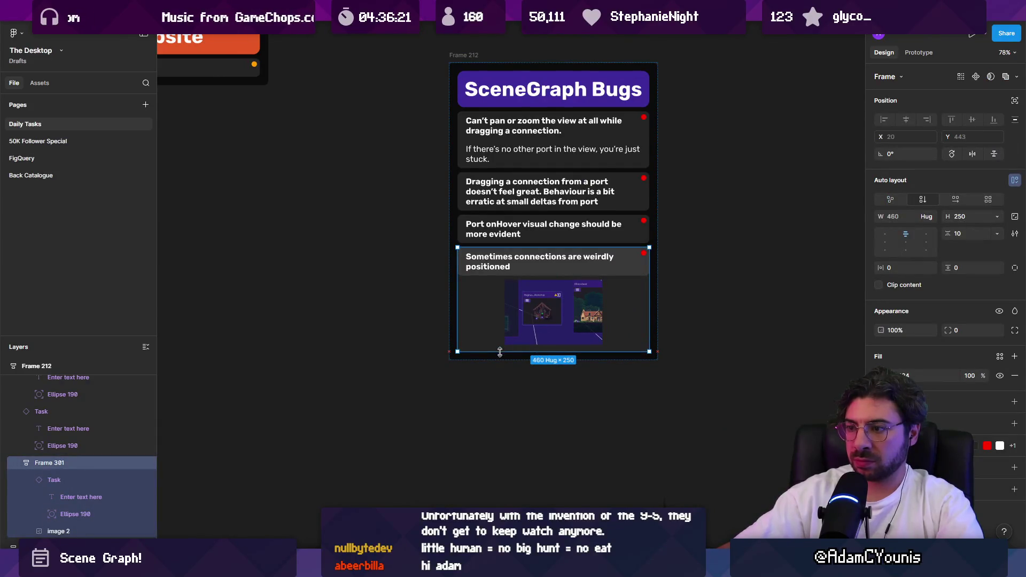
click(553, 433)
key(alt+Tab)
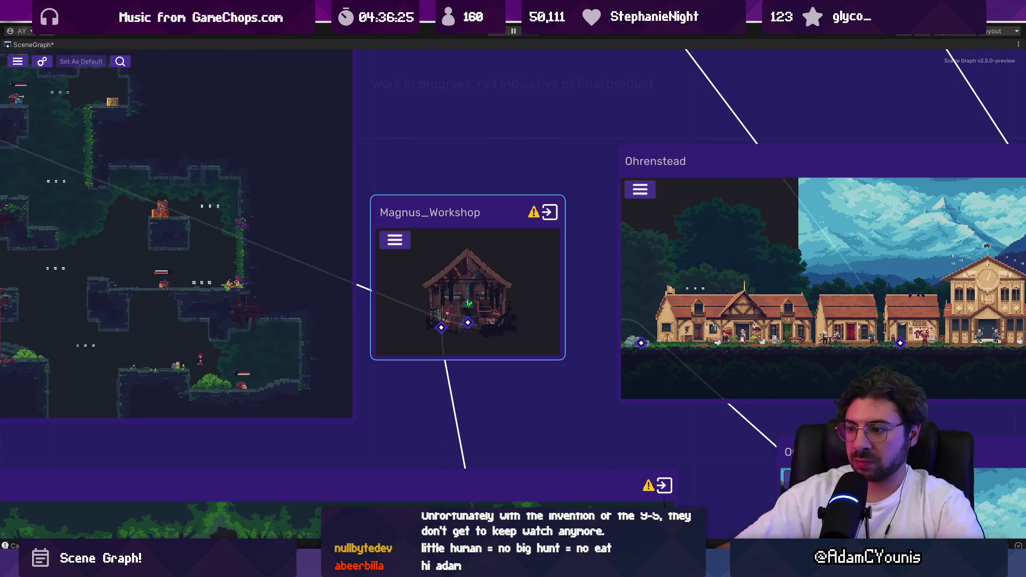
Type the note '(fixed if you drag the node)' on a new line in the last bug card
key(alt+Tab)
click(517, 268)
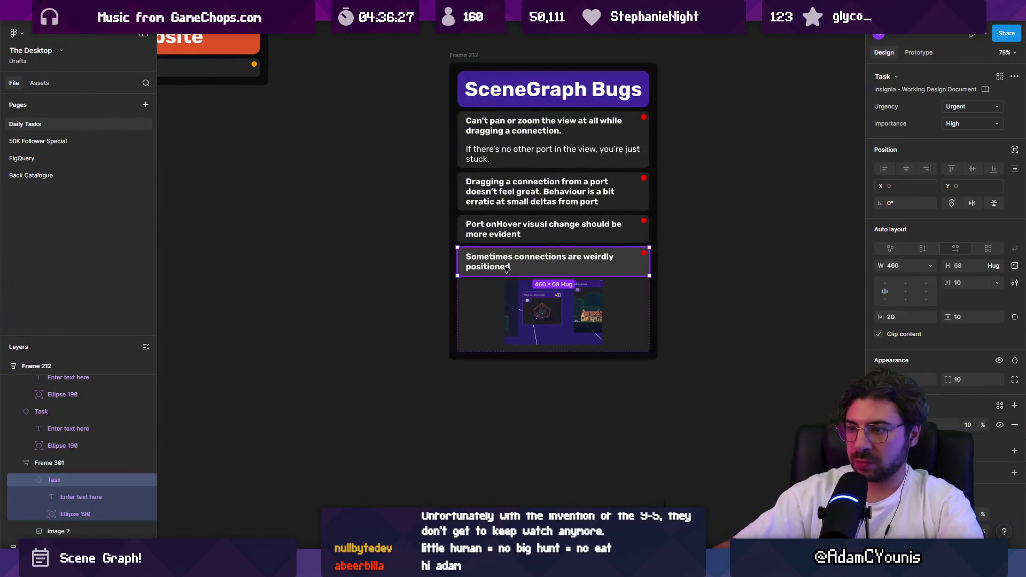
double_click(506, 268)
double_click(506, 269)
click(527, 269)
key(Return)
key(Return)
key(Return)
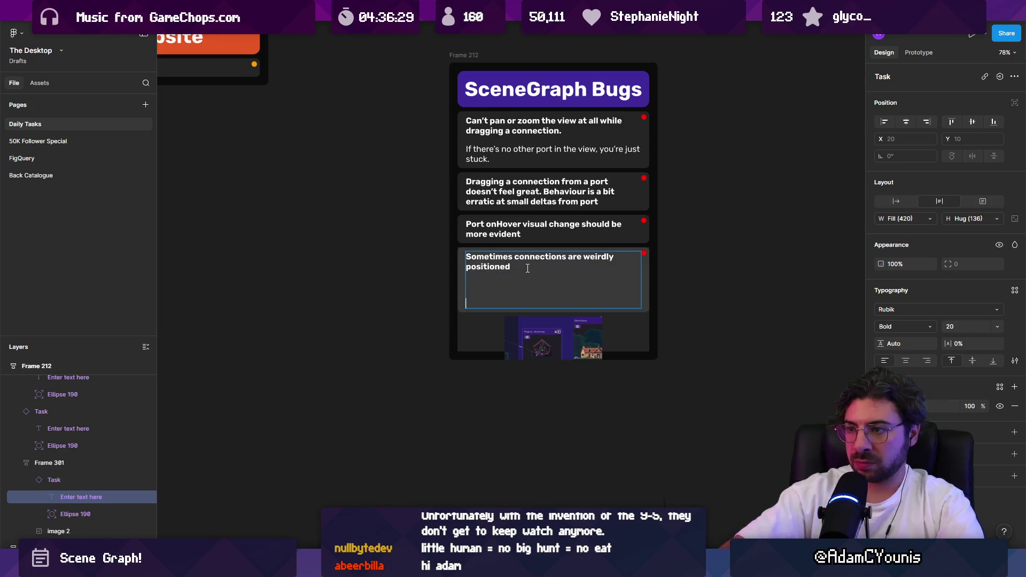
key(BackSpace)
key(BackSpace)
key(BackSpace)
text((w)
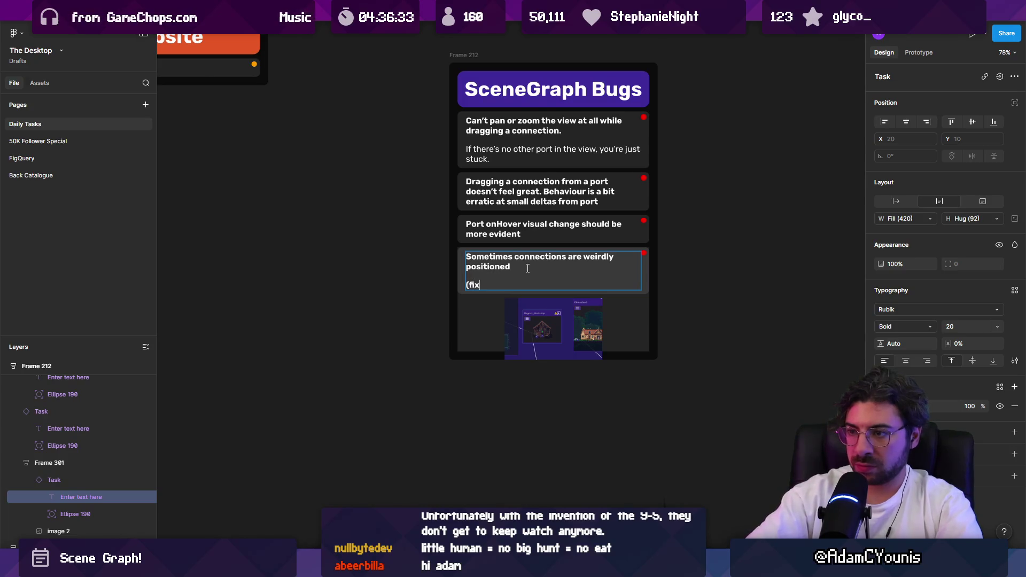
text(the node))
Make the note regular weight and join it onto the title line
key(shift+Home)
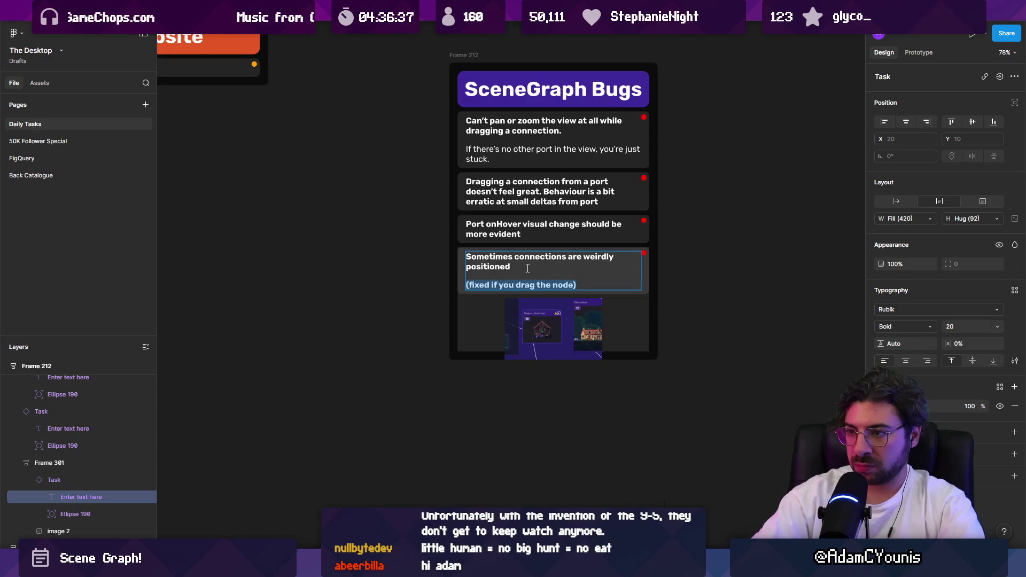
key(ctrl+b)
key(BackSpace)
key(BackSpace)
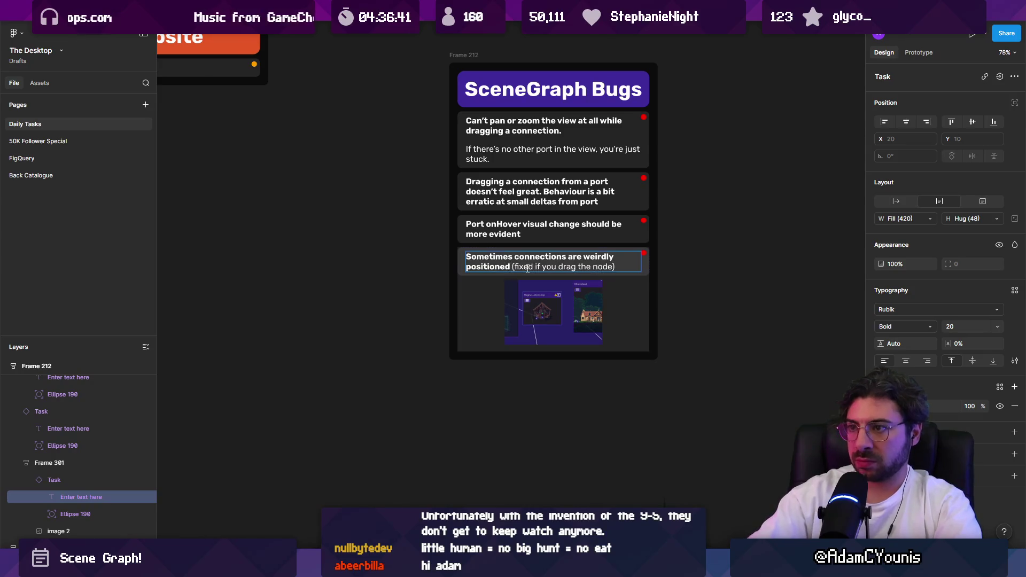
click(693, 245)
scroll(613, 420, right, 3)
scroll(613, 419, up, 2)
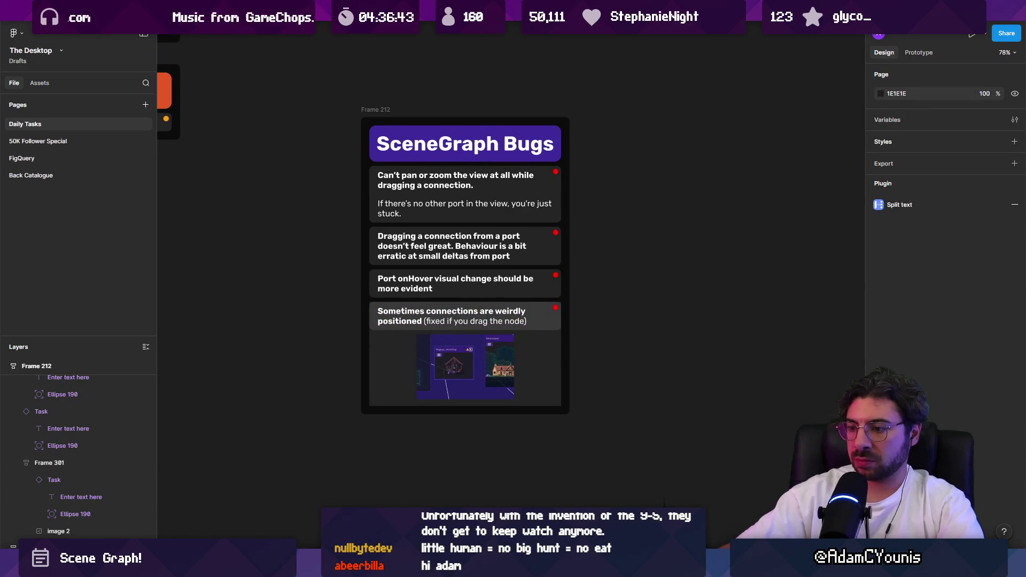
key(alt+Tab)
key(alt+Tab)
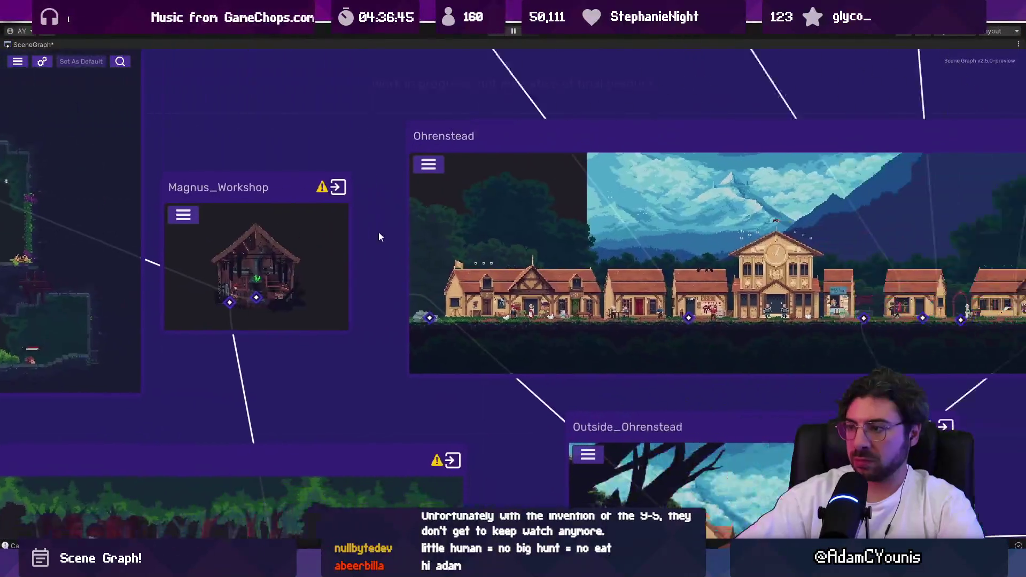
Pan and zoom the Scene Graph over to the Ohrenstead nodes and Pillo's Landing Site
scroll(380, 237, down, 2)
scroll(505, 242, down, 5)
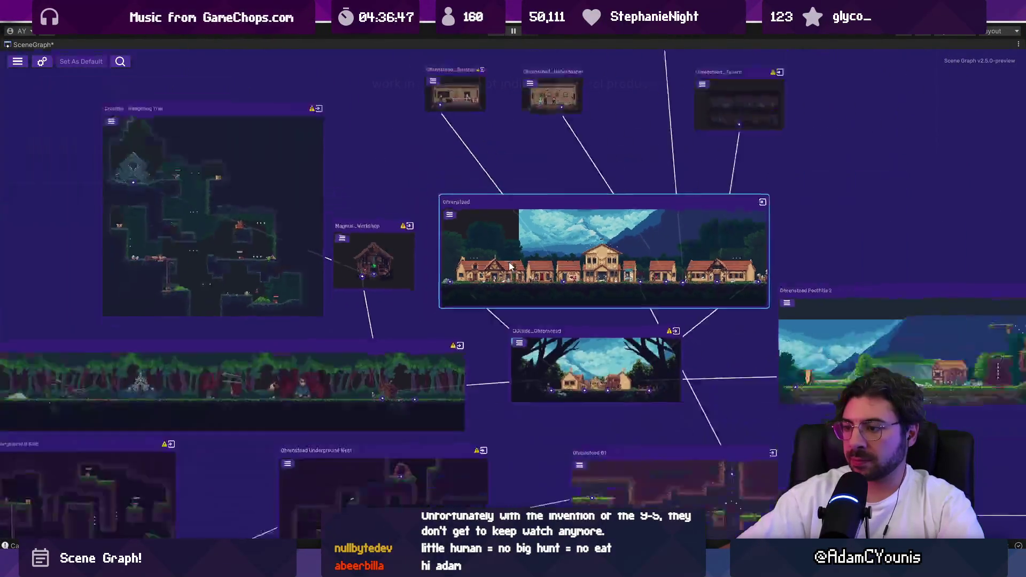
scroll(470, 300, right, 5)
scroll(302, 103, up, 5)
mouse_move(286, 139)
mouse_down()
mouse_move(419, 231)
mouse_move(698, 359)
mouse_up()
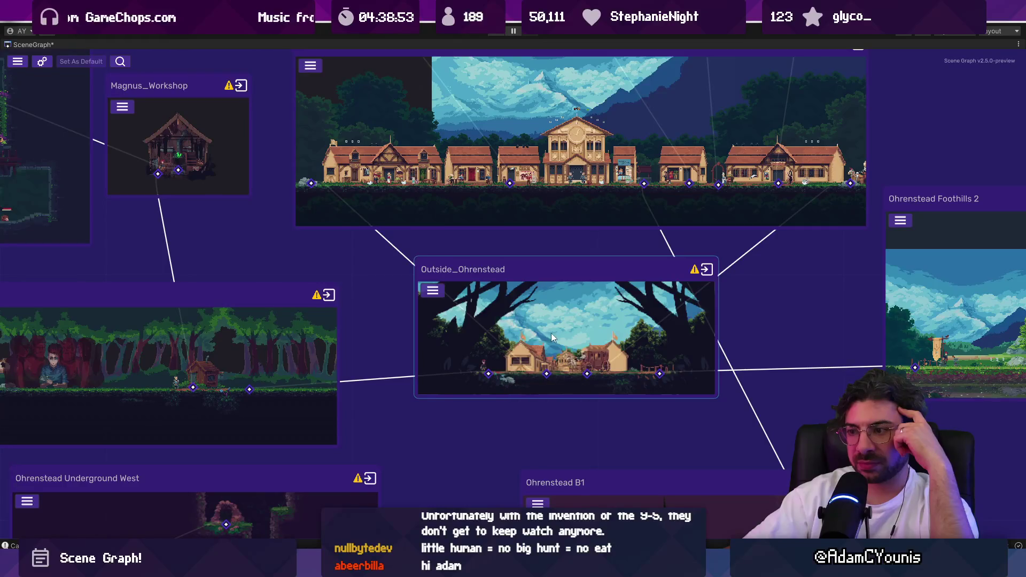
mouse_move(546, 377)
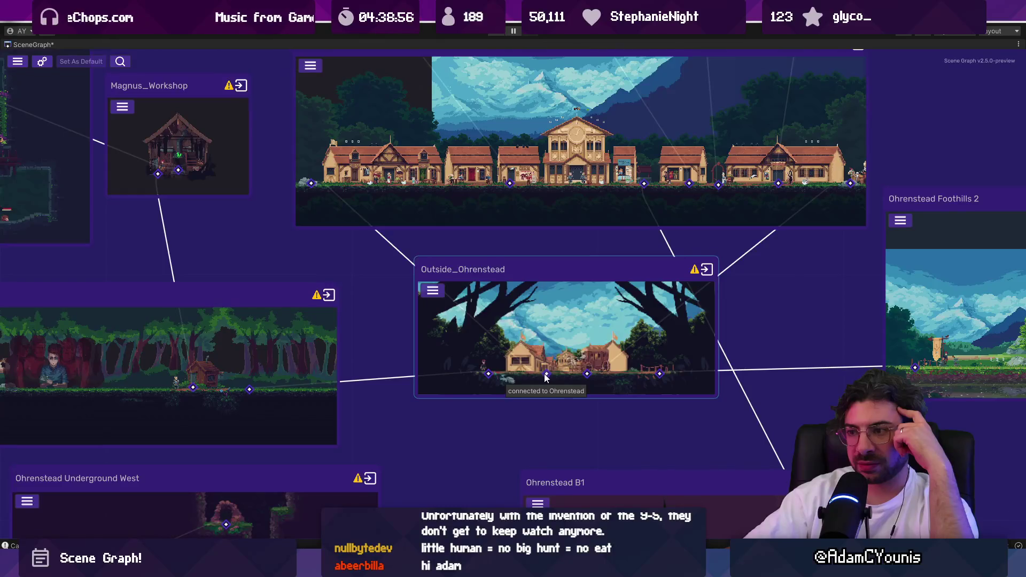
scroll(546, 377, down, 3)
scroll(546, 377, up, 4)
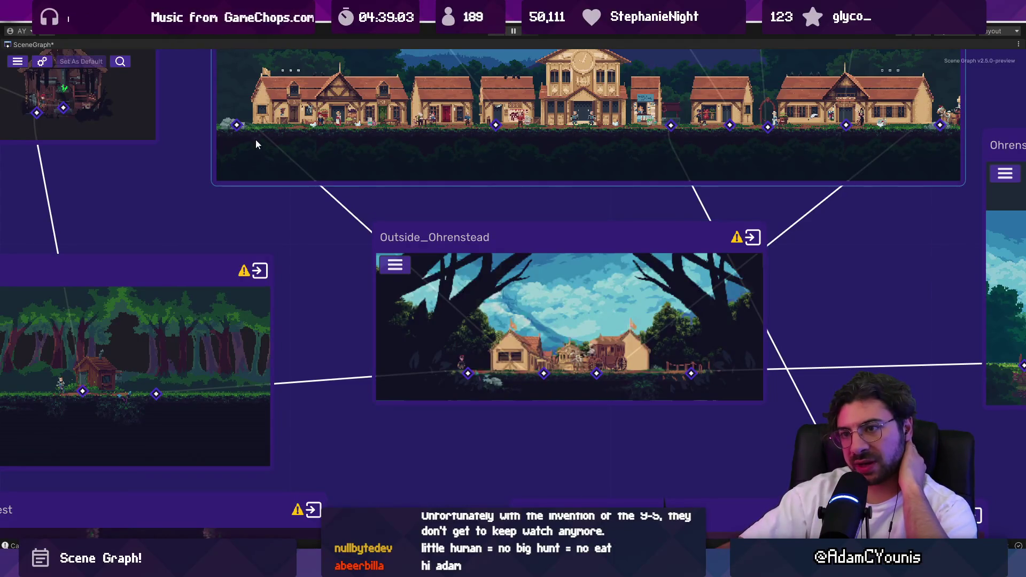
scroll(555, 332, down, 3)
scroll(555, 332, down, 5)
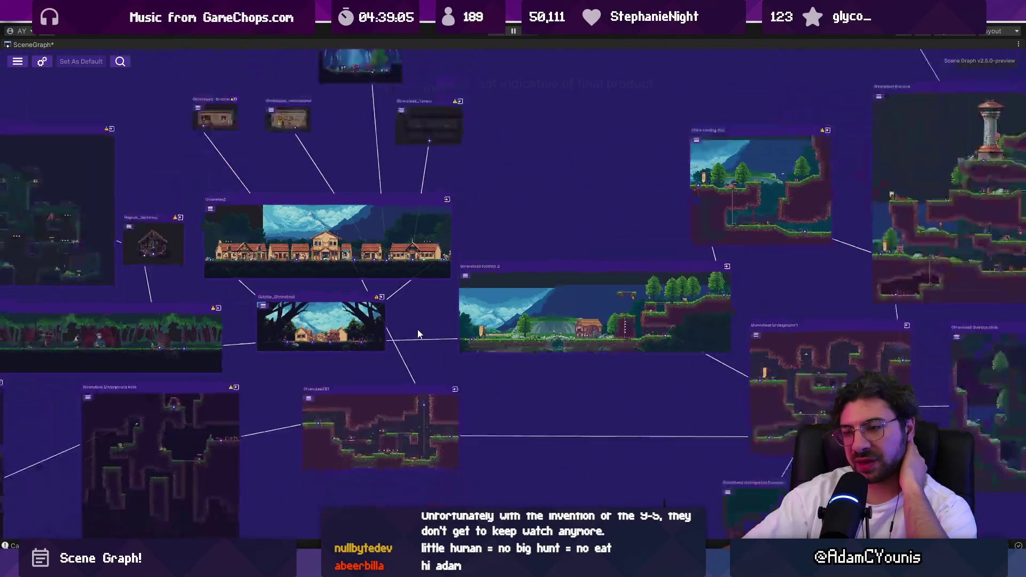
scroll(521, 339, down, 3)
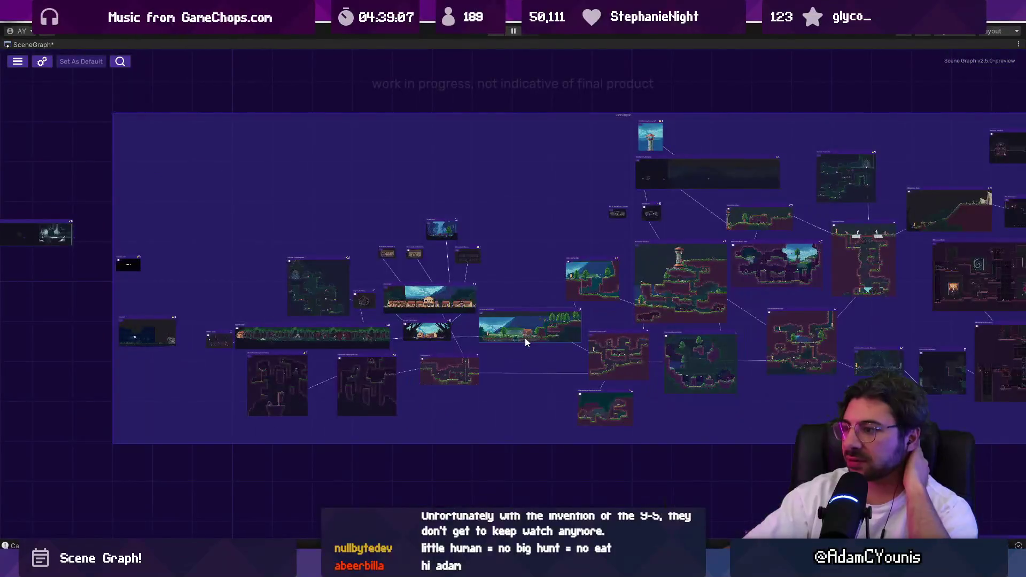
scroll(401, 340, up, 5)
scroll(402, 338, down, 5)
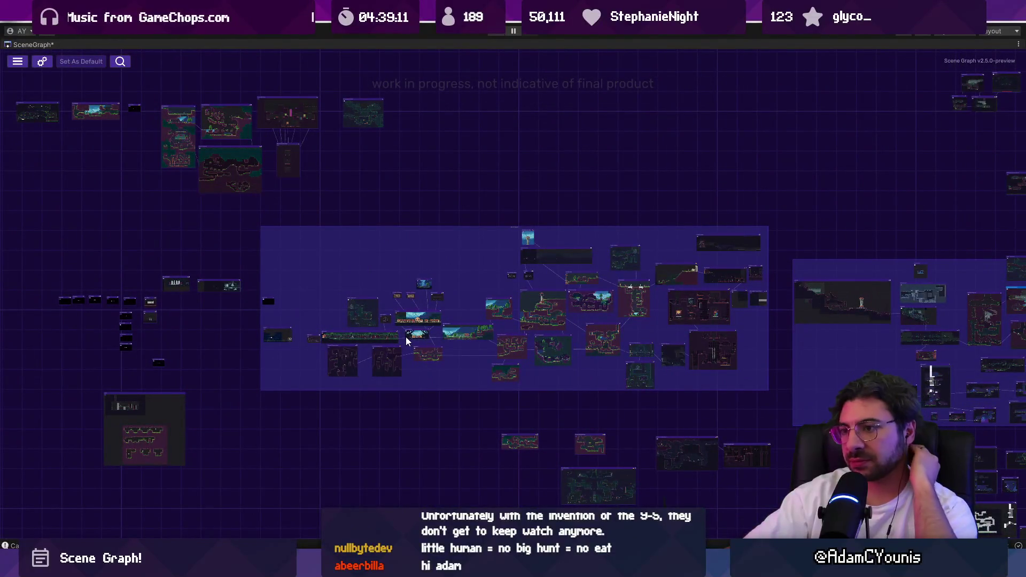
scroll(530, 341, up, 6)
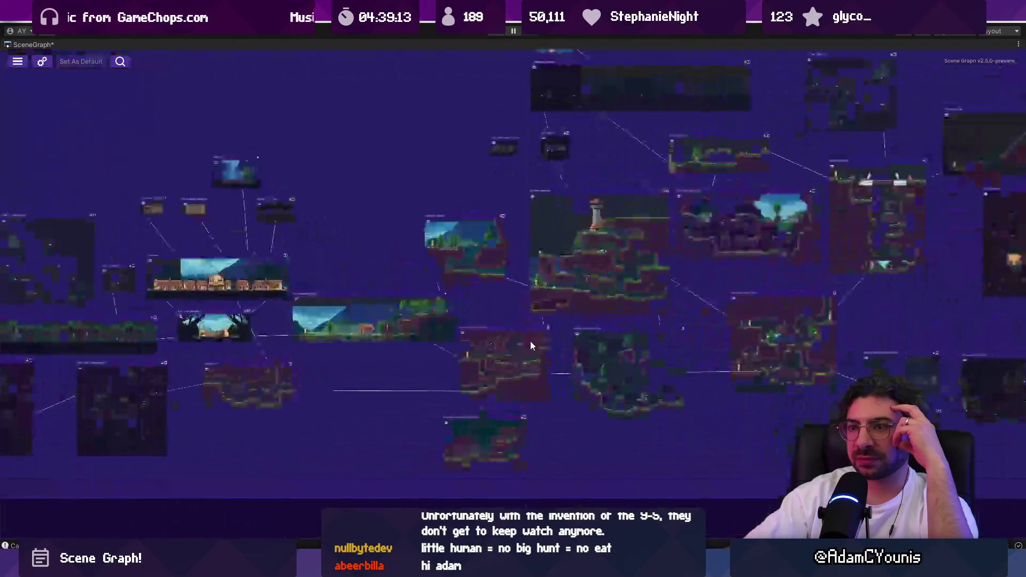
scroll(543, 341, up, 3)
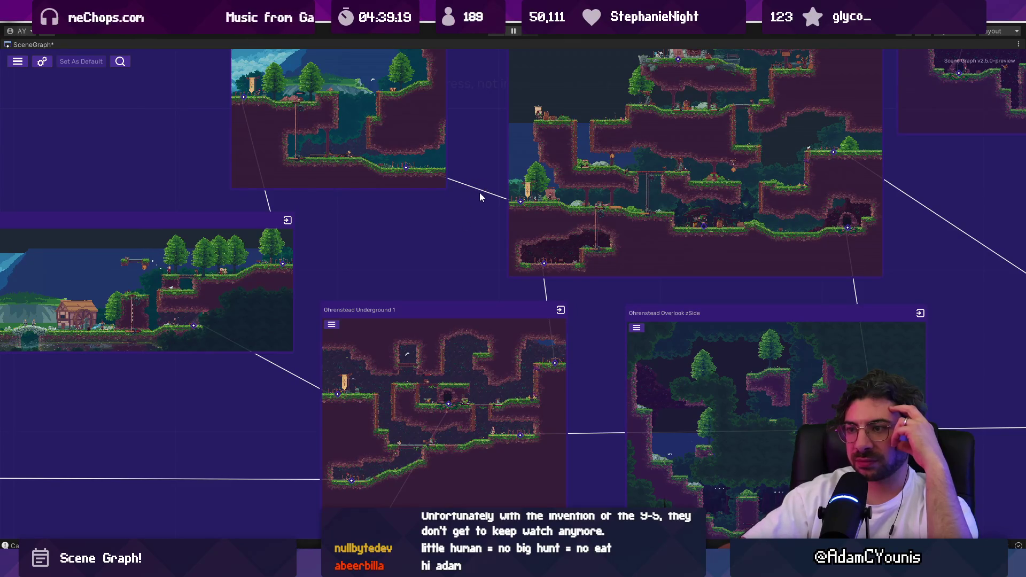
scroll(481, 235, down, 3)
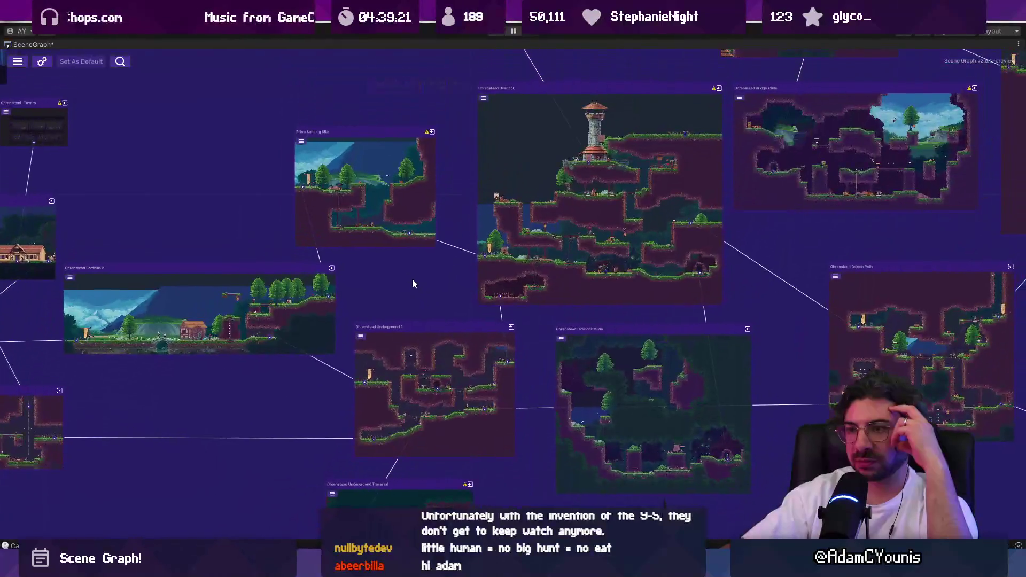
scroll(342, 241, up, 5)
Drag Pillo's Landing Site a few pixels back and forth to test node dragging
mouse_move(337, 231)
mouse_down()
mouse_move(361, 222)
mouse_move(350, 221)
mouse_up()
mouse_move(275, 218)
mouse_down()
mouse_move(363, 226)
mouse_move(358, 209)
mouse_move(333, 206)
mouse_up()
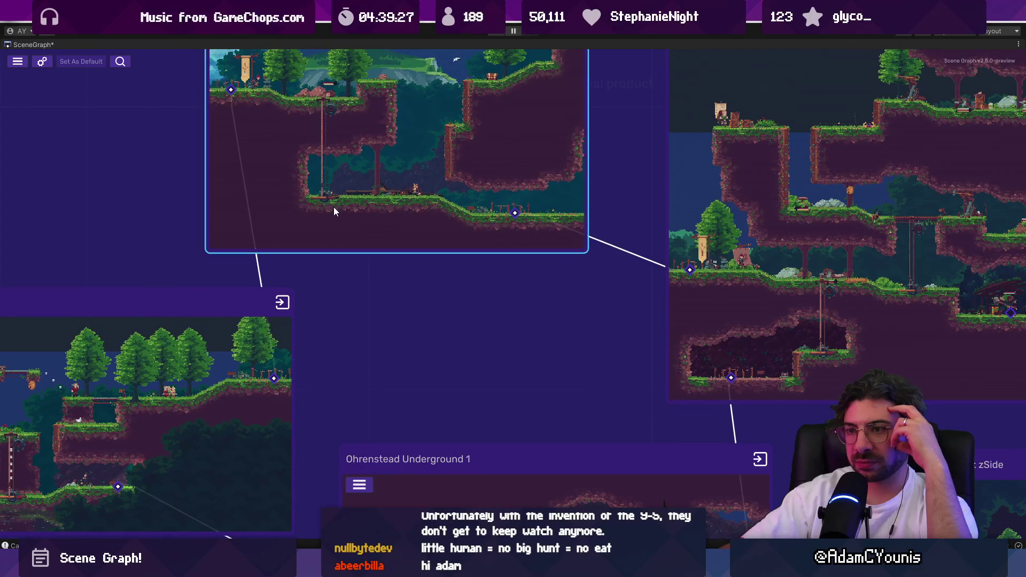
scroll(333, 207, up, 3)
drag(348, 299, 313, 273)
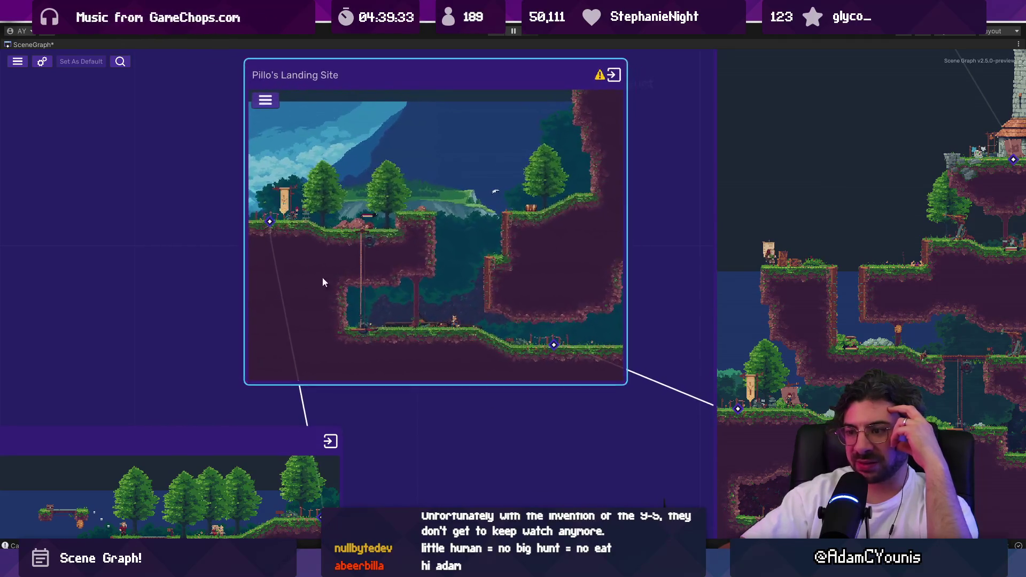
key(alt+Tab)
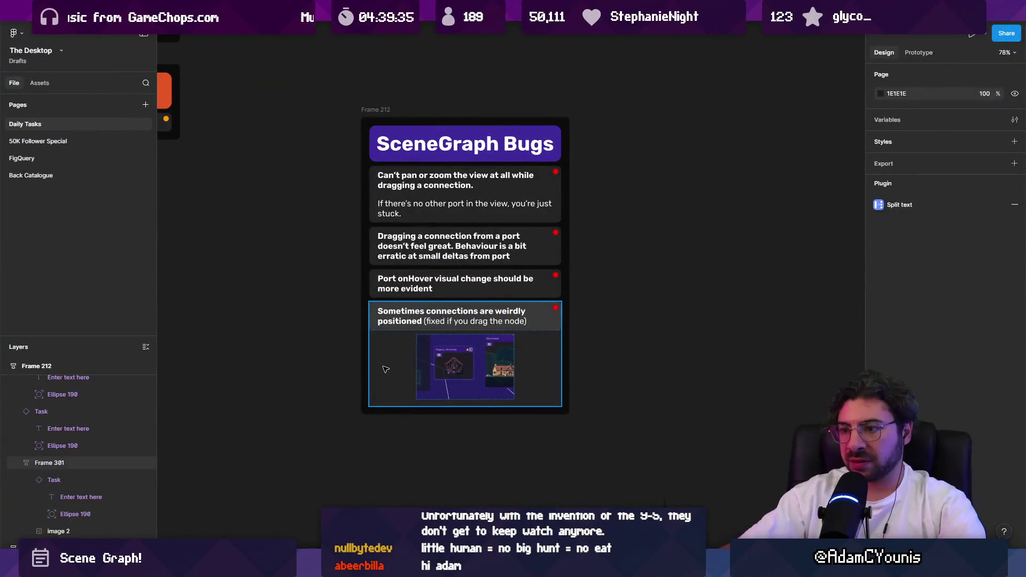
Duplicate the Port onHover card as 'Clicking a node and dragging causes it to snap down + right by a few pixels'
click(401, 283)
key(ctrl+d)
scroll(400, 315, up, 5)
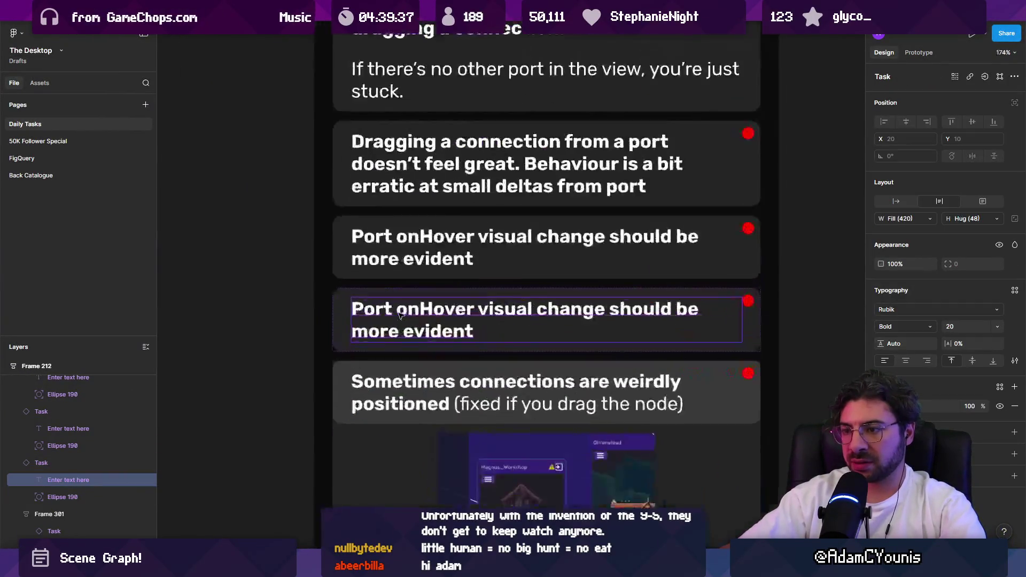
double_click(398, 311)
text(Clicking a node)
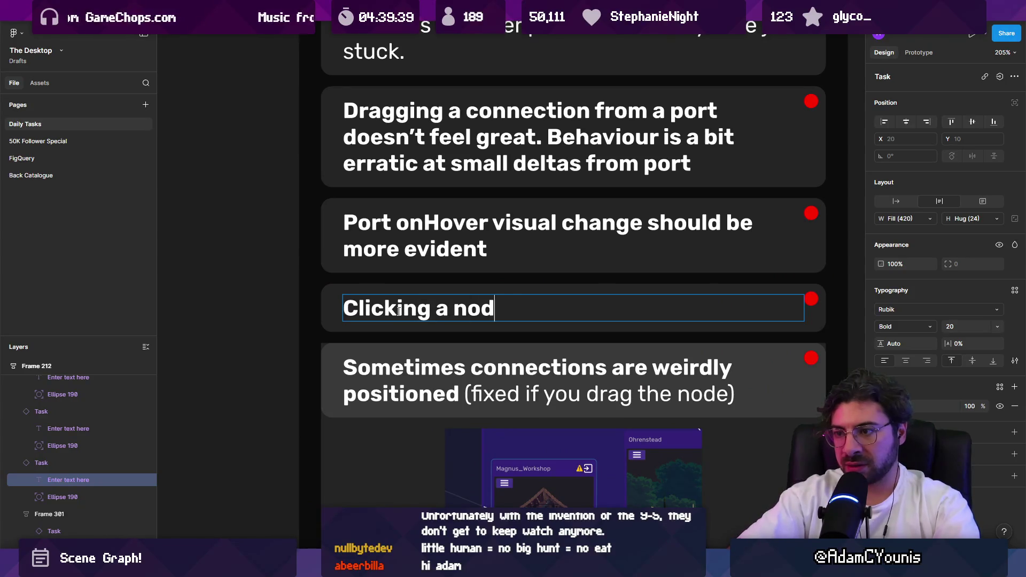
text( and dra)
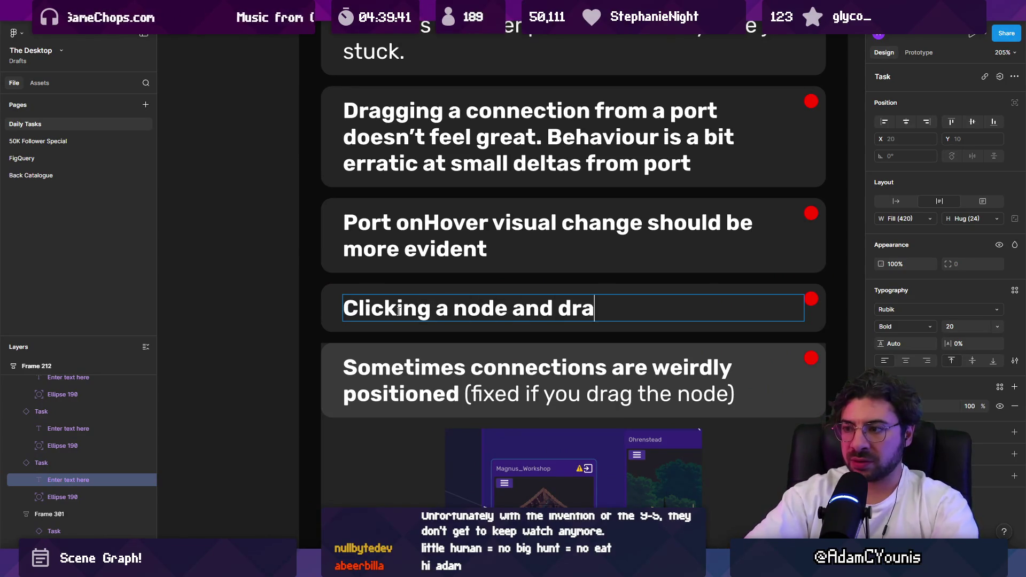
text(gging causes it to )
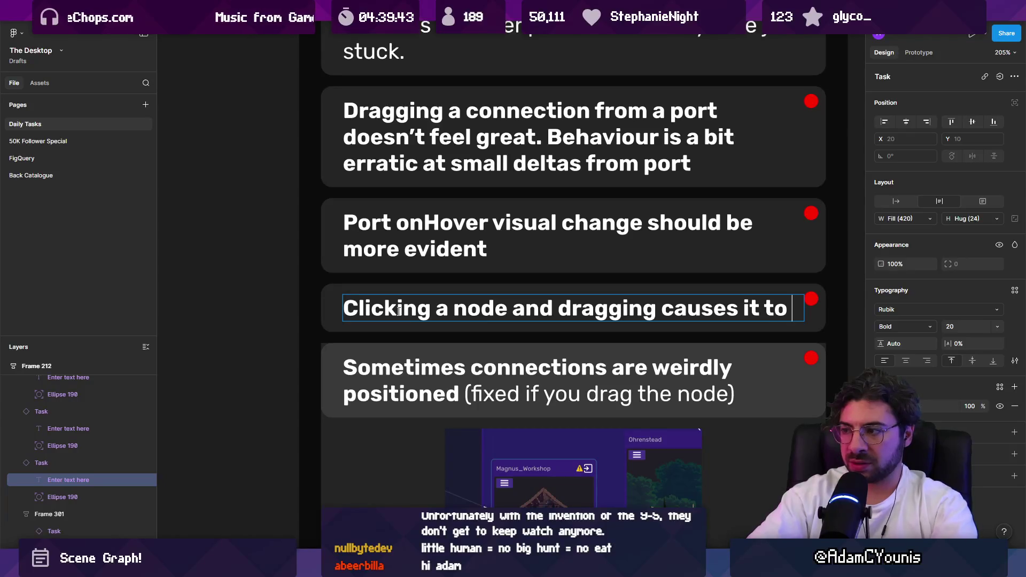
text(snap down +)
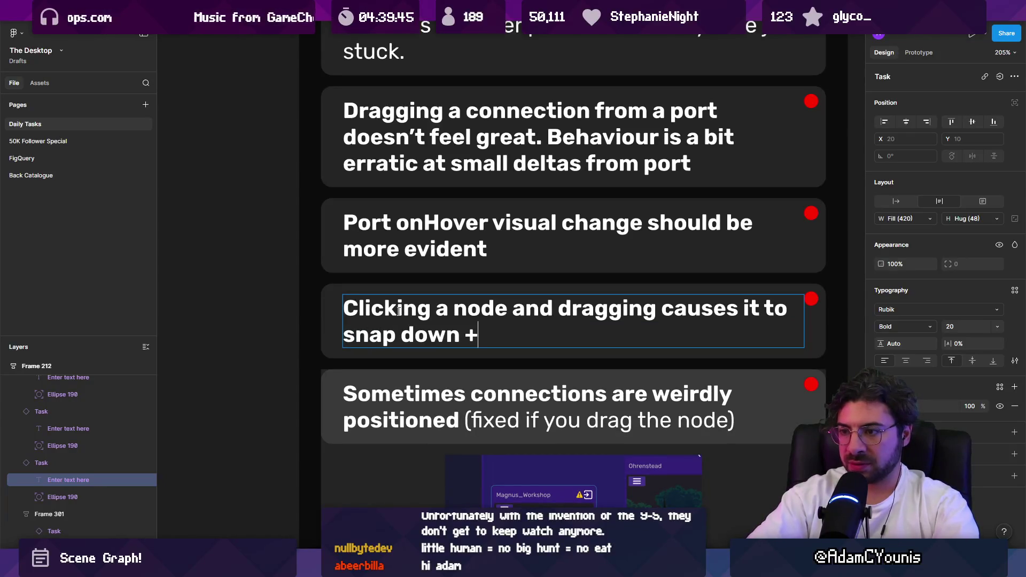
text( right by a few )
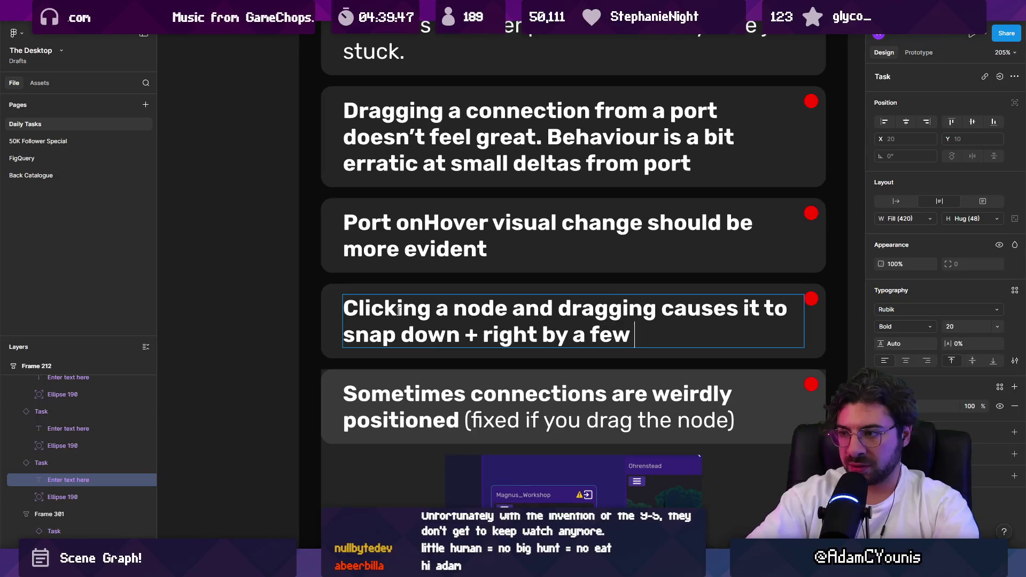
text(pixels onDrag)
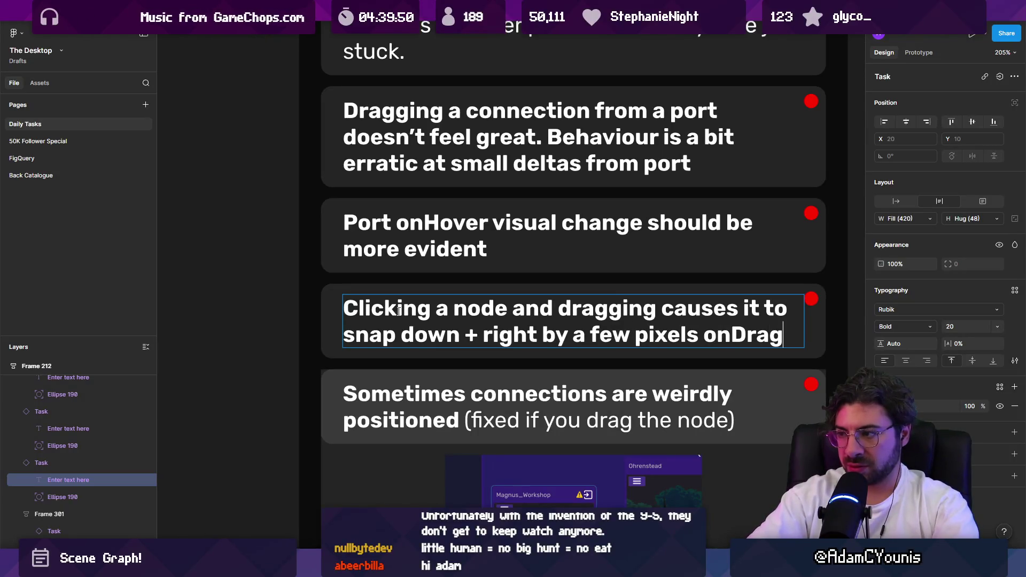
key(Escape)
scroll(399, 311, down, 5)
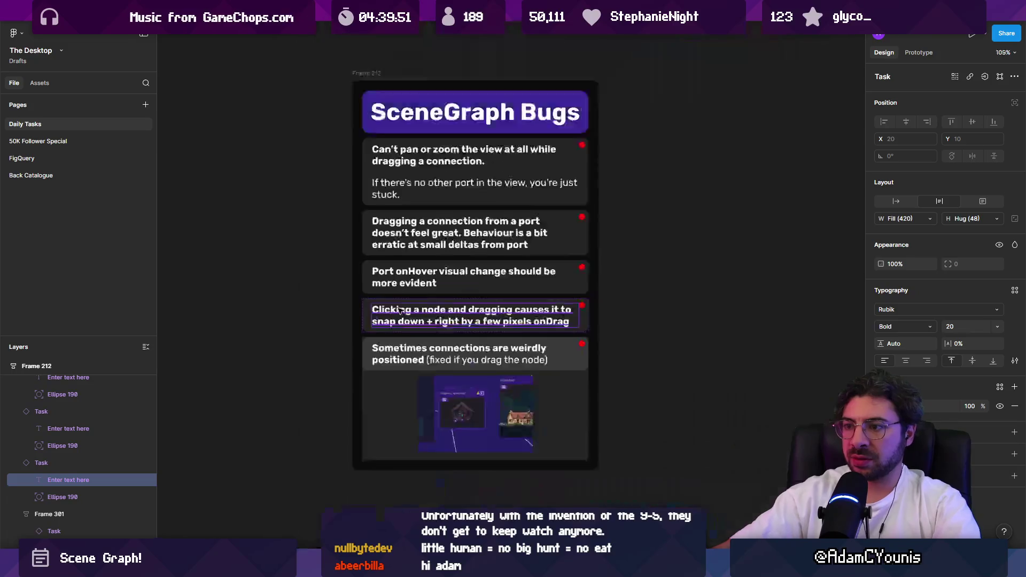
scroll(391, 230, up, 2)
Prefix the first bug card's text with '[CONNECTOR]'
double_click(363, 230)
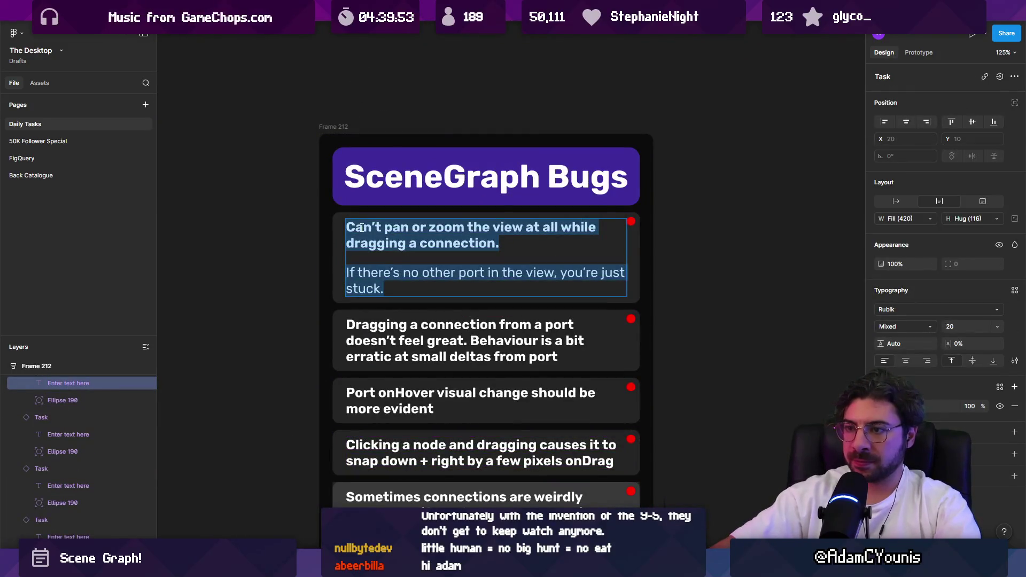
key(Left)
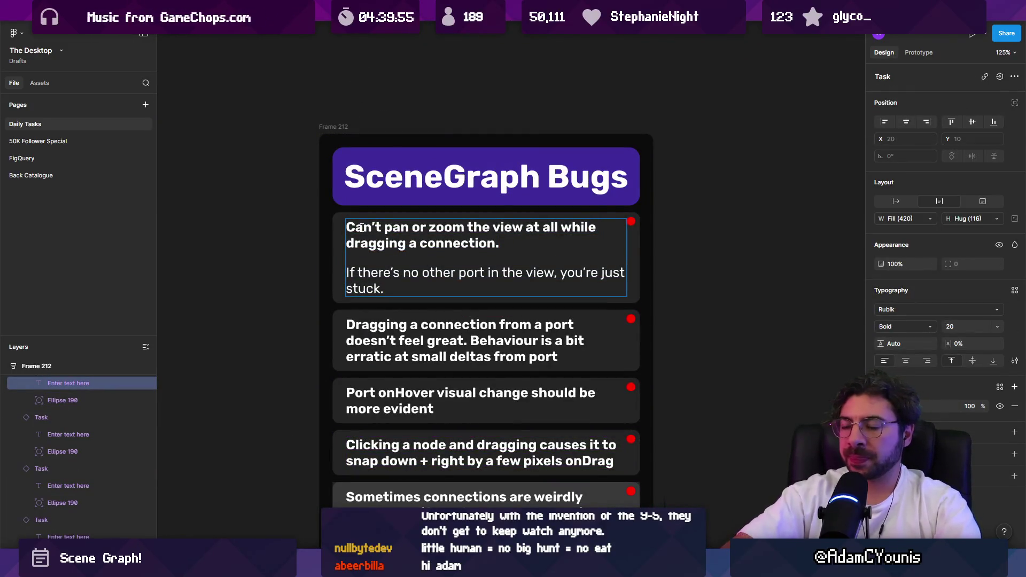
text(CONNEC)
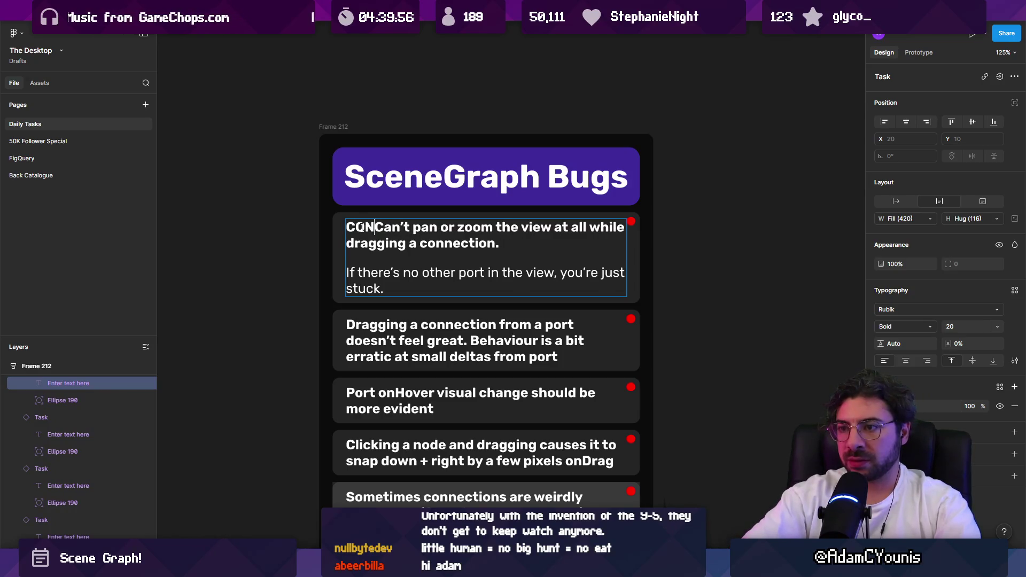
text(TOR)
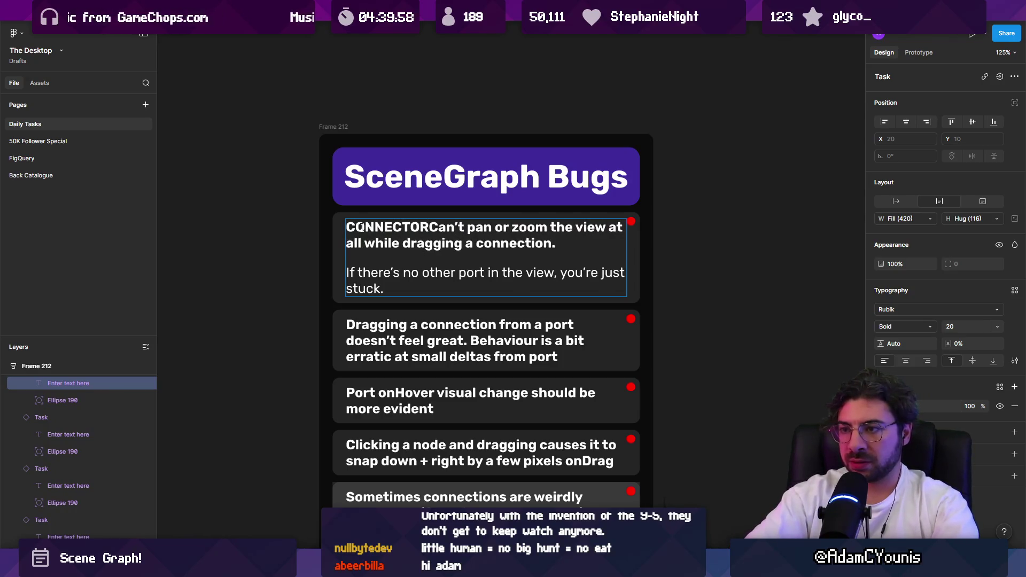
text(])
double_click(361, 227)
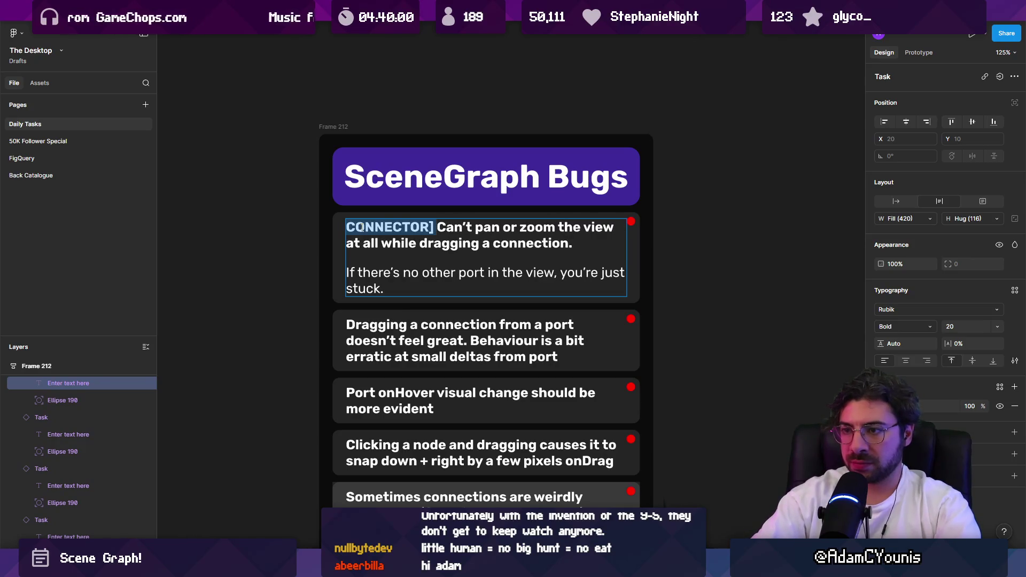
key(Left)
text([)
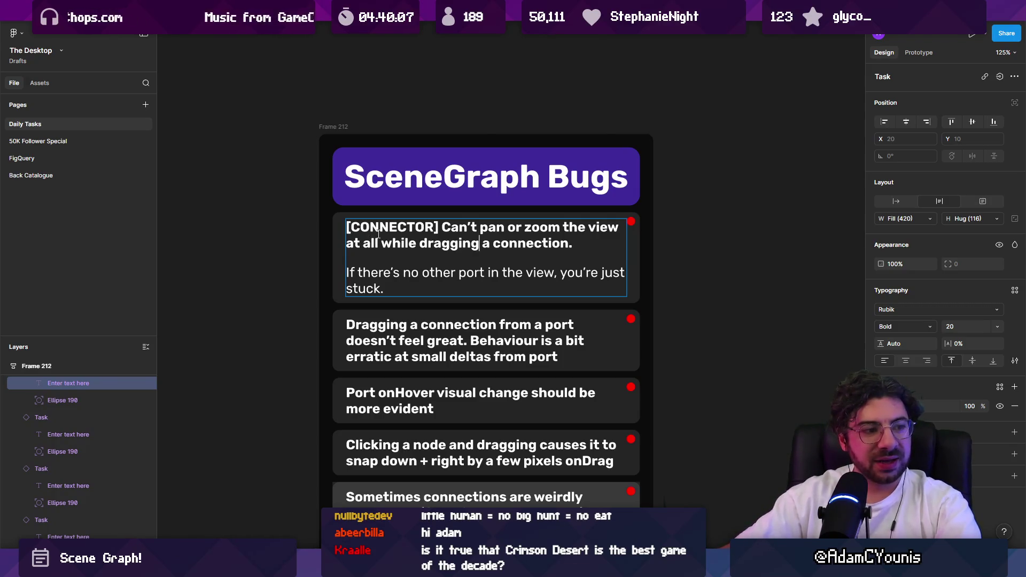
Make the description after the tag regular weight and merge it into one paragraph
drag(577, 248, 448, 230)
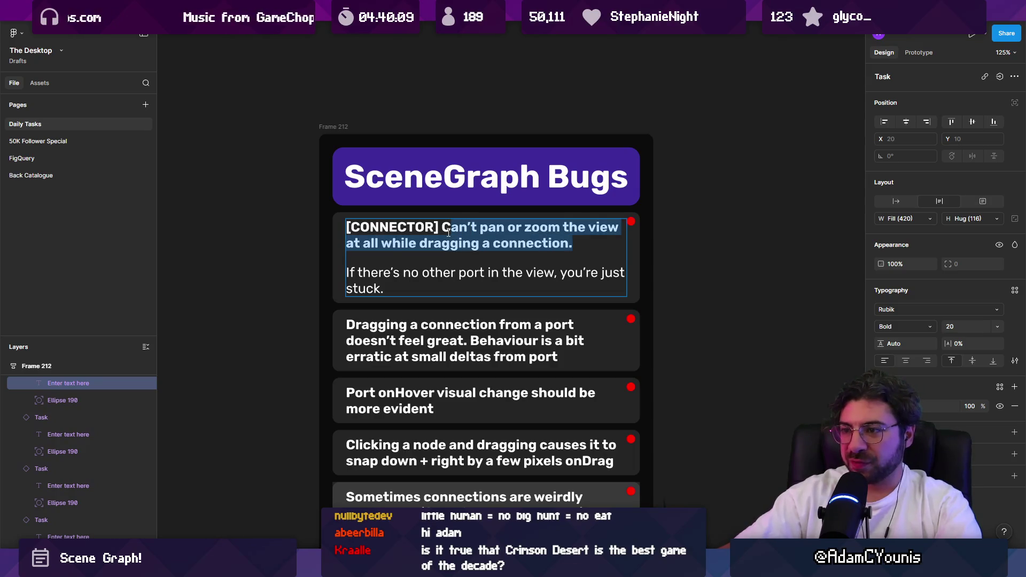
key(ctrl+b)
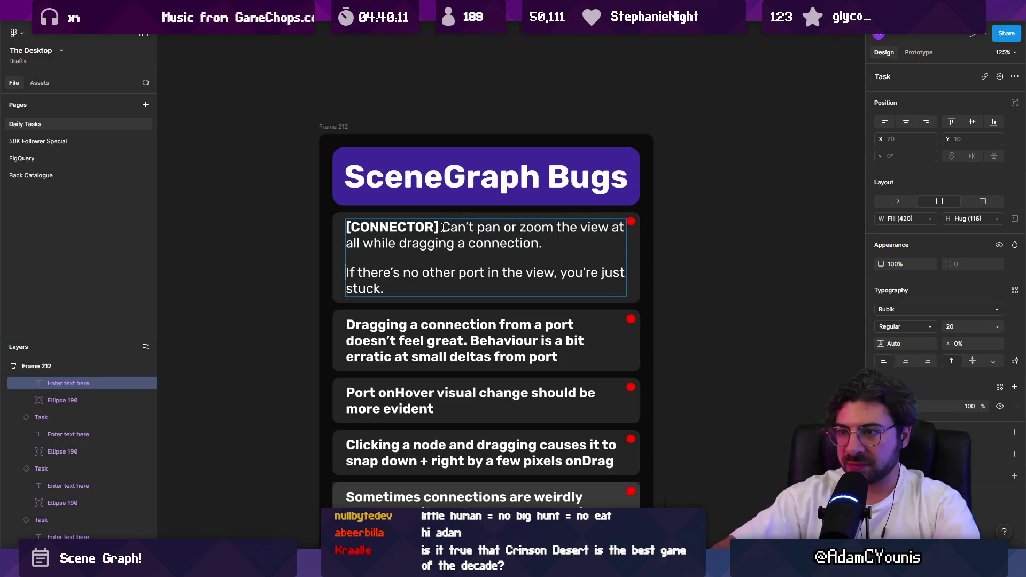
key(BackSpace)
key(BackSpace)
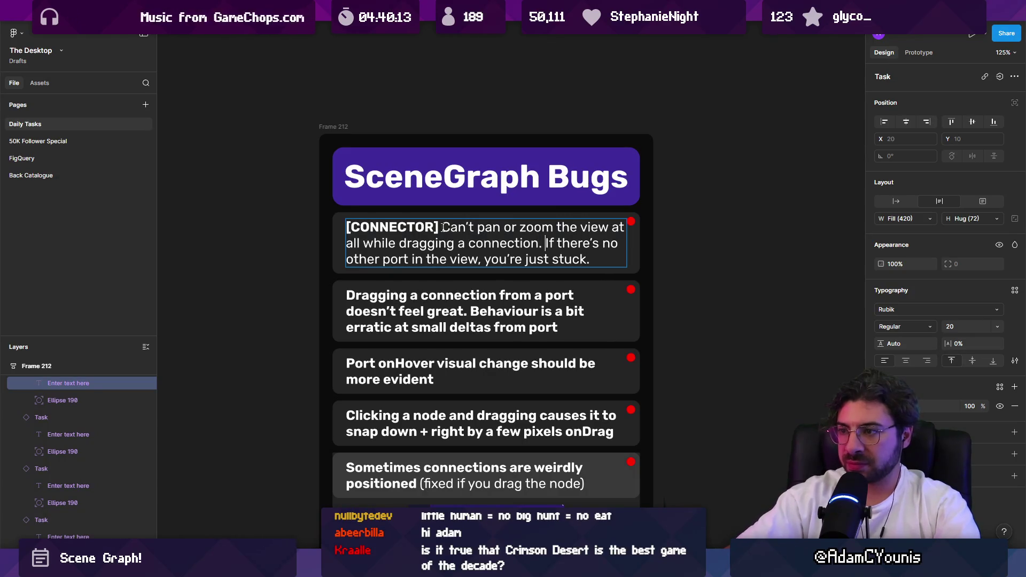
key(ctrl+shift+Left)
key(ctrl+Right)
key(ctrl+Right)
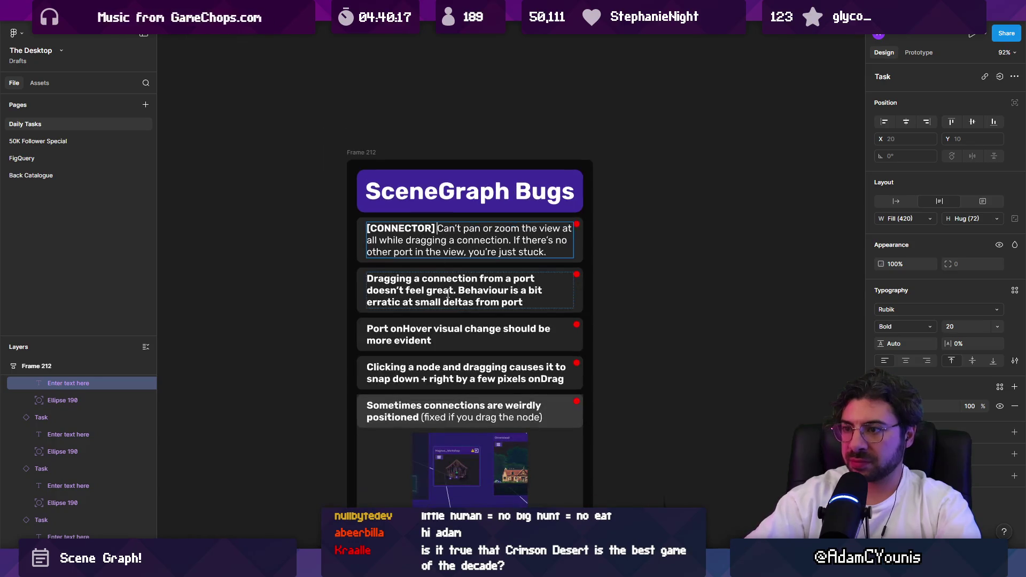
Tag the second bug card [CONNECTOR] and set its description to Regular weight
double_click(427, 289)
click(352, 283)
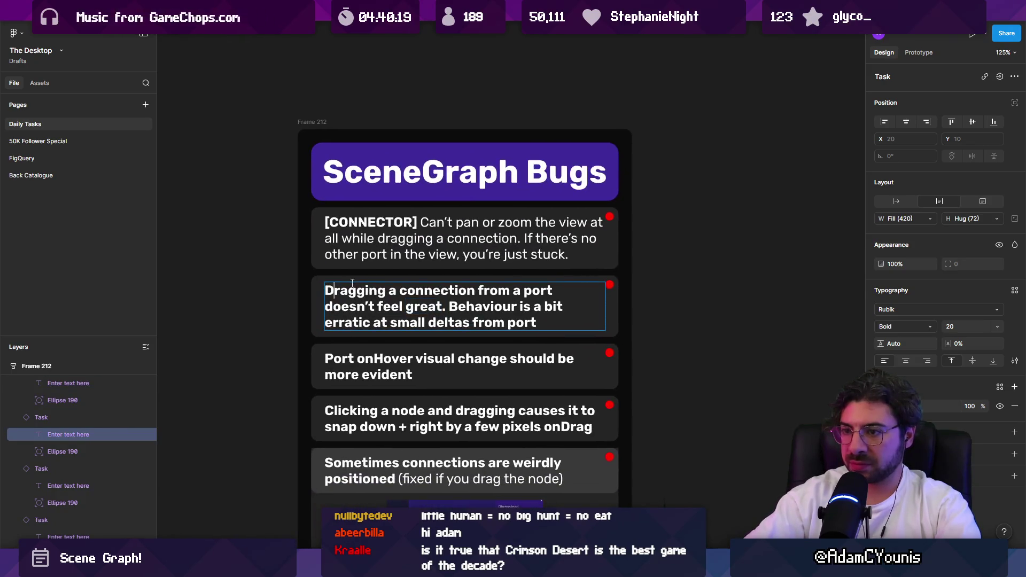
text([CONNECTOR)
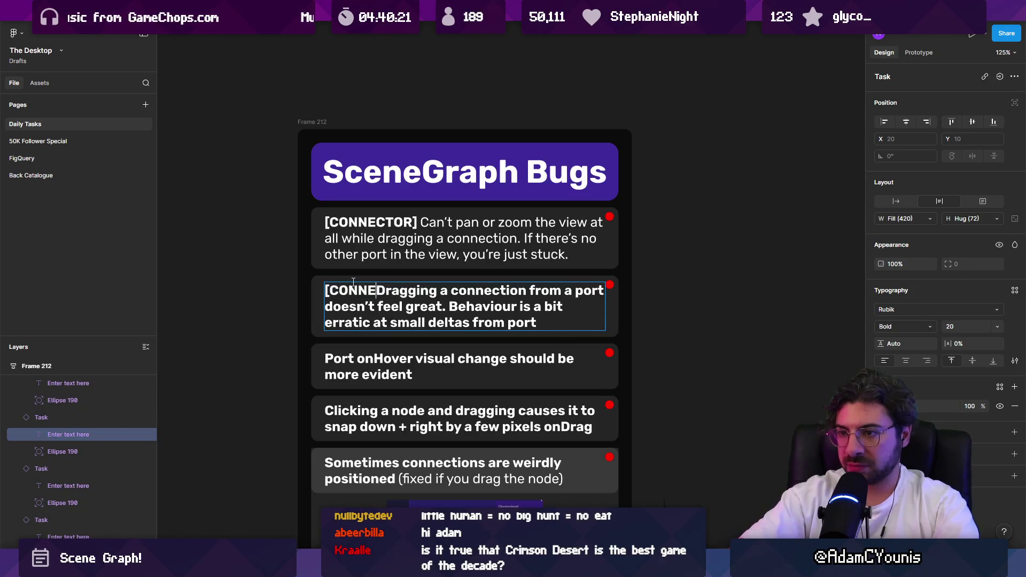
text(])
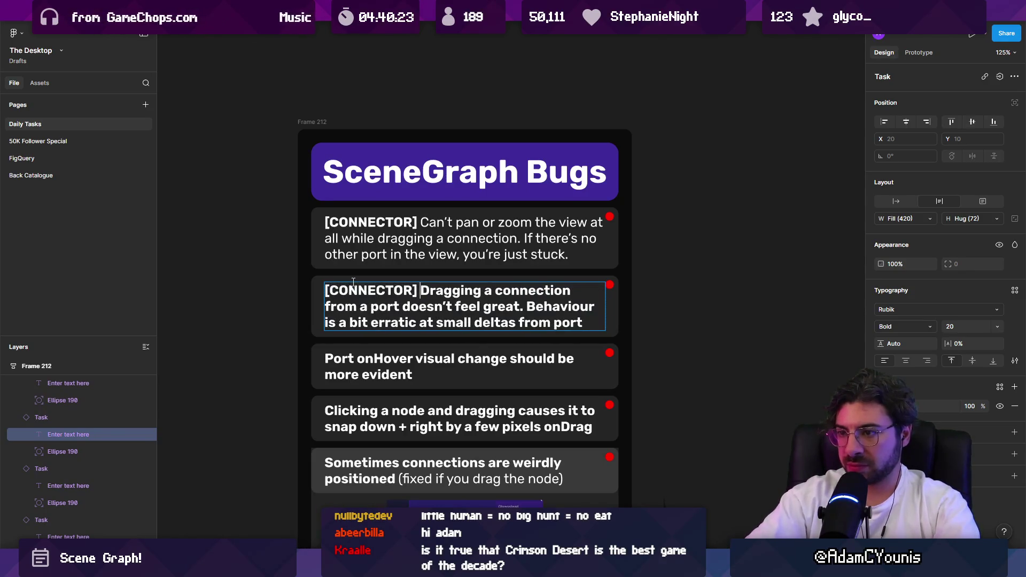
key(ctrl+shift+End)
key(ctrl+b)
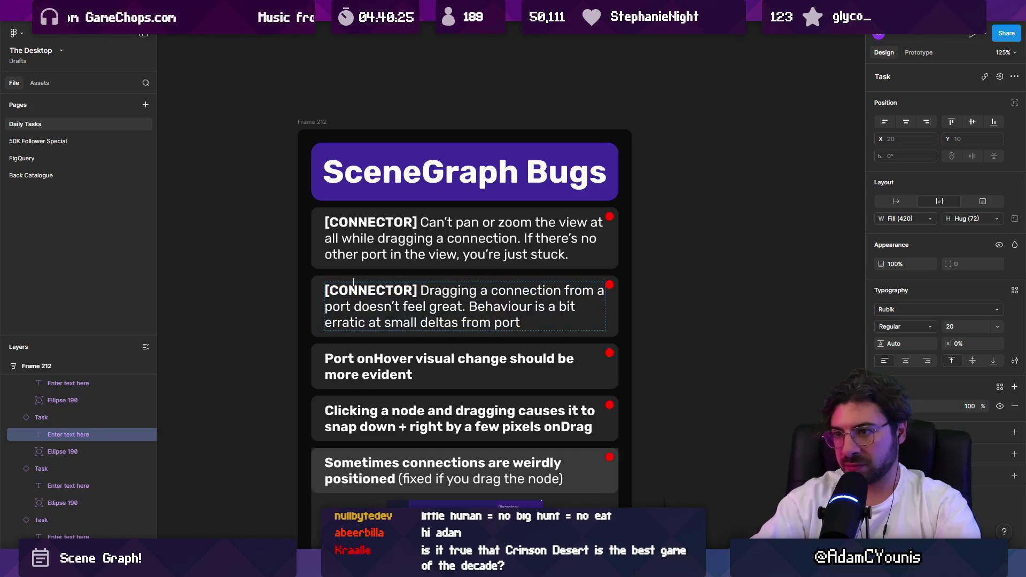
Tag the third bug card [PORT] with a Regular-weight description
double_click(377, 361)
click(377, 362)
key(Home)
text([PORT])
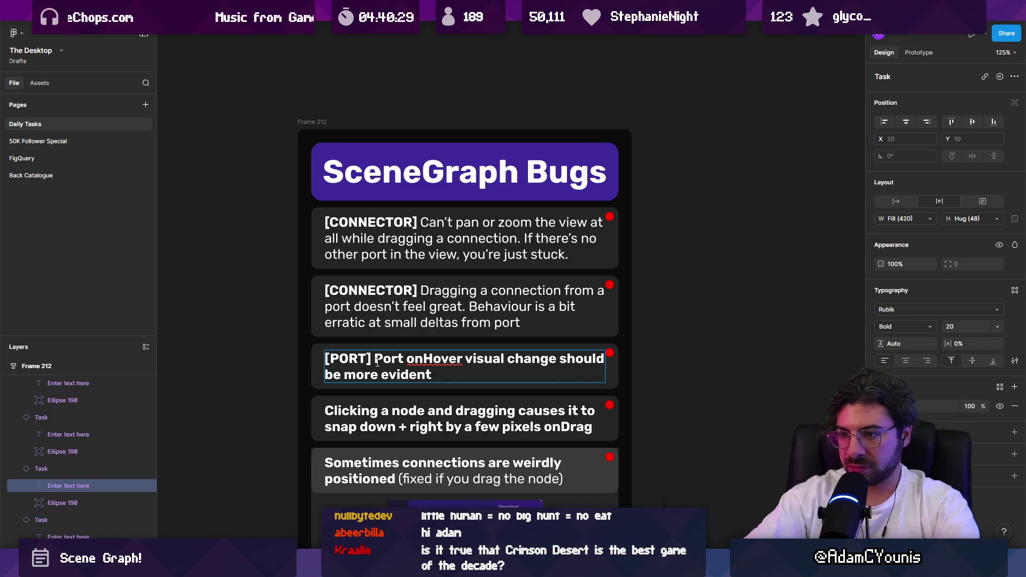
key(ctrl+shift+End)
key(ctrl+b)
key(Left)
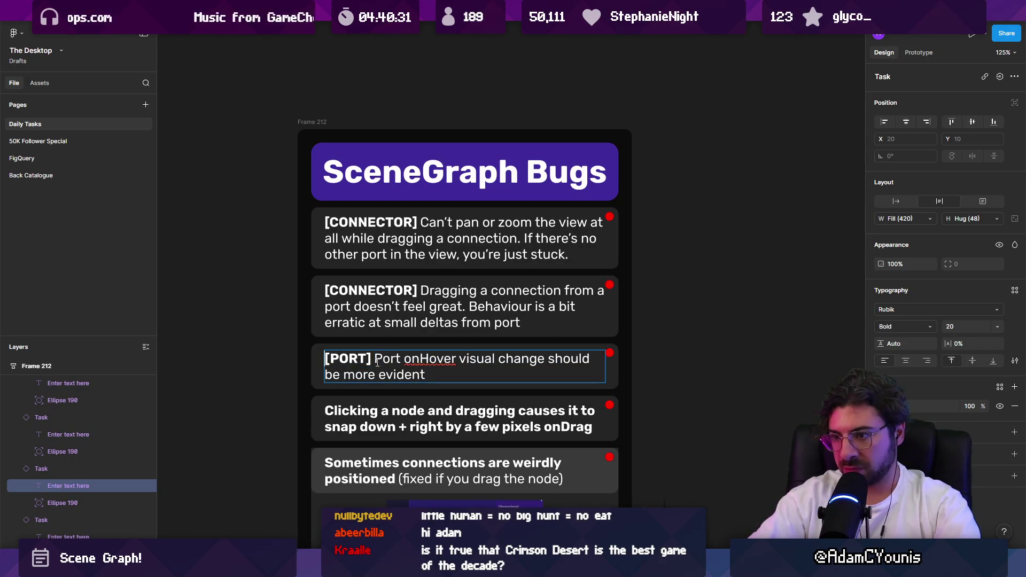
Tag the fourth bug card [NODE] with a Regular-weight description
double_click(354, 410)
click(355, 410)
key(Home)
text([NODE])
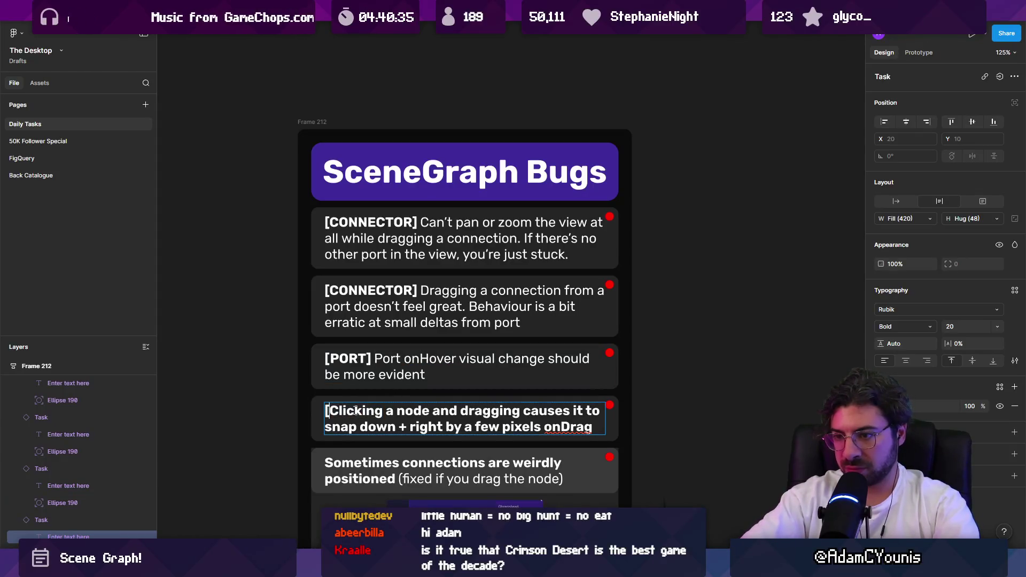
key(shift+Down)
key(shift+Down)
key(shift+End)
key(ctrl+b)
Tag the fifth bug card [CONNECTOR] and make its 'Sometimes…' description Regular weight
scroll(355, 410, down, 2)
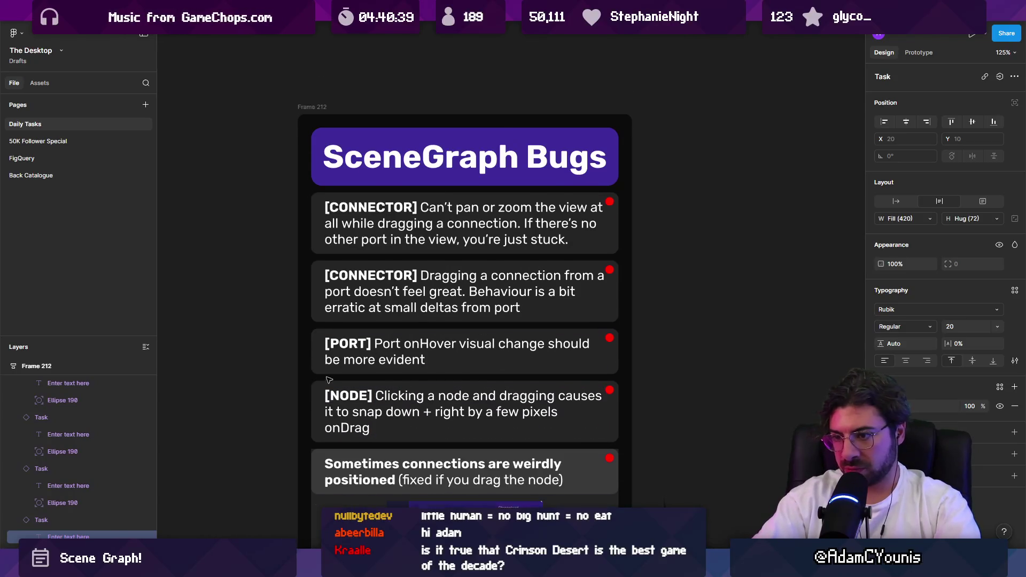
double_click(348, 415)
key(Home)
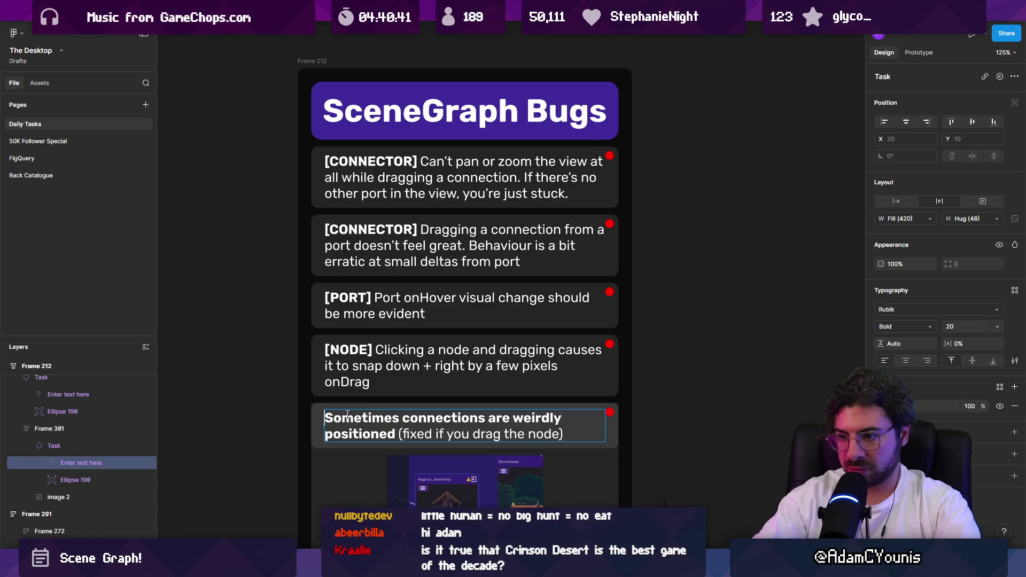
text(CO)
key(BackSpace)
key(BackSpace)
text(CONNEC)
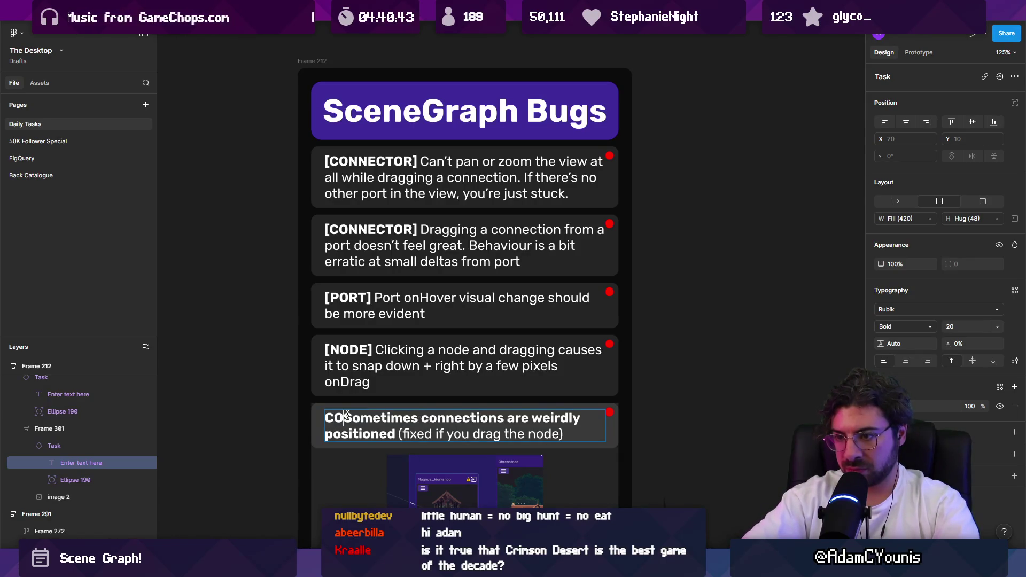
text(TOR])
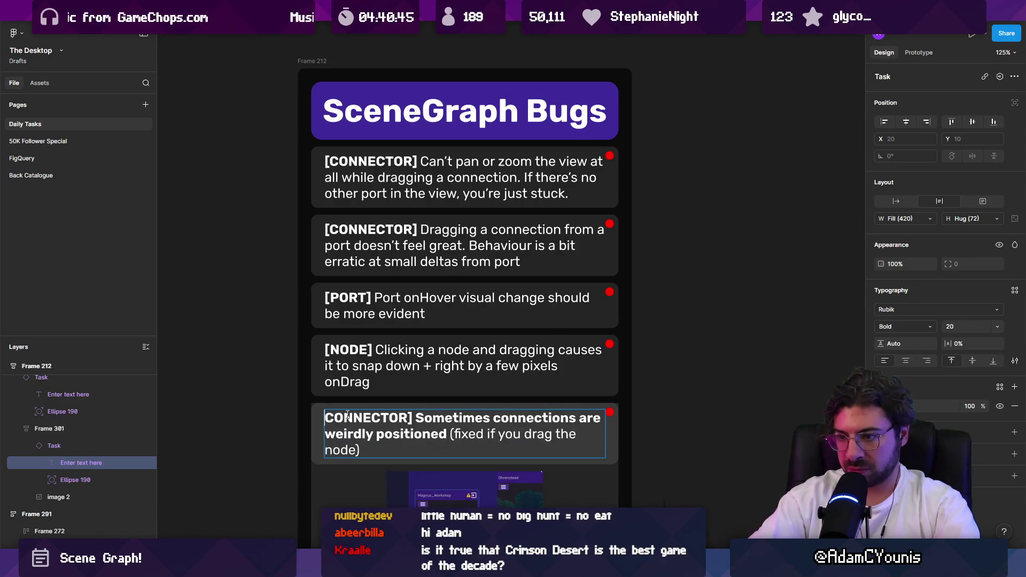
key(Home)
text([)
key(ctrl+shift+Right)
key(Right)
key(ctrl+shift+Right)
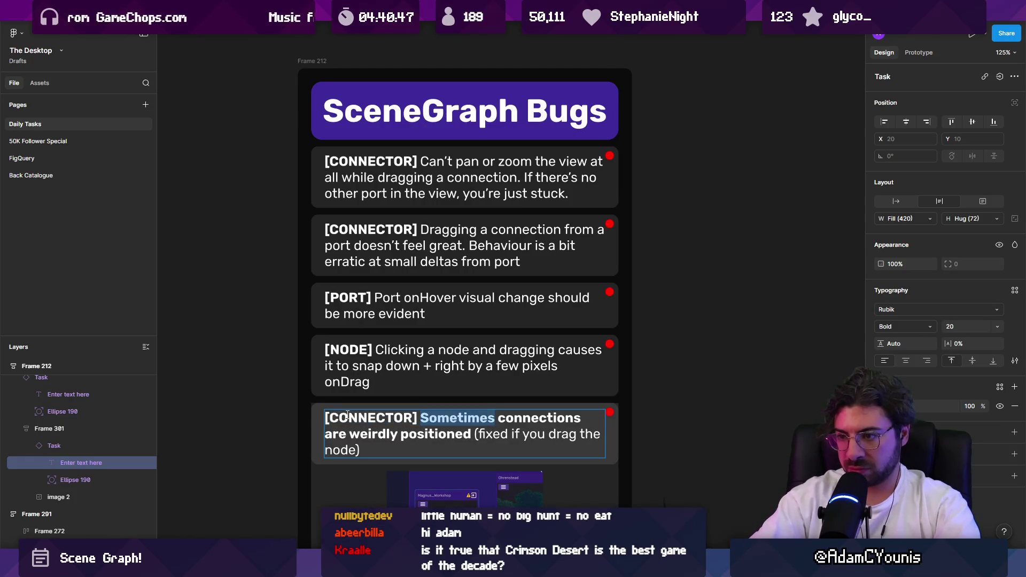
key(ctrl+shift+End)
key(ctrl+b)
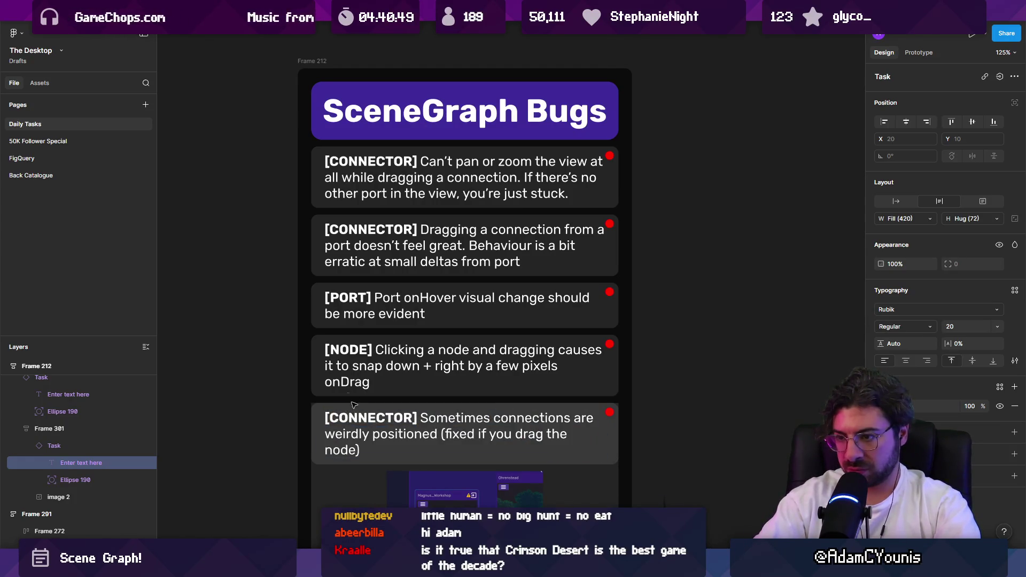
Move the screenshot card (Frame 301) above the PORT card
scroll(353, 405, down, 3)
key(Escape)
key(Escape)
key(Escape)
drag(364, 497, 364, 413)
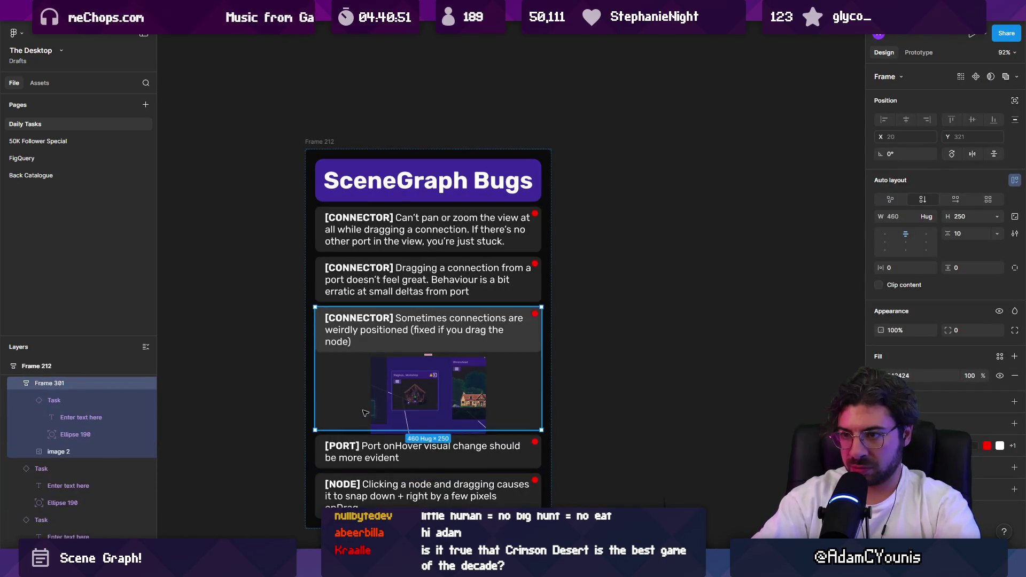
Review the retagged board and check the screenshot card is now 280 tall
click(599, 297)
scroll(599, 297, down, 5)
scroll(554, 292, up, 3)
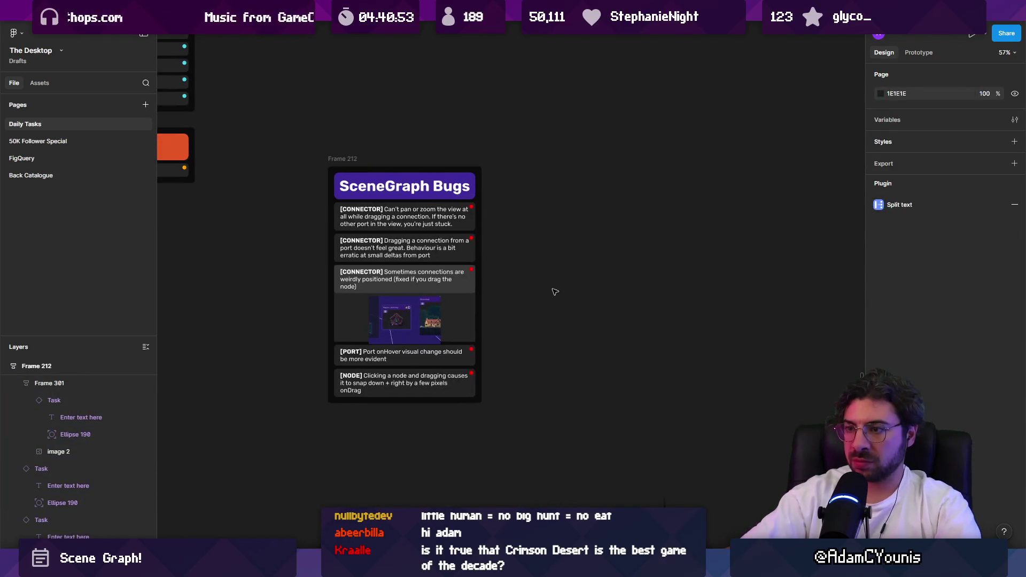
scroll(437, 308, up, 5)
click(472, 369)
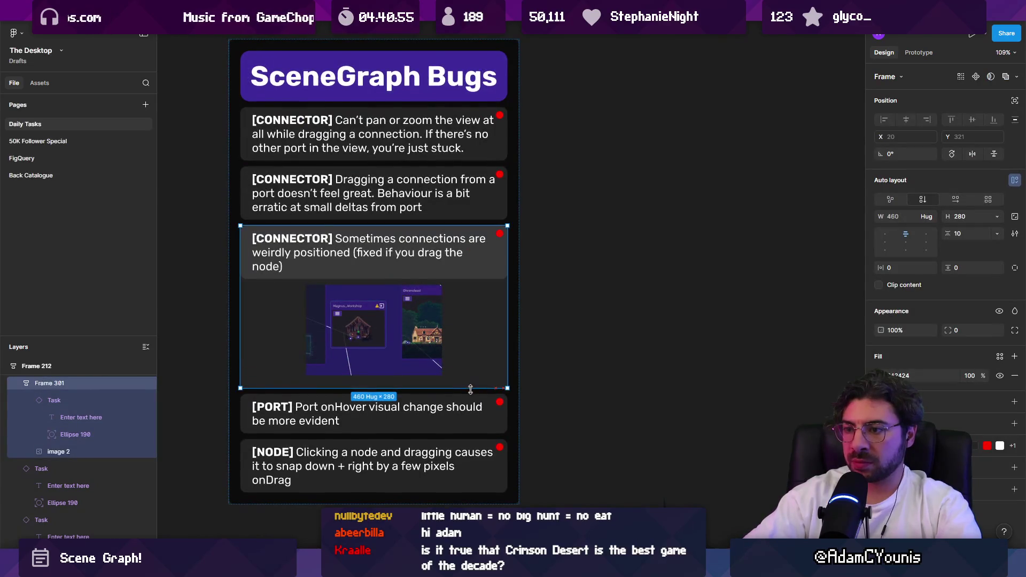
Recentre the bug board, then select Pillo's Landing Site in Unity's Scene Graph
scroll(394, 319, down, 3)
click(565, 312)
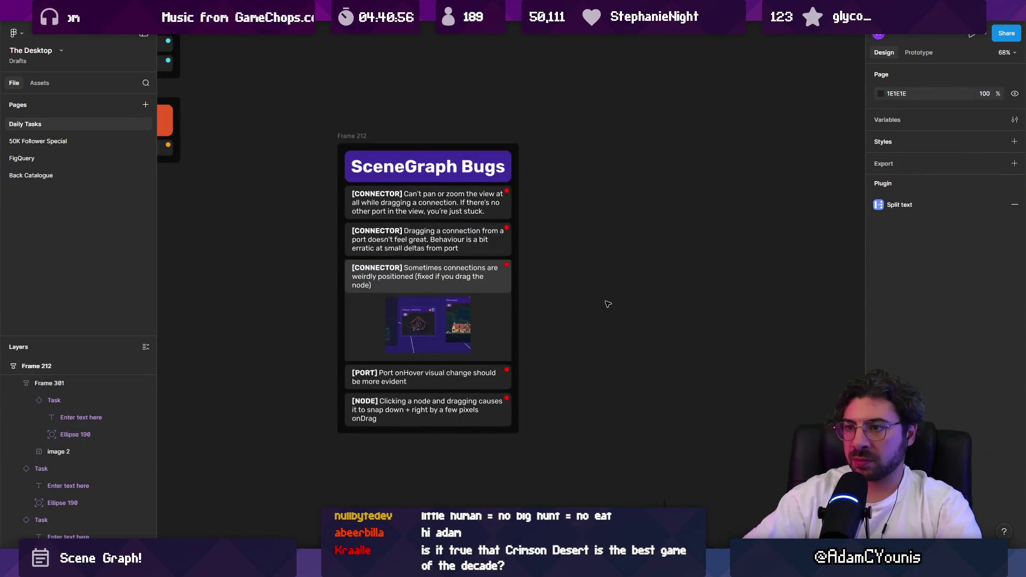
drag(583, 312, 563, 311)
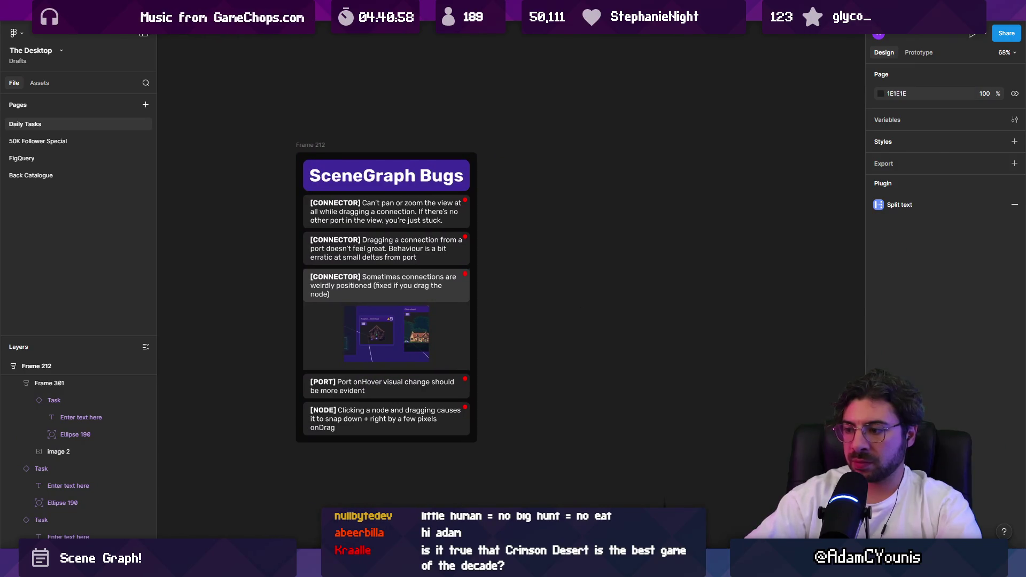
key(alt+Tab)
click(403, 294)
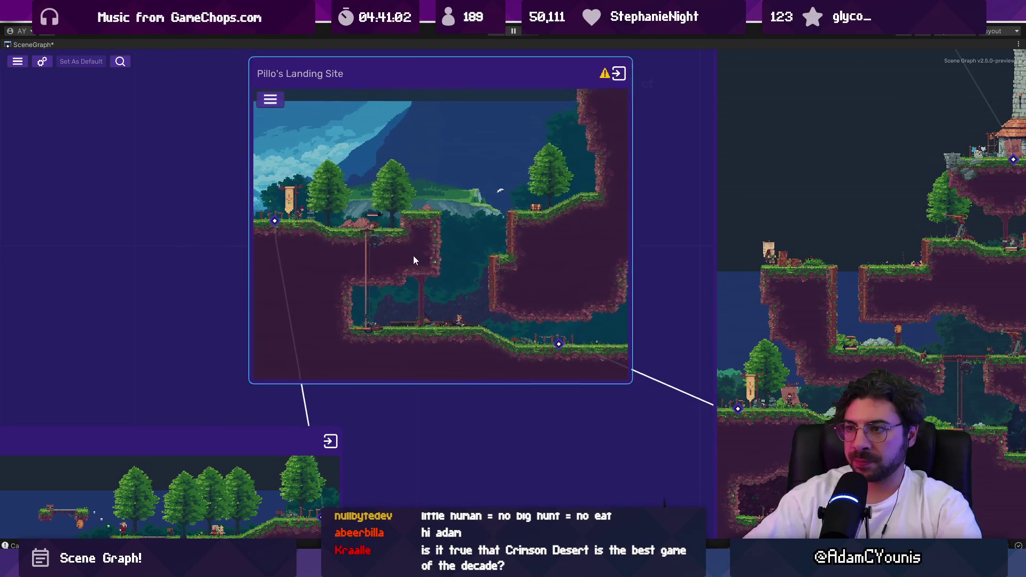
Zoom around Pillo's Landing Site and snip its node header with the warning icon
scroll(419, 249, down, 3)
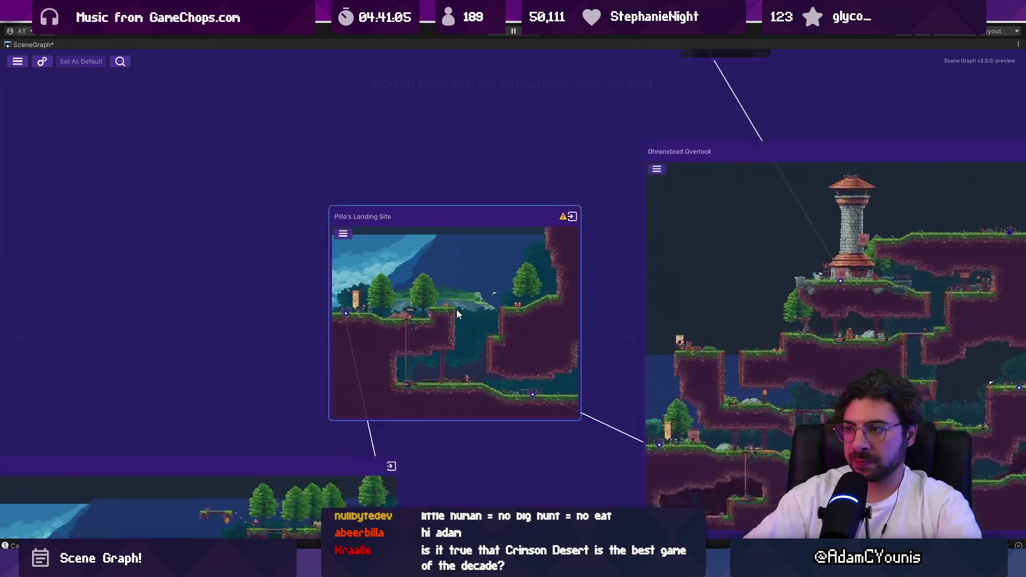
scroll(538, 167, up, 3)
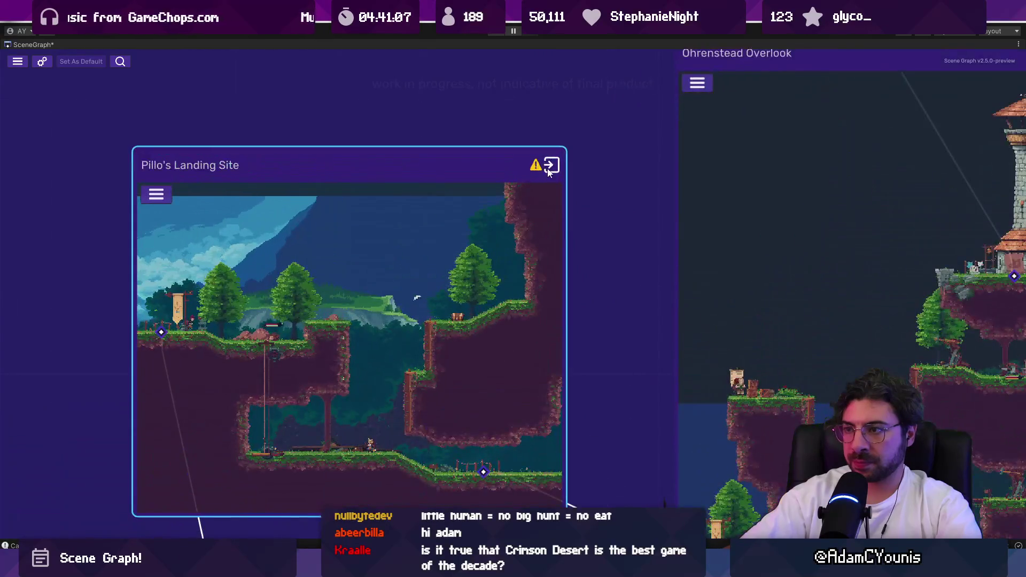
scroll(603, 204, down, 5)
scroll(580, 219, up, 5)
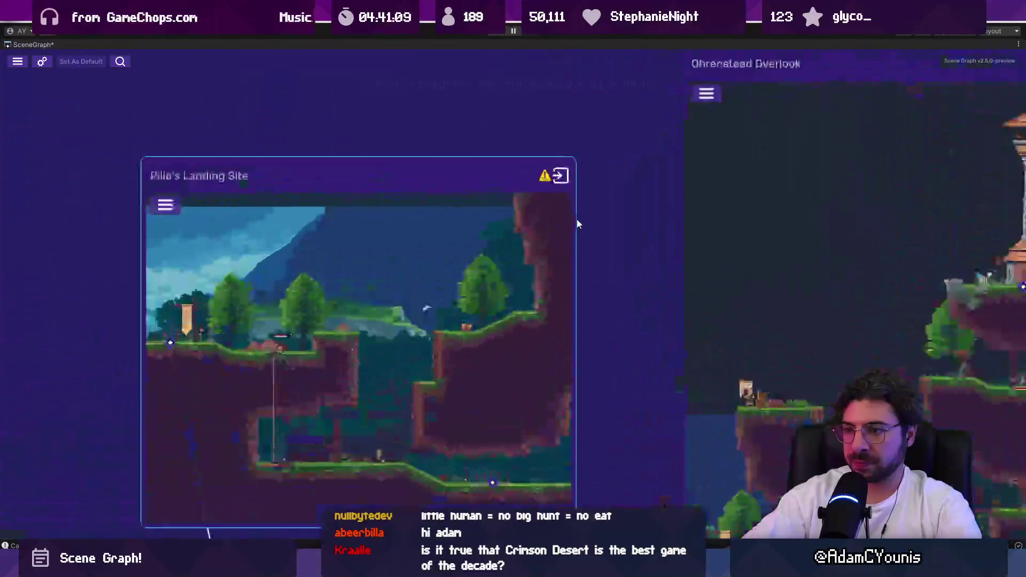
scroll(577, 223, down, 1)
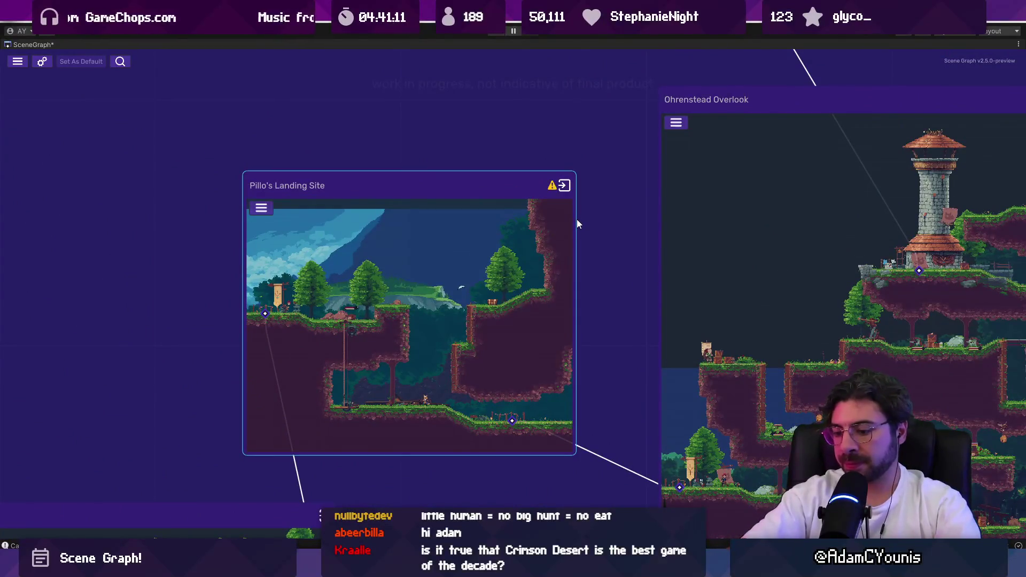
key(super+shift+s)
drag(480, 132, 623, 257)
Duplicate the connector screenshot bug card in Figma
key(alt+Tab)
click(440, 364)
key(ctrl+d)
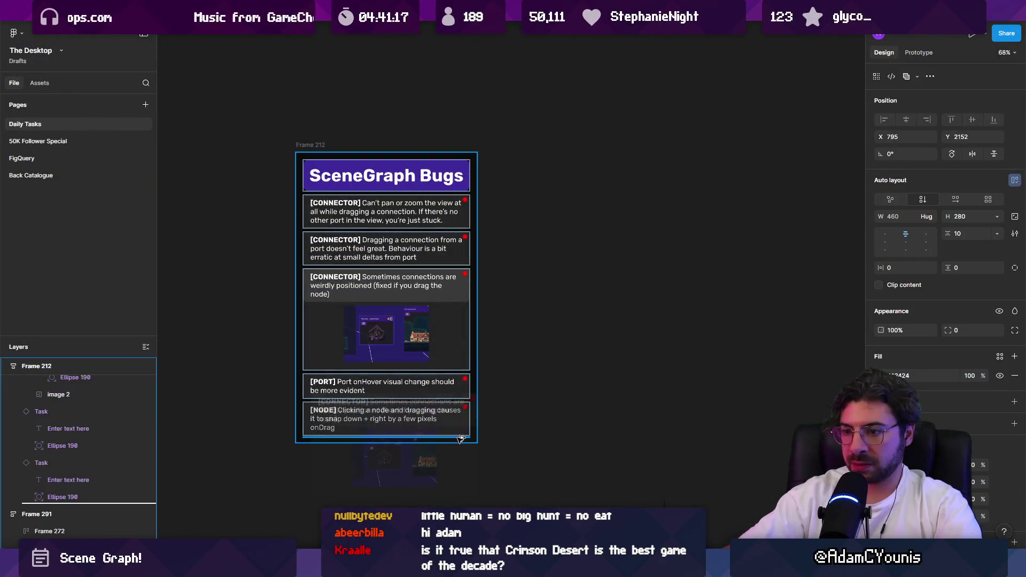
Retag the copy [NODE] with the description 'Spacing here could be better'
scroll(367, 357, up, 5)
double_click(310, 285)
double_click(311, 285)
double_click(311, 285)
text(NODE)
key(Right)
key(Right)
key(ctrl+shift+End)
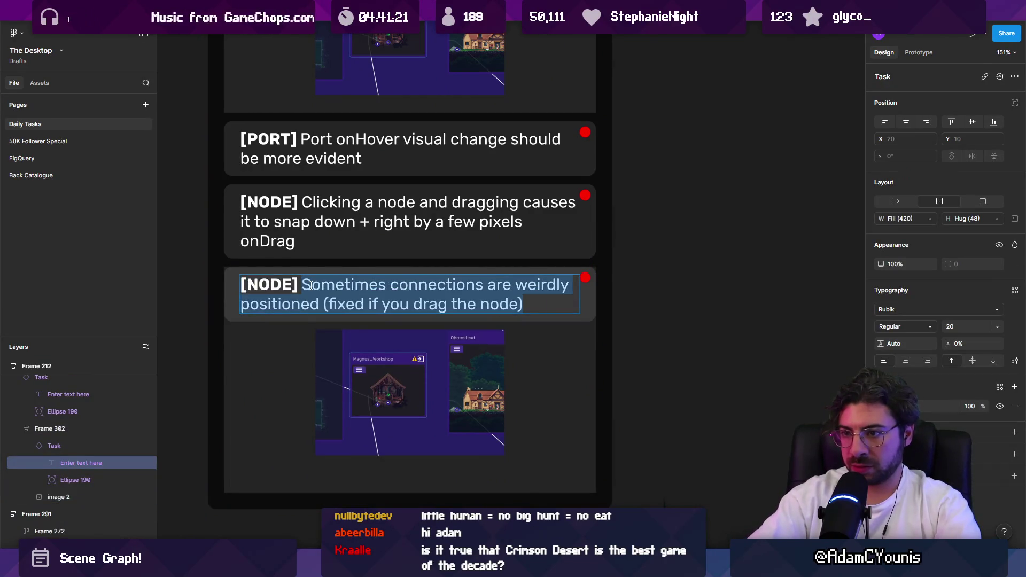
text(Spacing here cou)
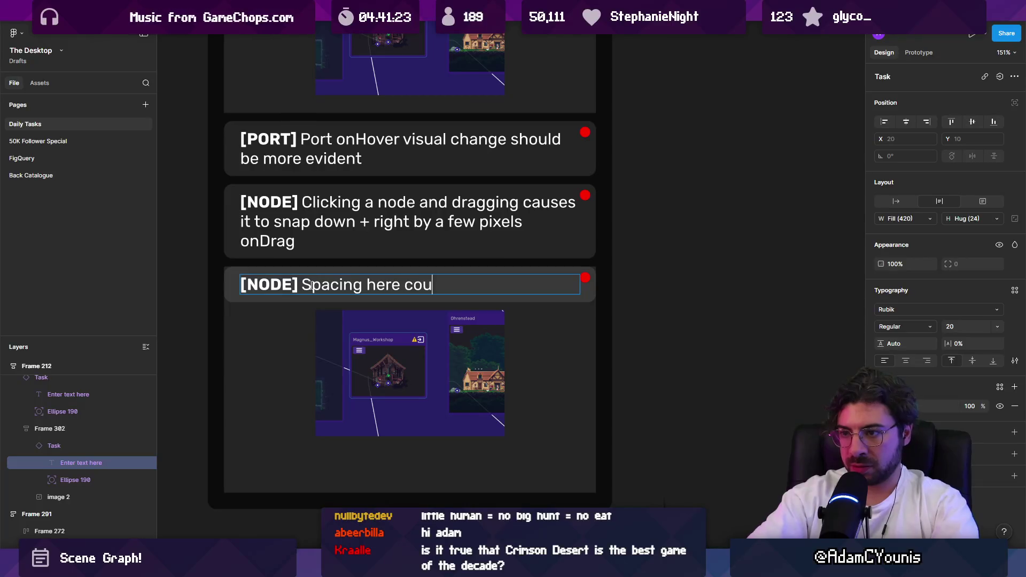
text(ld b e)
Give the card the Pillo's Landing Site image and shorten it to fit
click(389, 359)
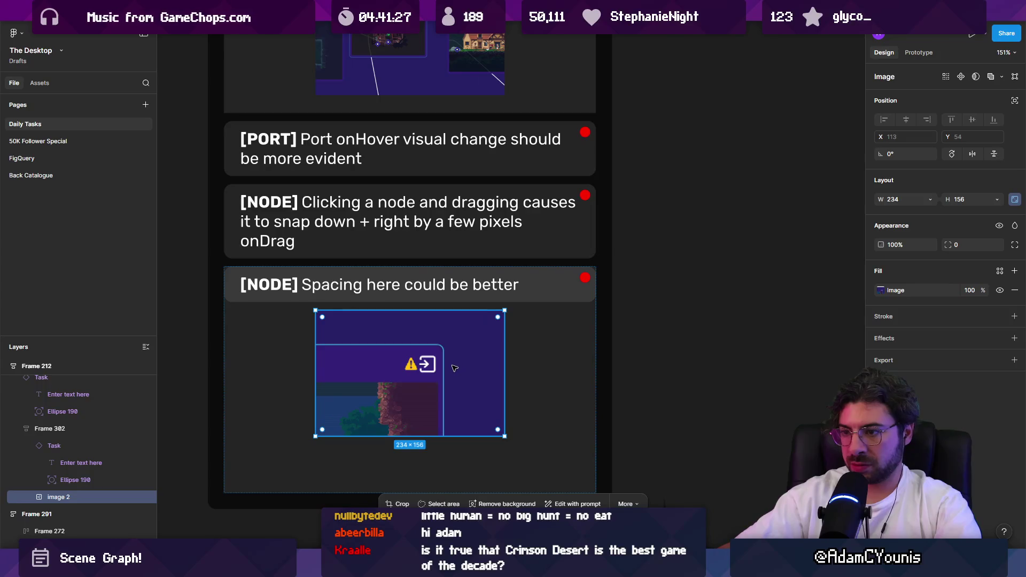
scroll(454, 368, down, 5)
click(489, 427)
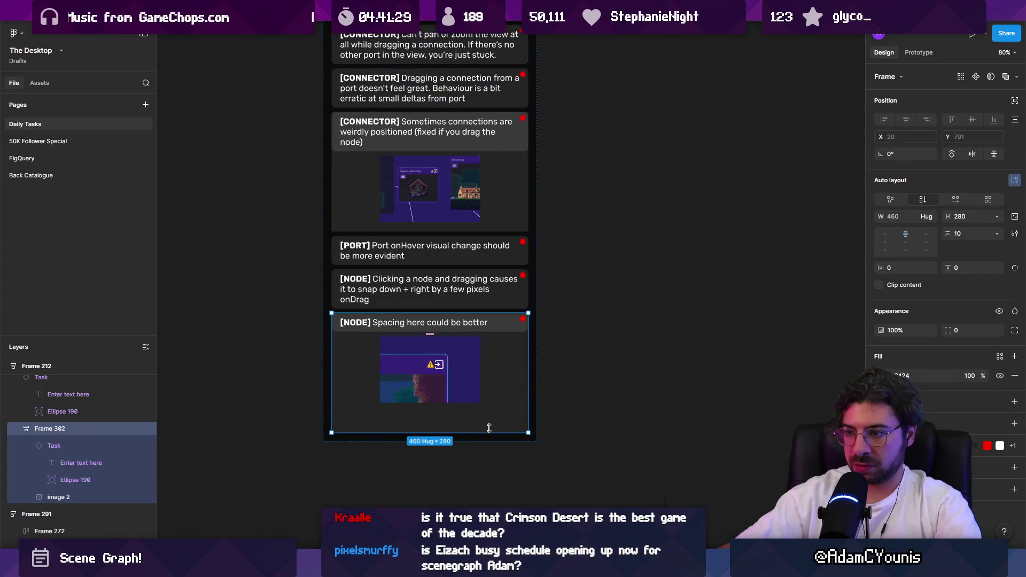
drag(488, 427, 488, 408)
click(609, 385)
Move the Spacing card to the bottom of the SceneGraph Bugs list
click(508, 362)
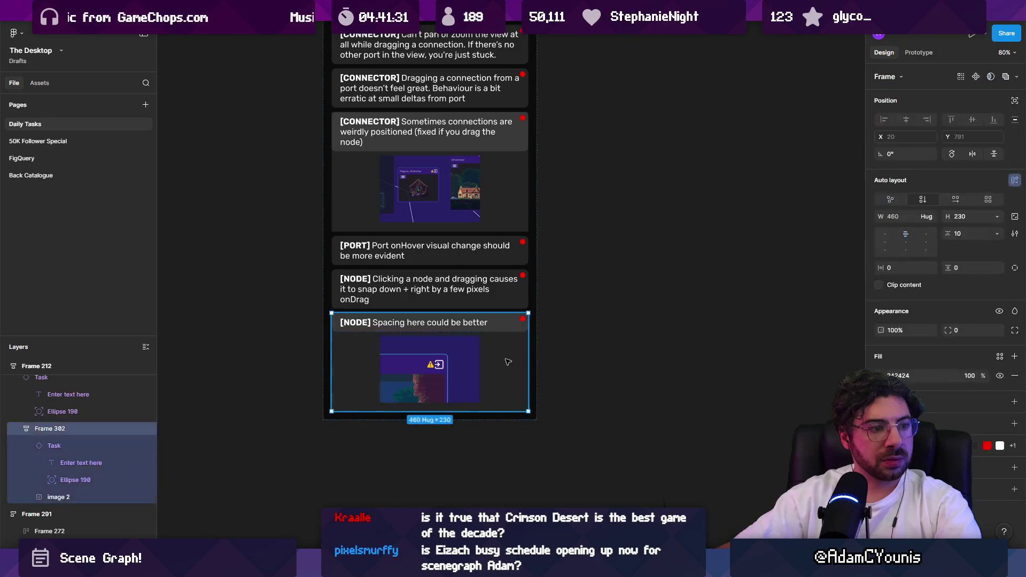
key(Up)
key(Up)
key(Up)
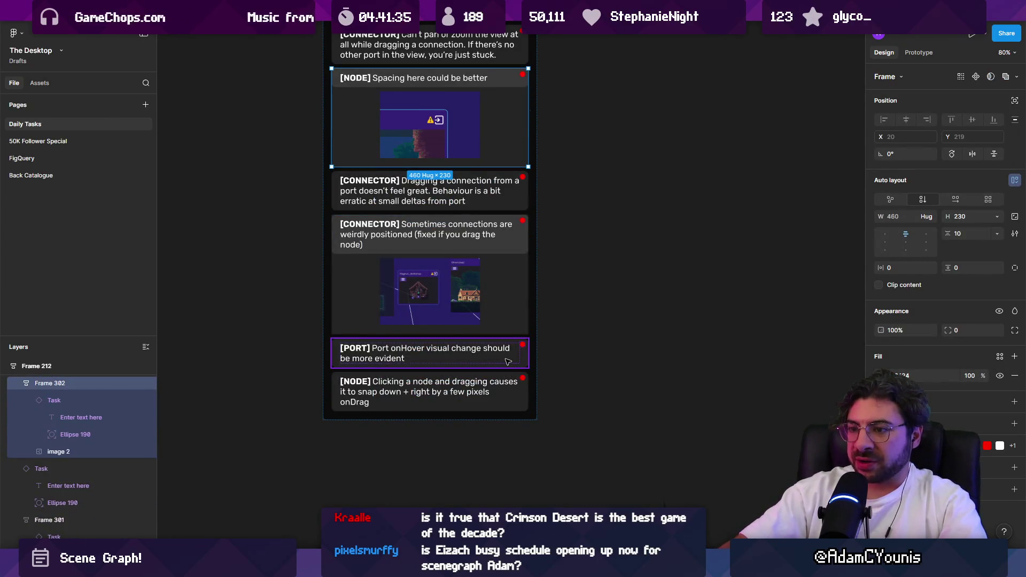
key(Down)
key(Down)
key(Down)
key(Escape)
scroll(508, 362, down, 5)
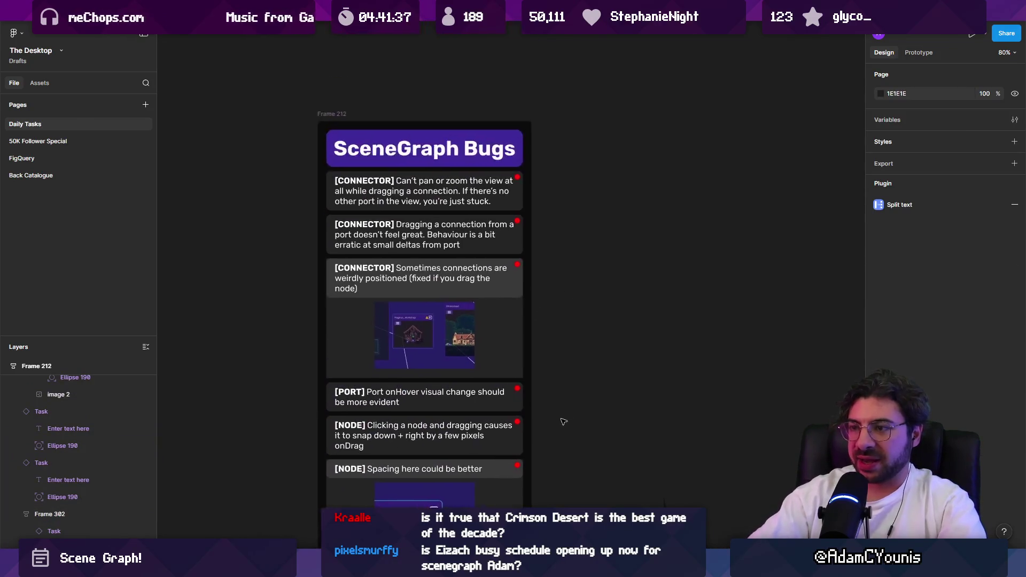
key(alt+Tab)
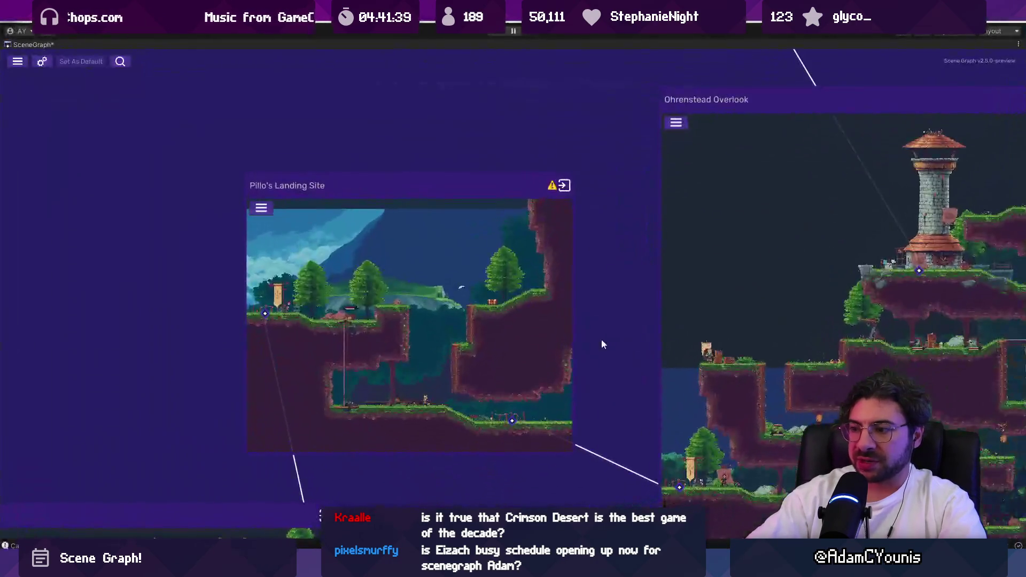
Zoom out and pan the Scene Graph, then frame the Ohrenstead Overlook node
scroll(601, 339, down, 3)
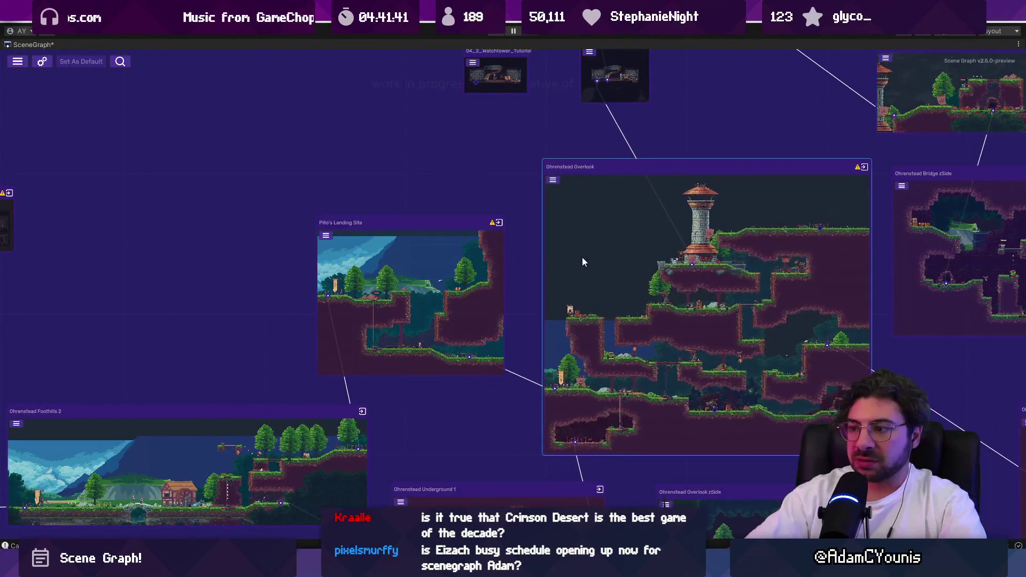
drag(646, 276, 507, 278)
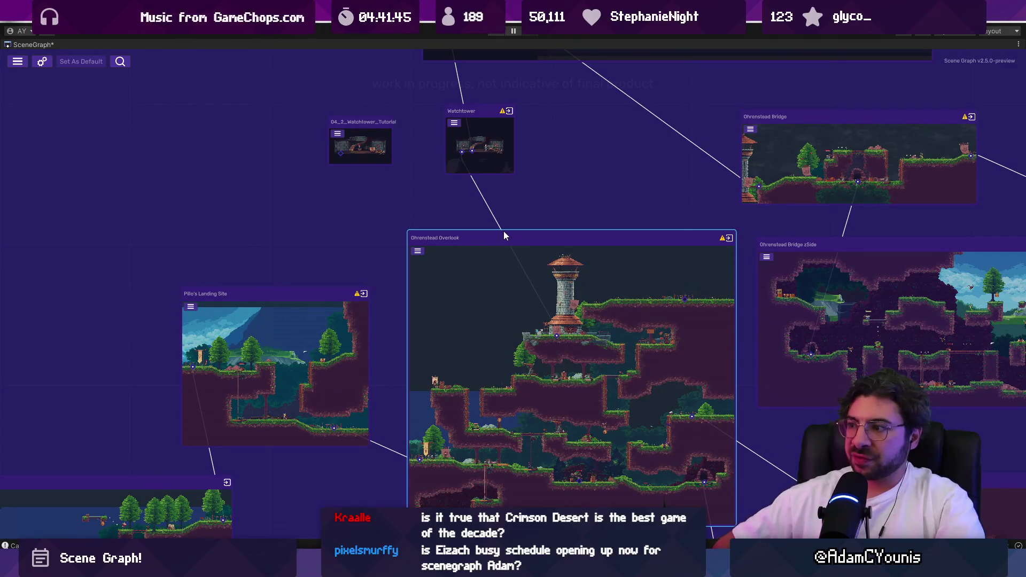
scroll(499, 222, down, 5)
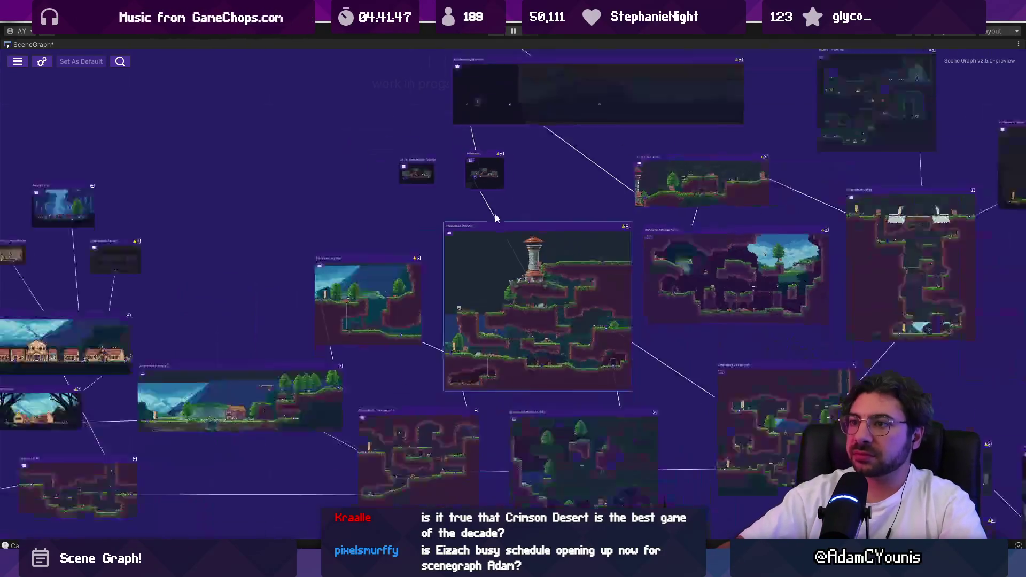
scroll(514, 259, down, 5)
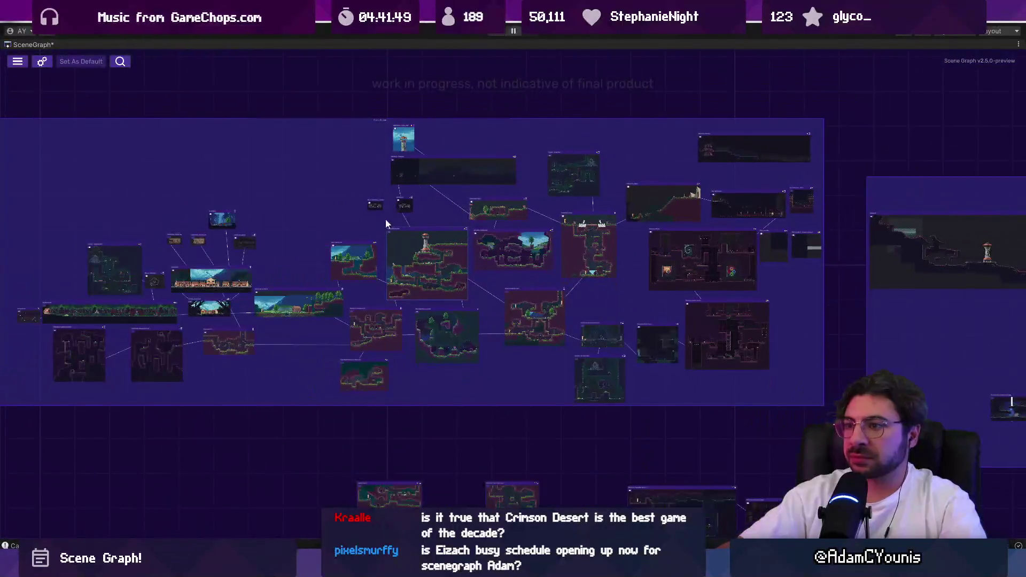
scroll(385, 219, up, 5)
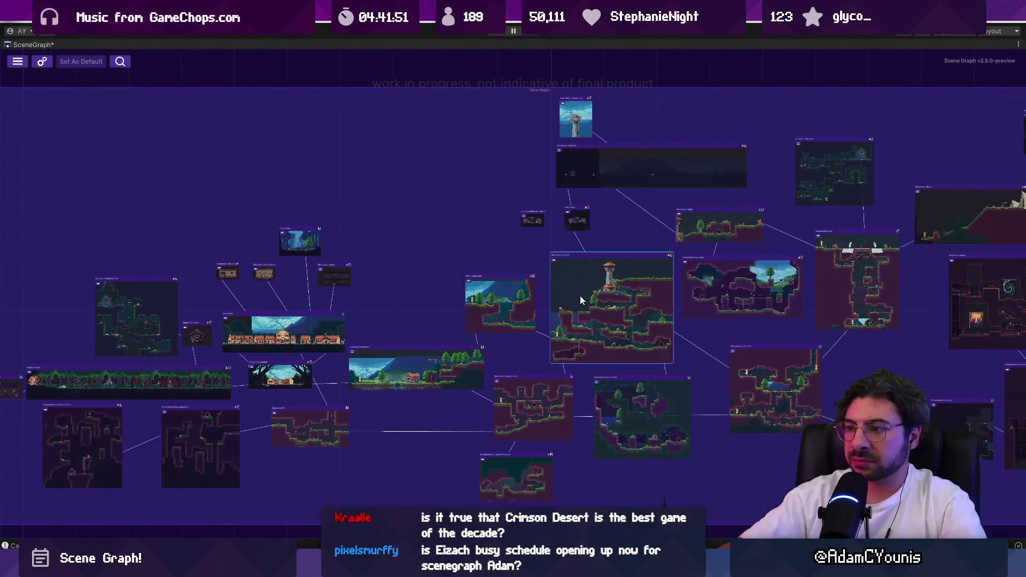
double_click(598, 300)
scroll(642, 311, down, 3)
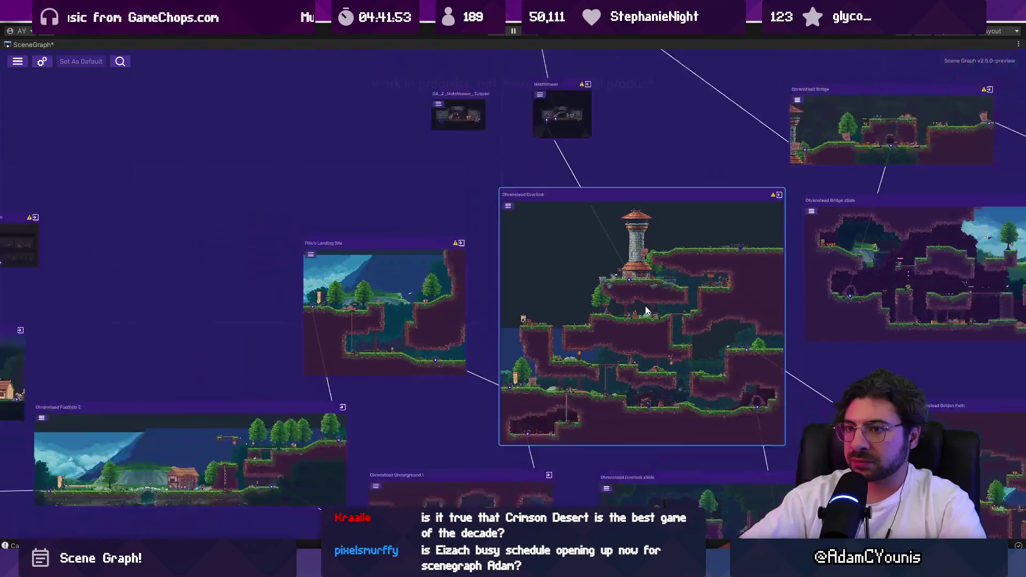
click(41, 61)
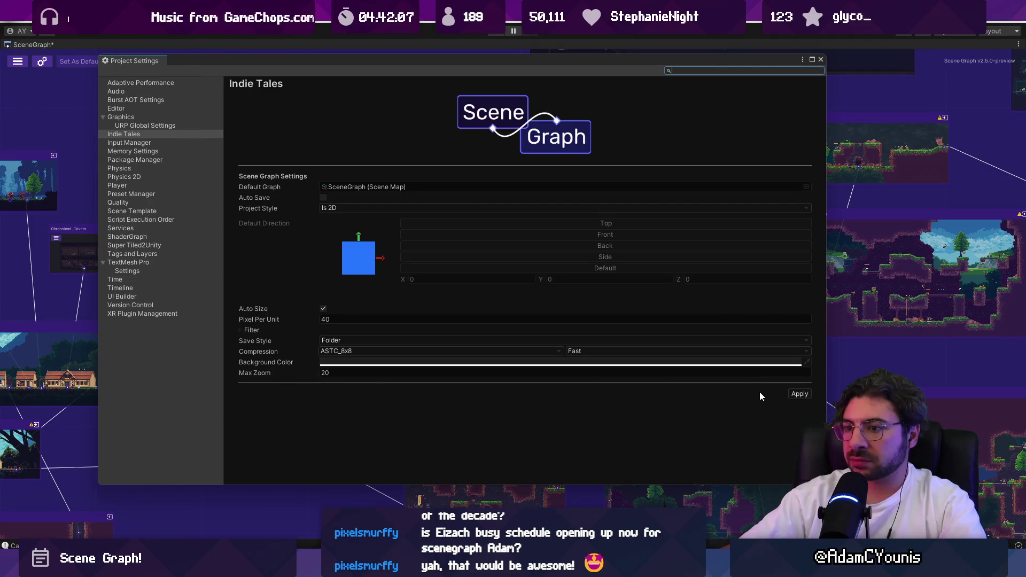
Inspect the save style, ASTC_8x8 compression and background colour settings without changing them
mouse_move(827, 314)
mouse_down()
mouse_move(389, 302)
mouse_move(767, 305)
mouse_move(339, 291)
mouse_move(716, 293)
mouse_up()
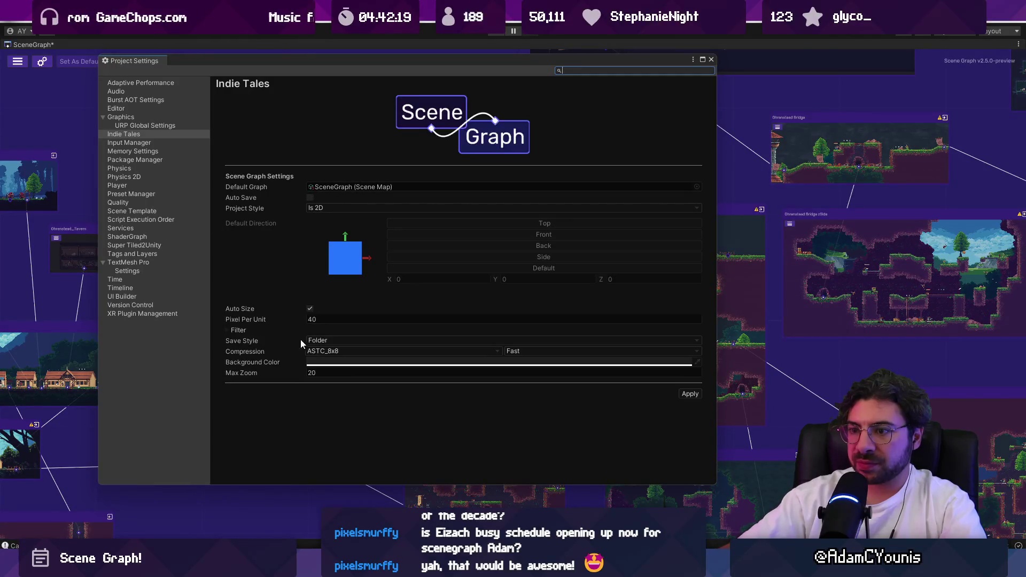
click(318, 343)
click(276, 347)
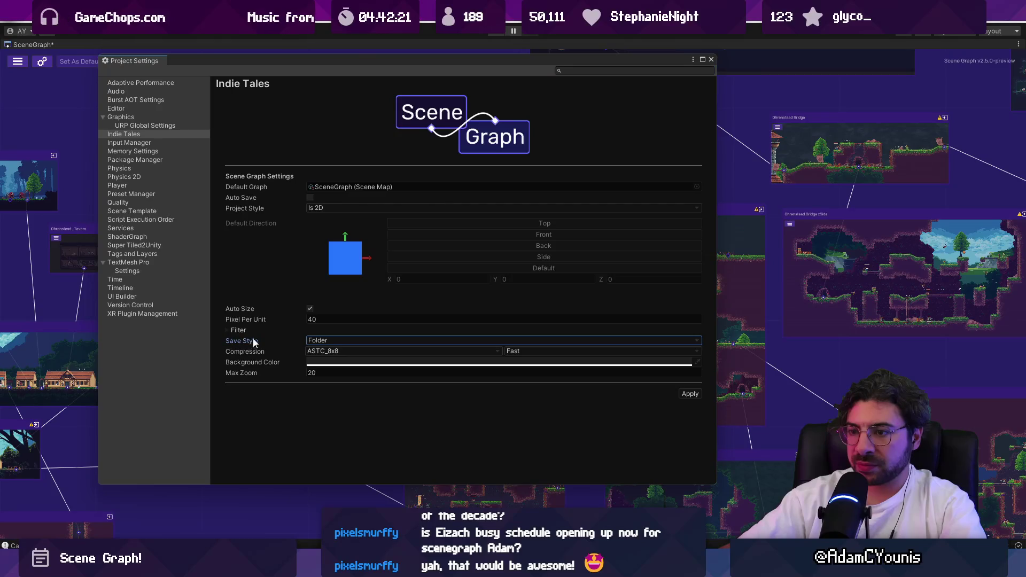
click(325, 351)
click(249, 343)
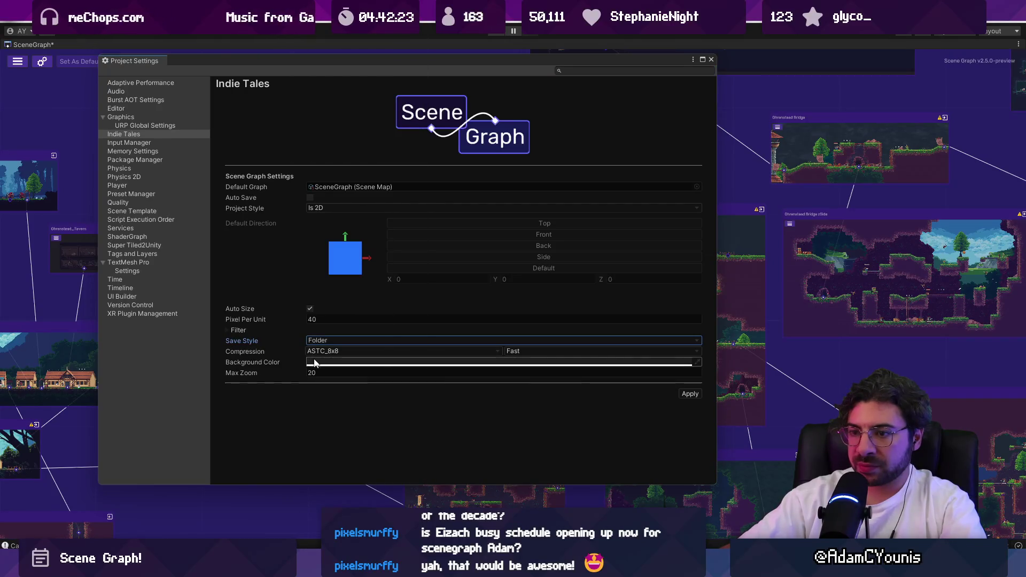
click(284, 364)
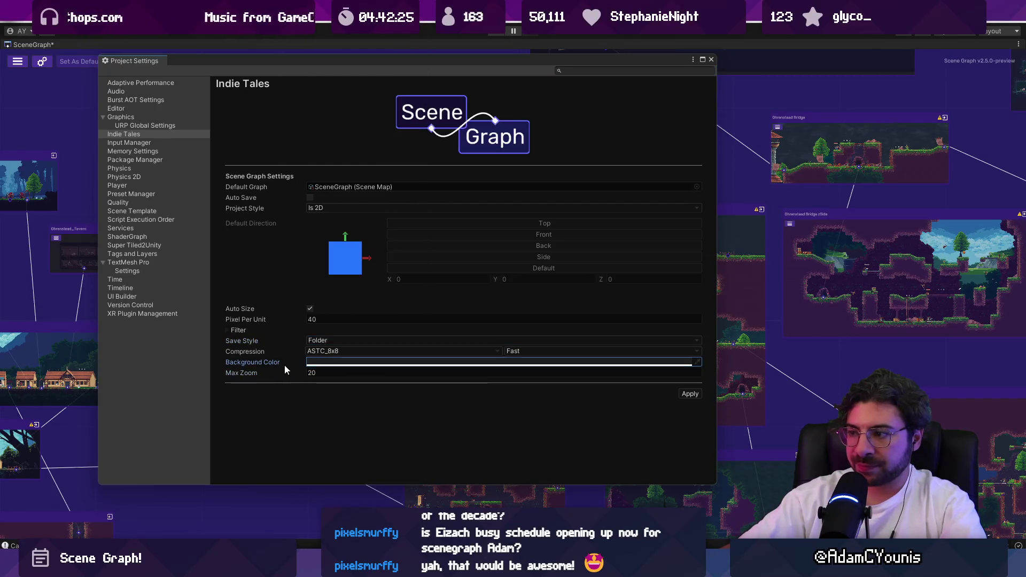
click(309, 363)
click(326, 361)
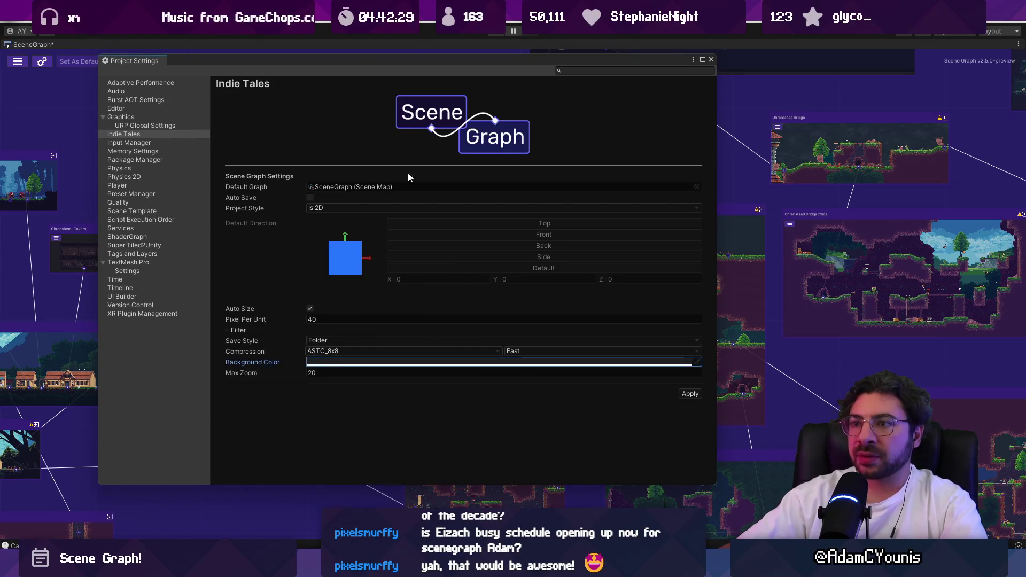
Expand the Filter options and snip the filter settings rows for the bug board
mouse_move(718, 159)
mouse_down()
mouse_move(402, 171)
mouse_move(544, 176)
mouse_move(519, 180)
mouse_move(622, 214)
mouse_up()
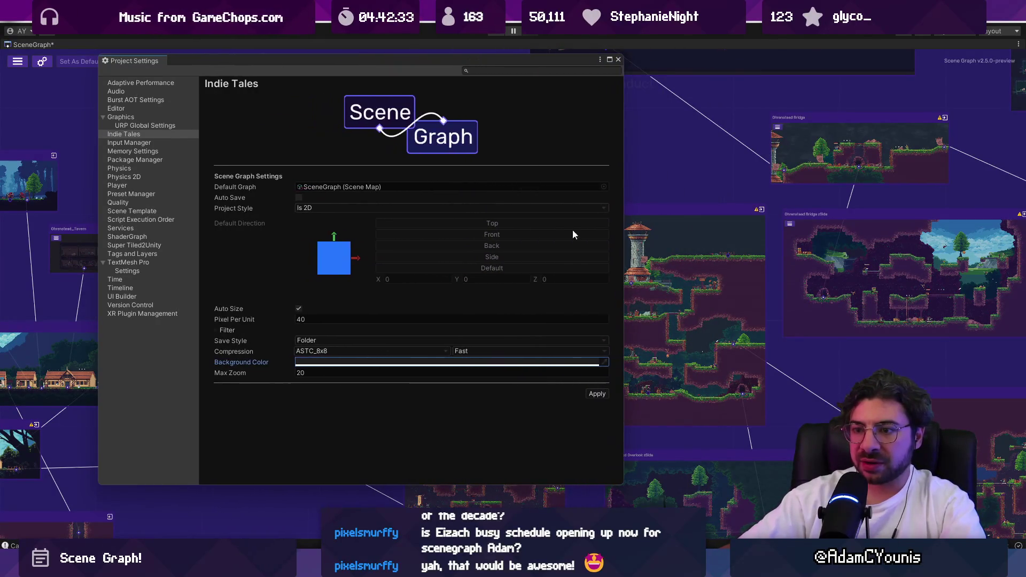
click(240, 350)
click(218, 330)
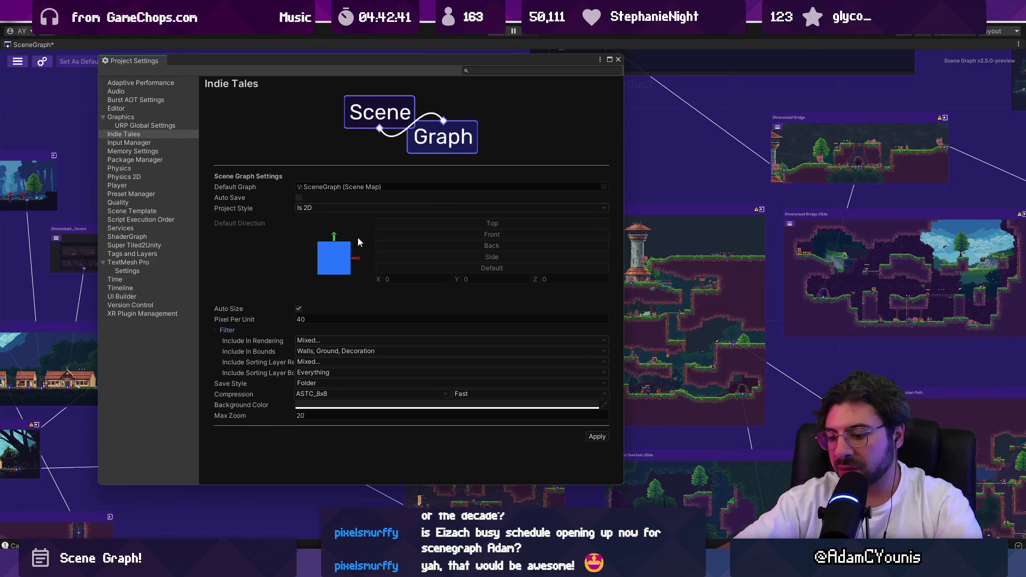
key(super+shift+s)
drag(202, 317, 376, 433)
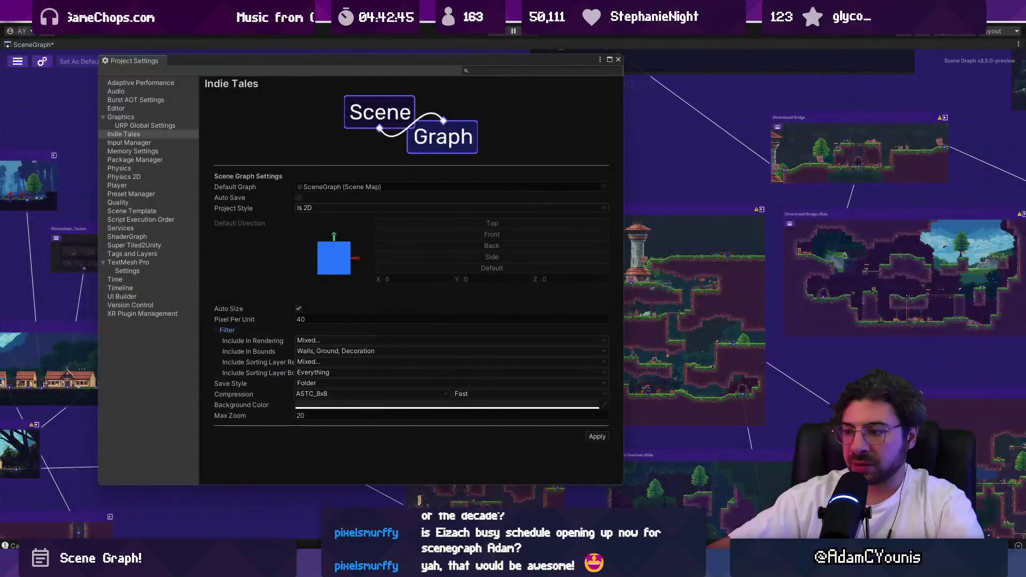
key(alt+Tab)
scroll(369, 379, up, 3)
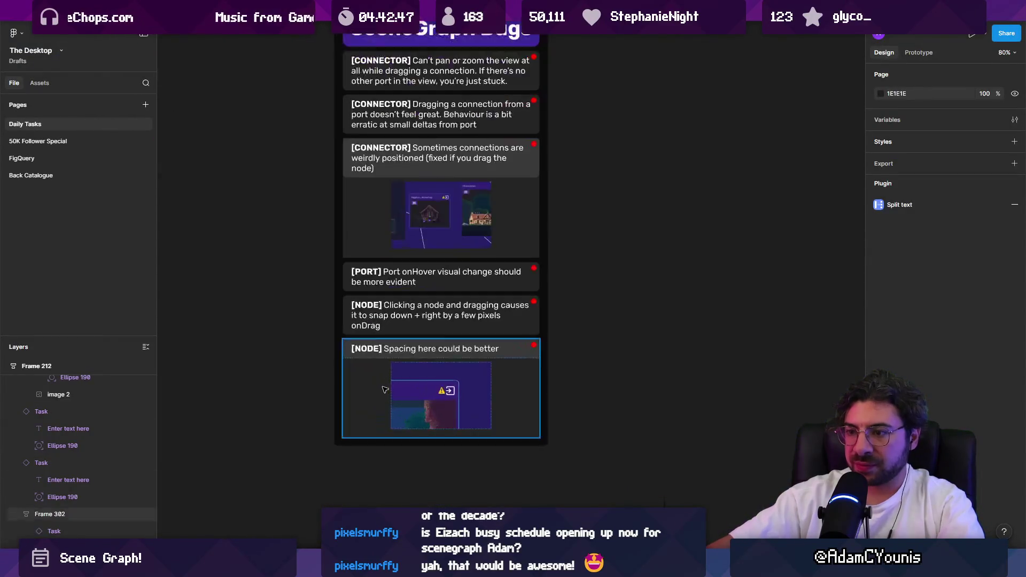
Duplicate the Spacing card and retag the copy [SETTINGS] with a new description
click(369, 406)
key(ctrl+d)
scroll(372, 471, up, 5)
double_click(368, 429)
text(SETTINGS] Spacing here could be better)
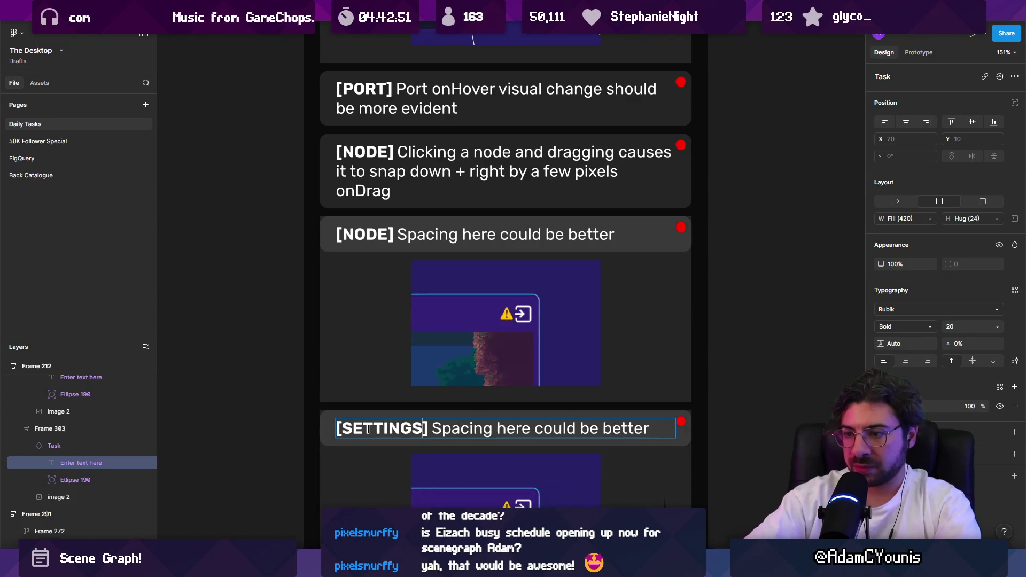
key(Right)
key(shift+End)
text(La)
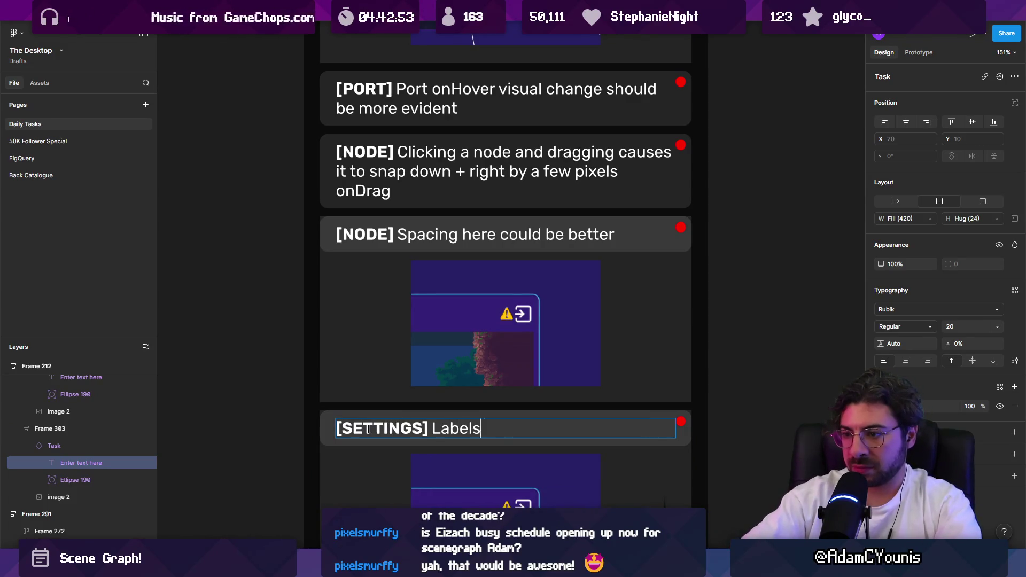
text(cvut)
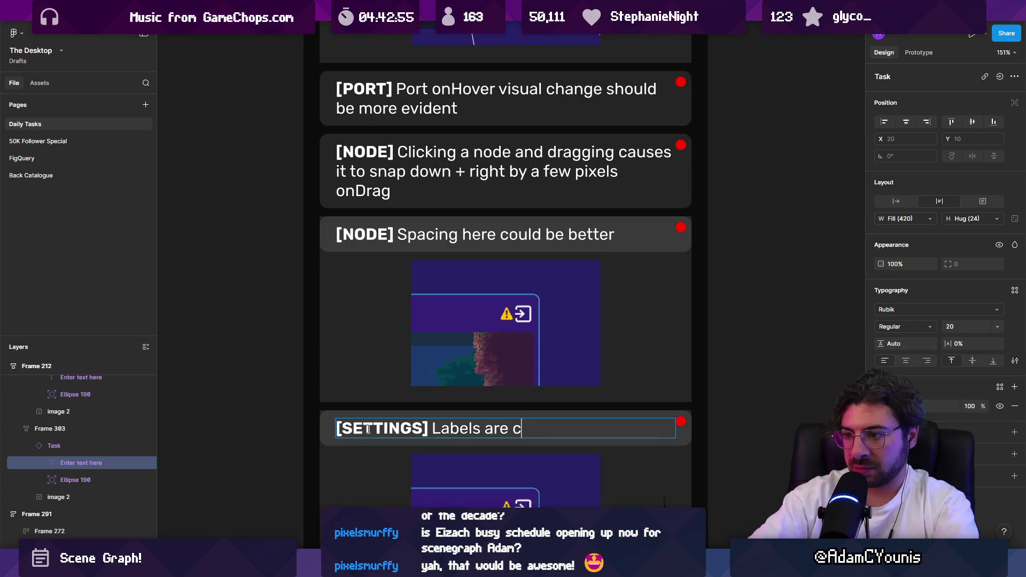
key(Escape)
Replace the SETTINGS card's image with the filter settings screenshot
scroll(385, 345, down, 3)
click(408, 318)
key(ctrl+v)
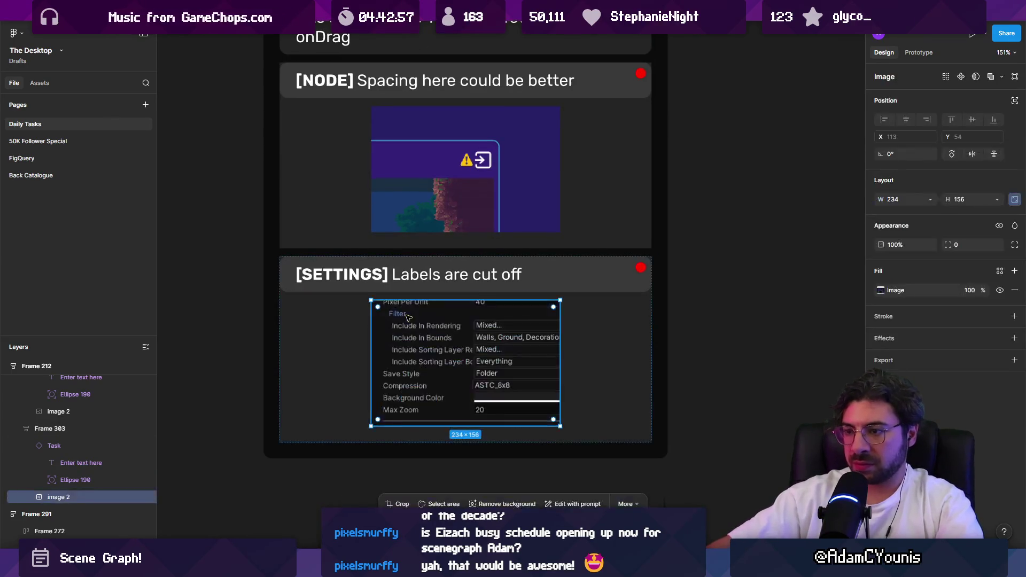
scroll(459, 363, up, 1)
Add 'Filter' to the start of the SETTINGS label and set it to Regular weight
click(481, 307)
double_click(476, 306)
click(379, 305)
text(Dil)
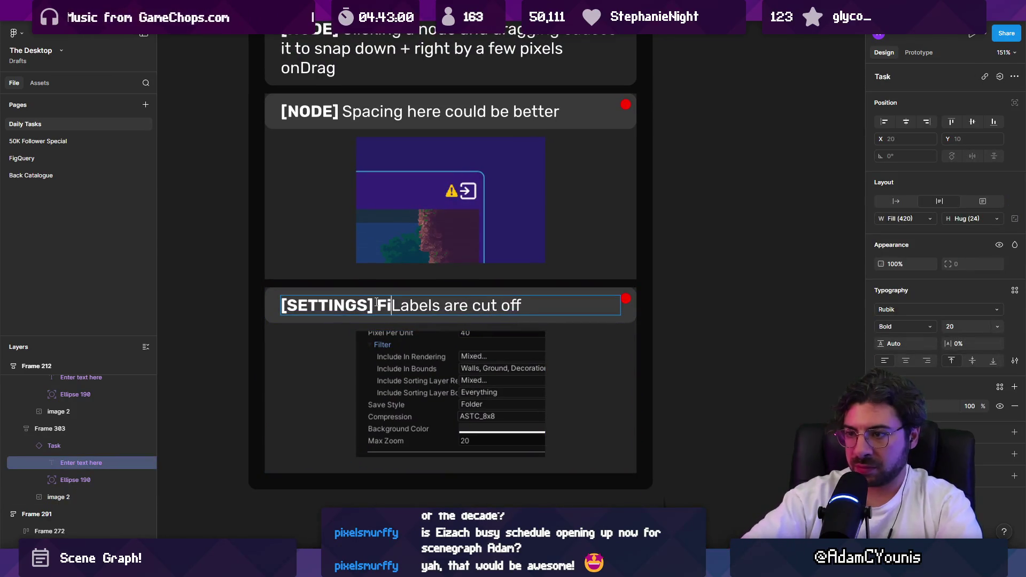
text(ter)
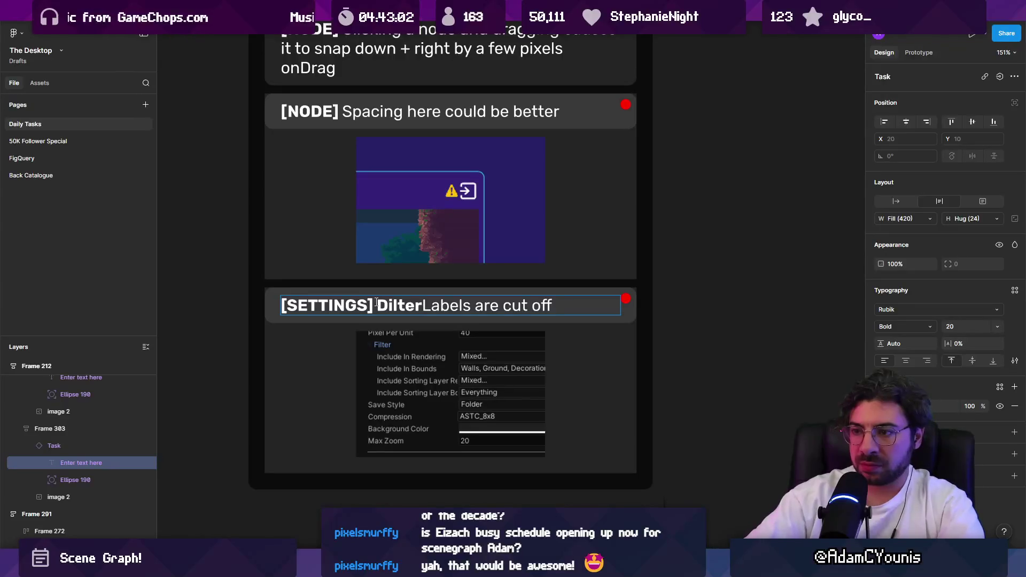
click(377, 302)
key(Right)
key(BackSpace)
text(f)
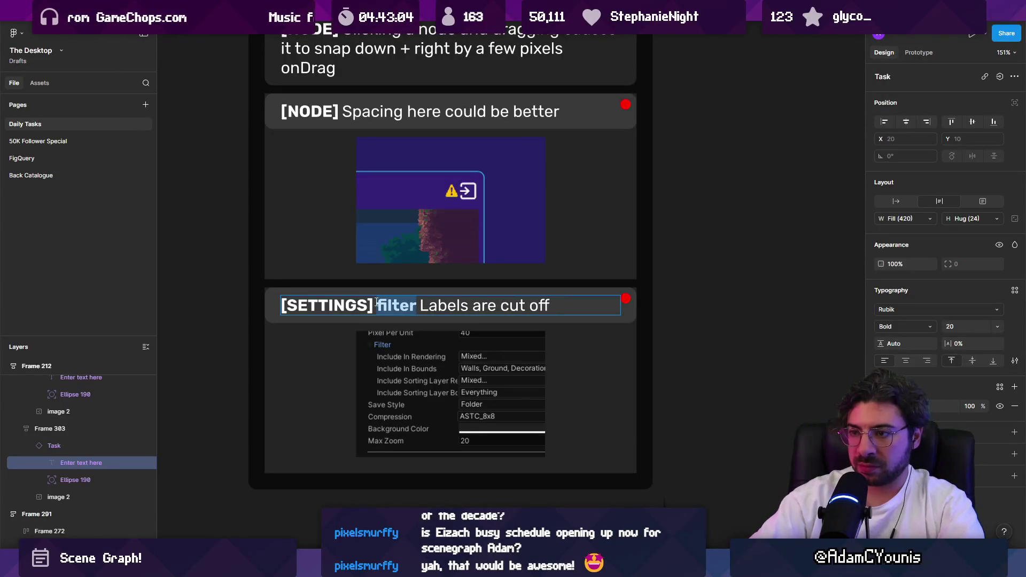
key(shift+Right)
text(F)
key(shift+End)
key(ctrl+b)
Lowercase 'labels' so the card reads 'Filter labels are cut off', then review the list
click(430, 306)
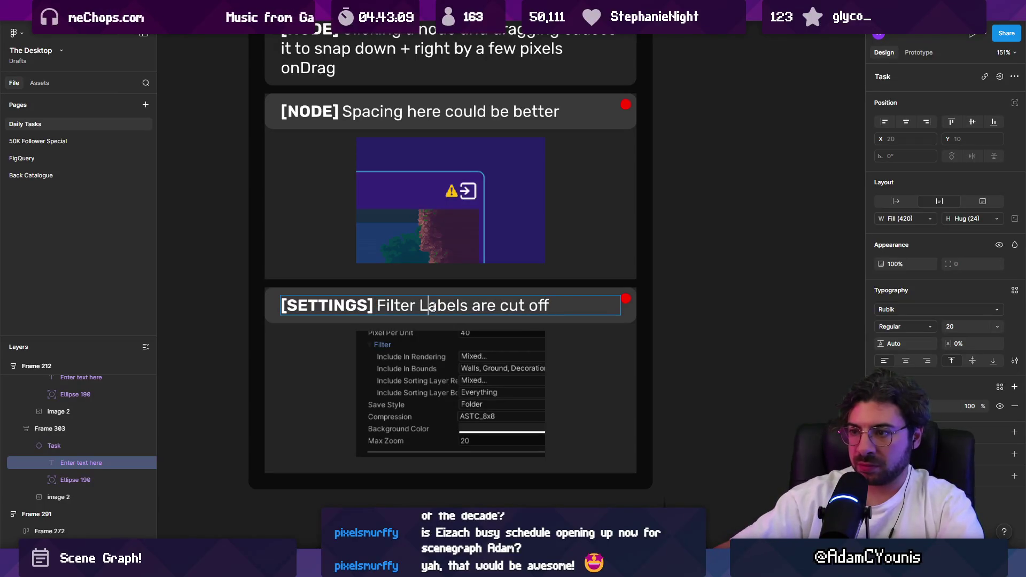
key(BackSpace)
text(l)
key(Escape)
key(Escape)
scroll(552, 447, down, 5)
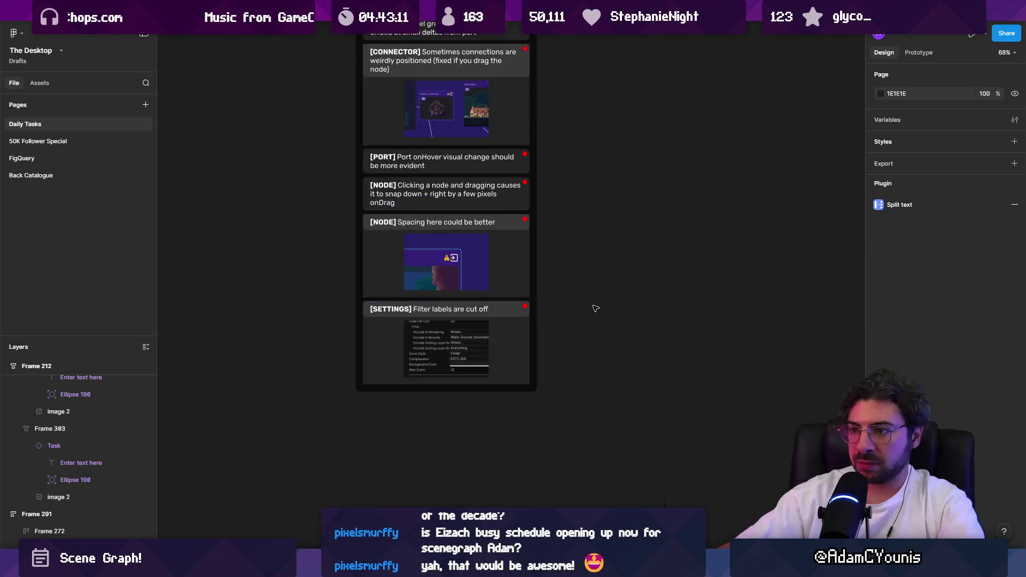
scroll(552, 448, up, 2)
scroll(496, 416, down, 3)
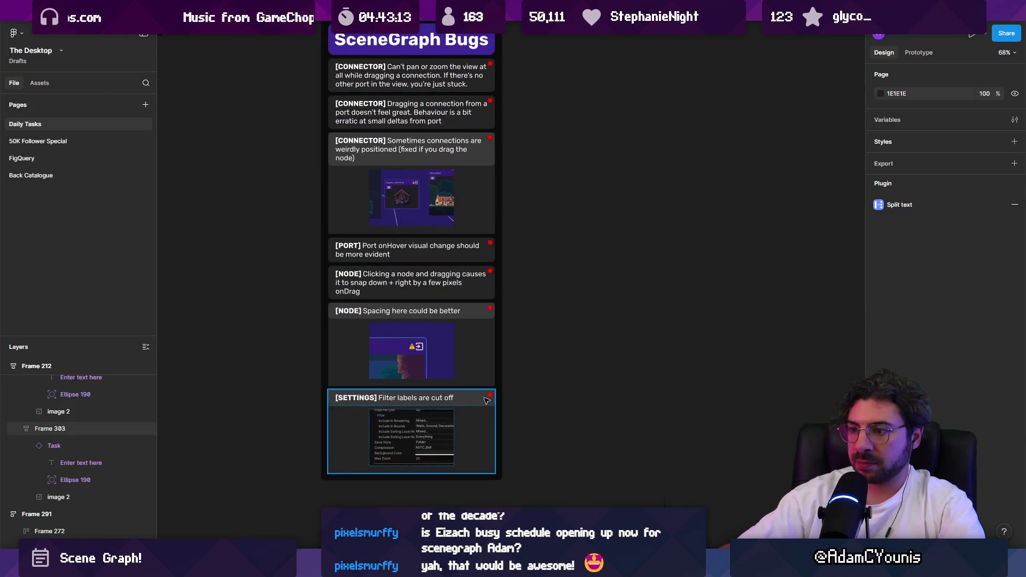
Set the SETTINGS bug card's urgency to Ongoing
click(486, 400)
click(486, 399)
click(966, 105)
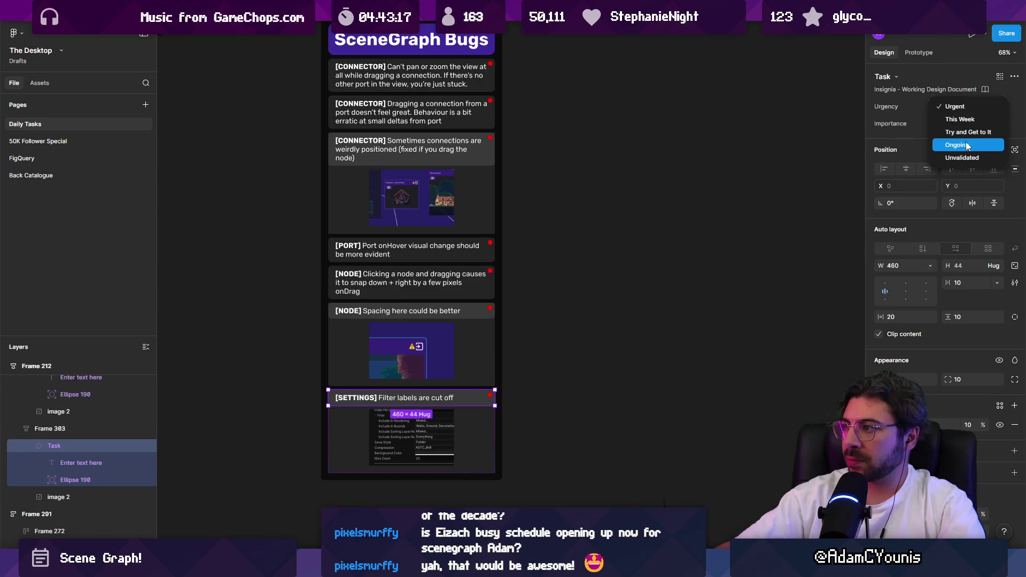
click(967, 149)
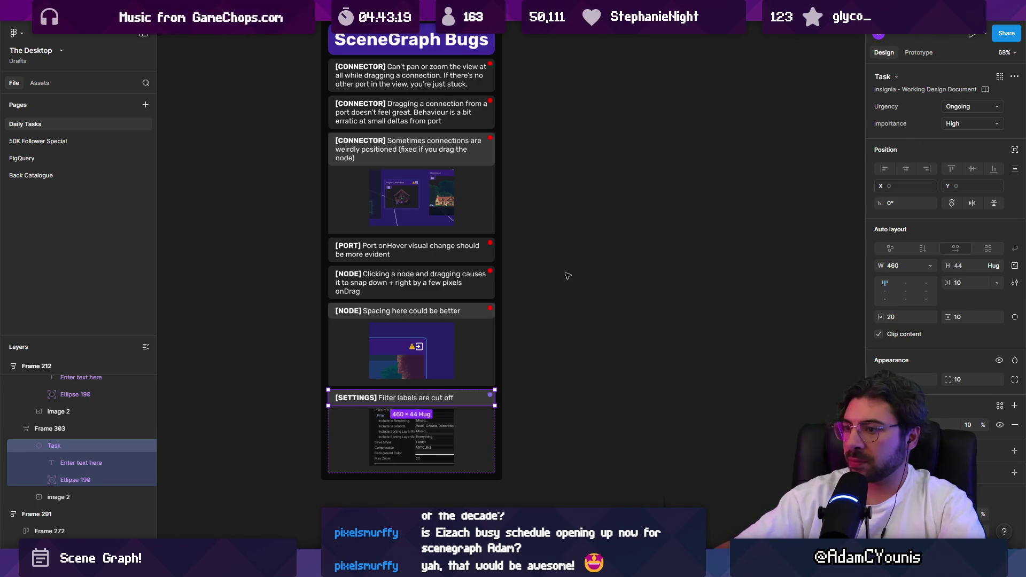
Set the Spacing, Clicking-node, Port and three CONNECTOR cards to Ongoing urgency together
click(482, 310)
shift+click(491, 287)
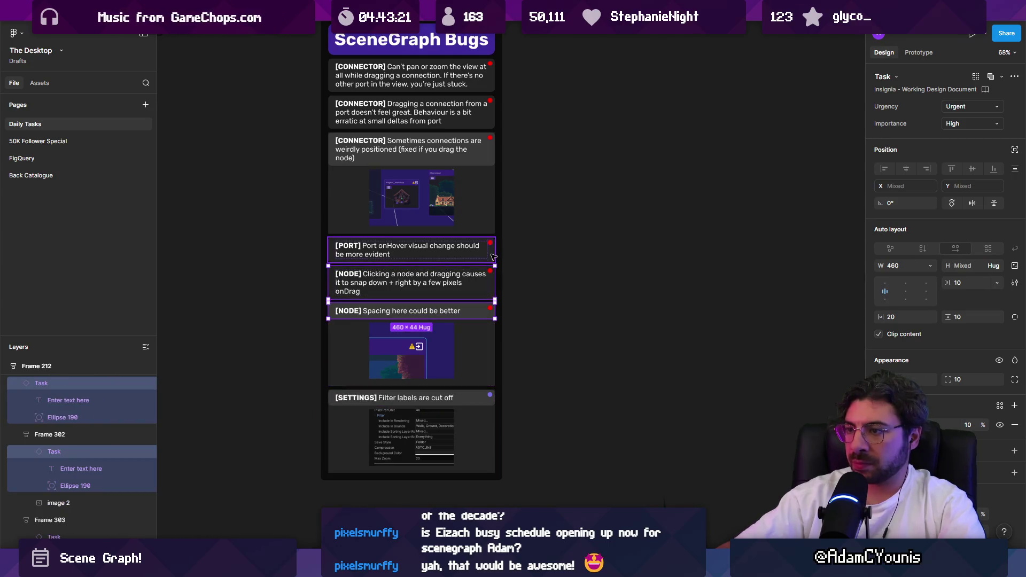
shift+click(494, 256)
shift+click(491, 151)
shift+click(490, 112)
shift+click(490, 74)
click(971, 107)
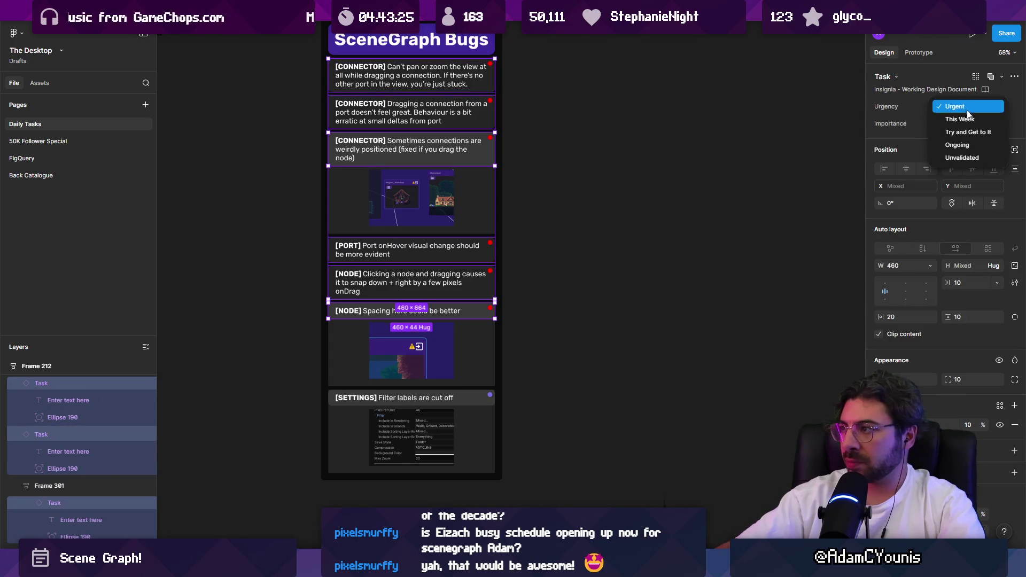
click(973, 140)
Clear the Figma card selection, return to Unity and close the Project Settings window
scroll(614, 251, up, 1)
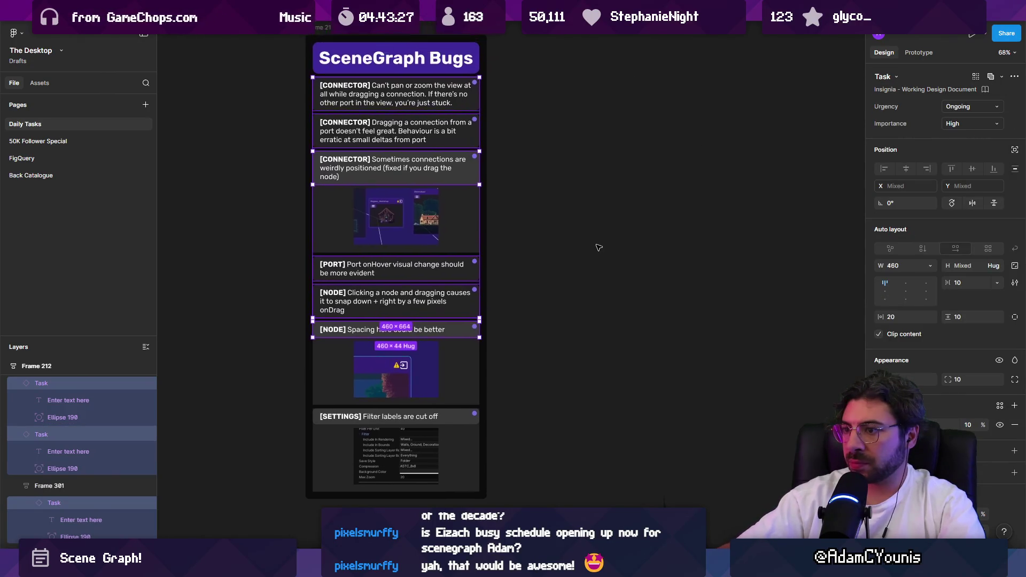
click(620, 254)
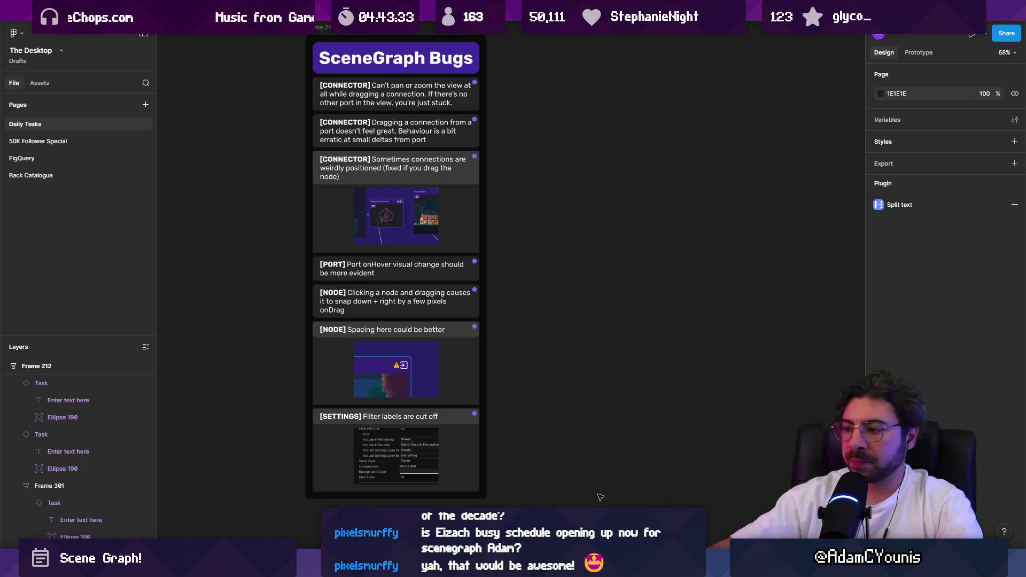
key(alt+Tab)
click(617, 59)
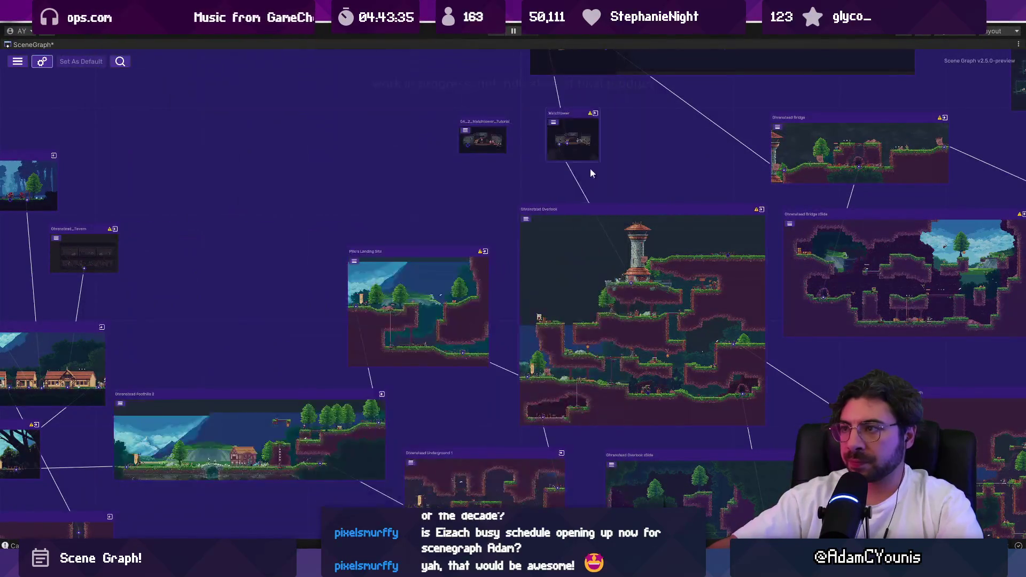
Zoom the Scene Graph to Athenaeum Puzzle Room 3 and locate its scene through the node menu
scroll(546, 274, down, 5)
scroll(469, 249, up, 3)
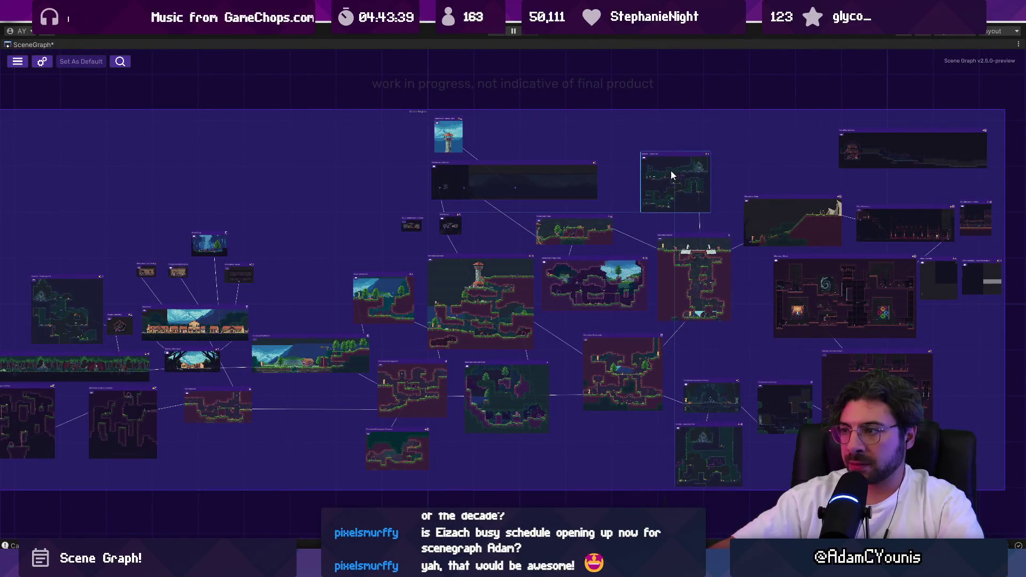
scroll(780, 341, up, 5)
drag(780, 345, 489, 313)
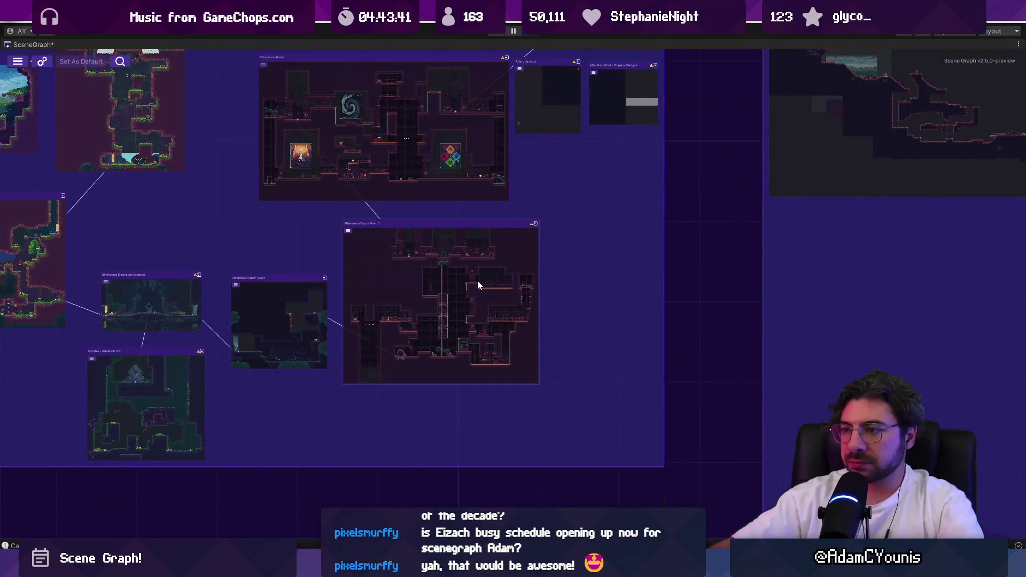
scroll(369, 278, up, 3)
click(349, 264)
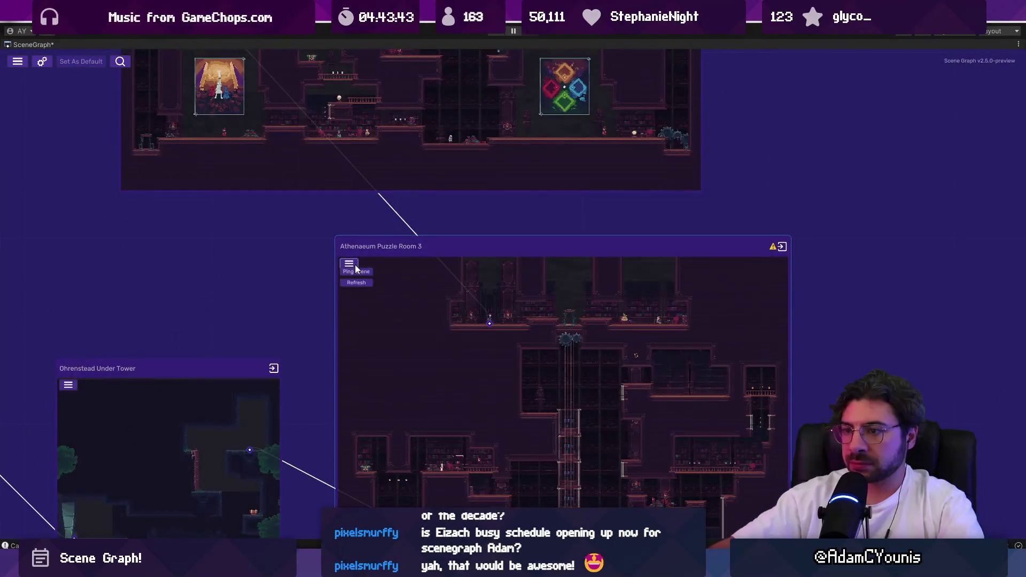
click(370, 273)
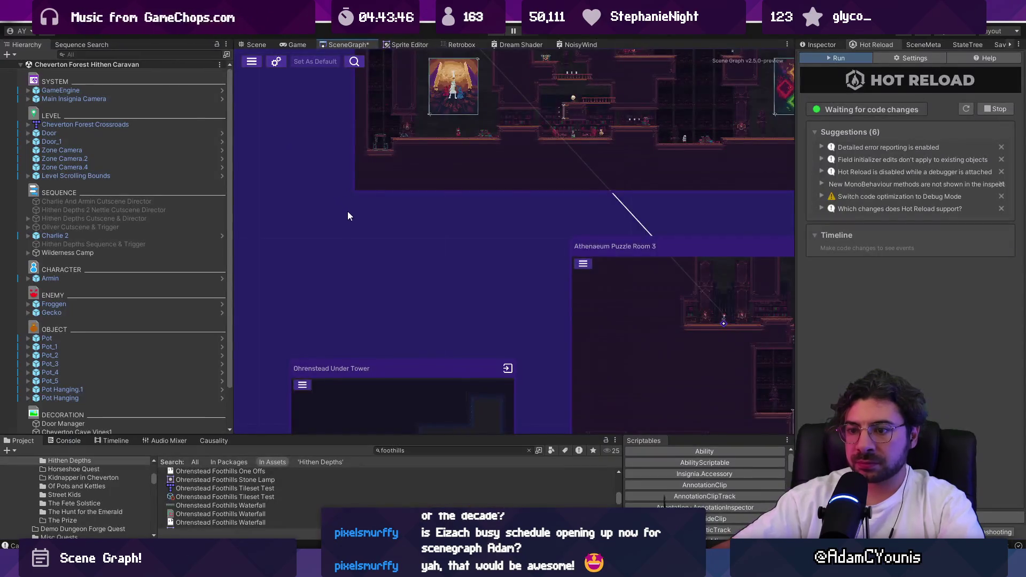
scroll(348, 216, down, 2)
click(503, 249)
click(507, 254)
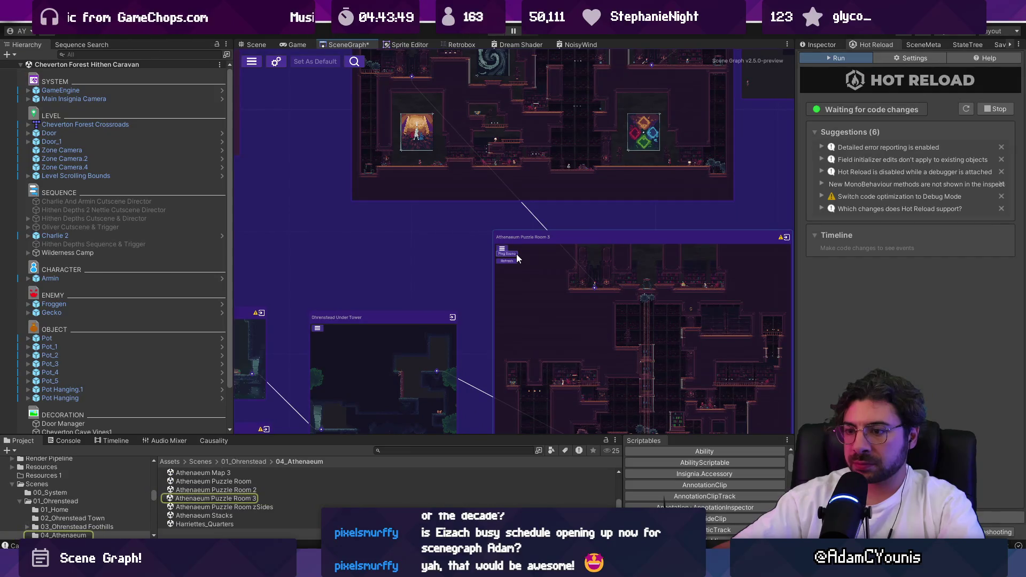
Check the scene graph settings, then get the room node's menu showing again
scroll(516, 255, up, 3)
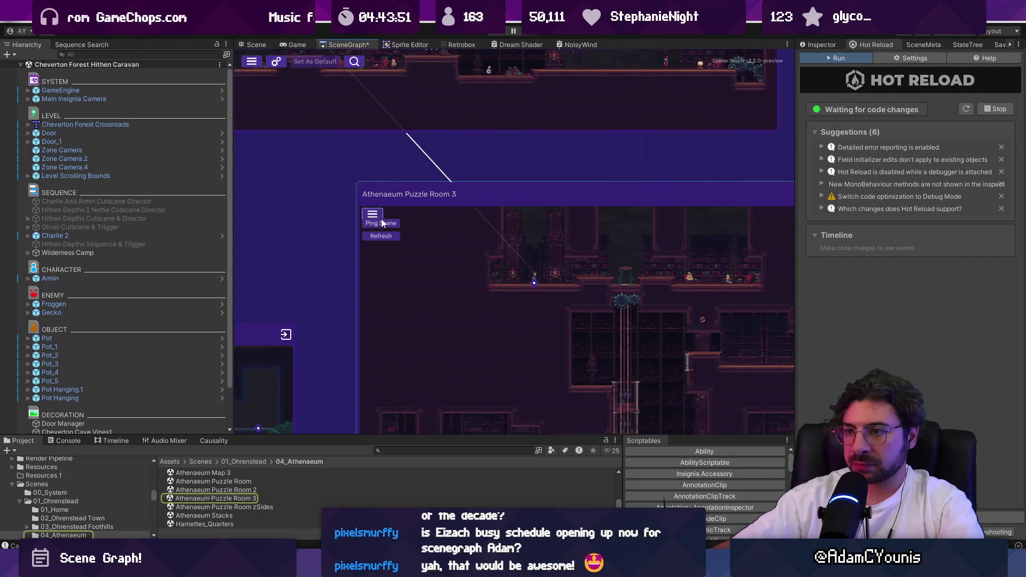
scroll(400, 224, down, 3)
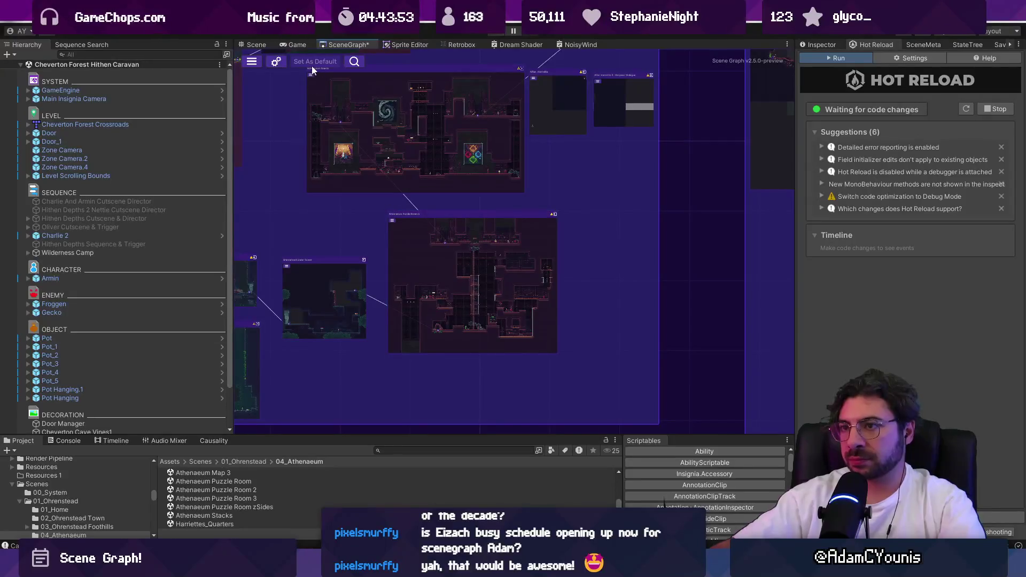
click(276, 61)
key(Escape)
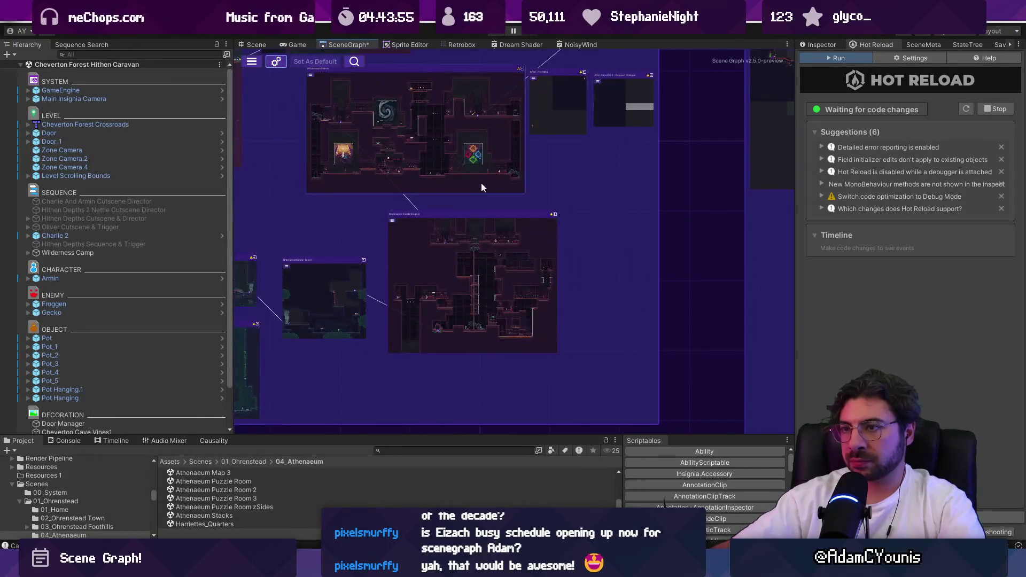
scroll(480, 186, up, 3)
click(305, 260)
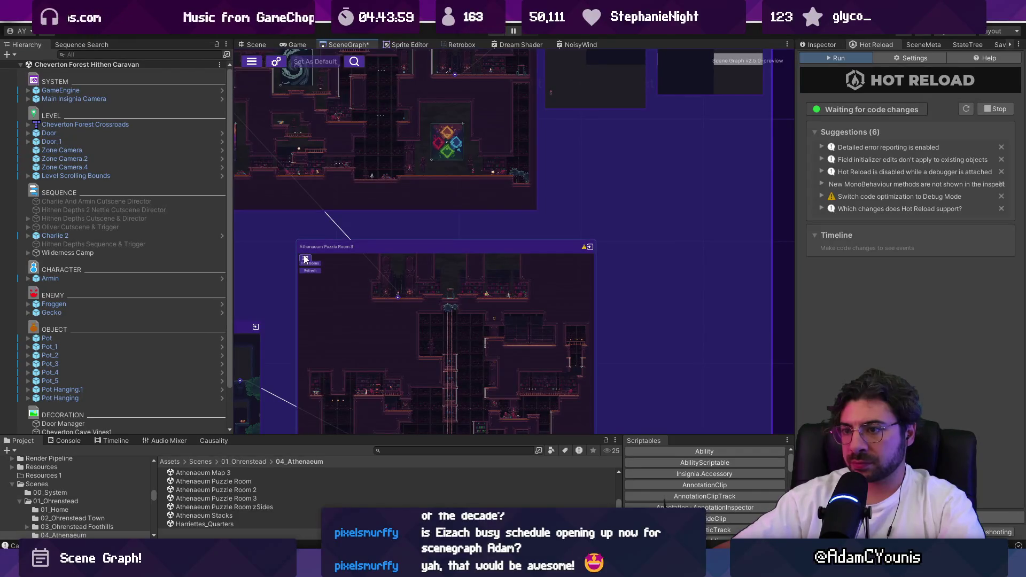
scroll(297, 252, up, 3)
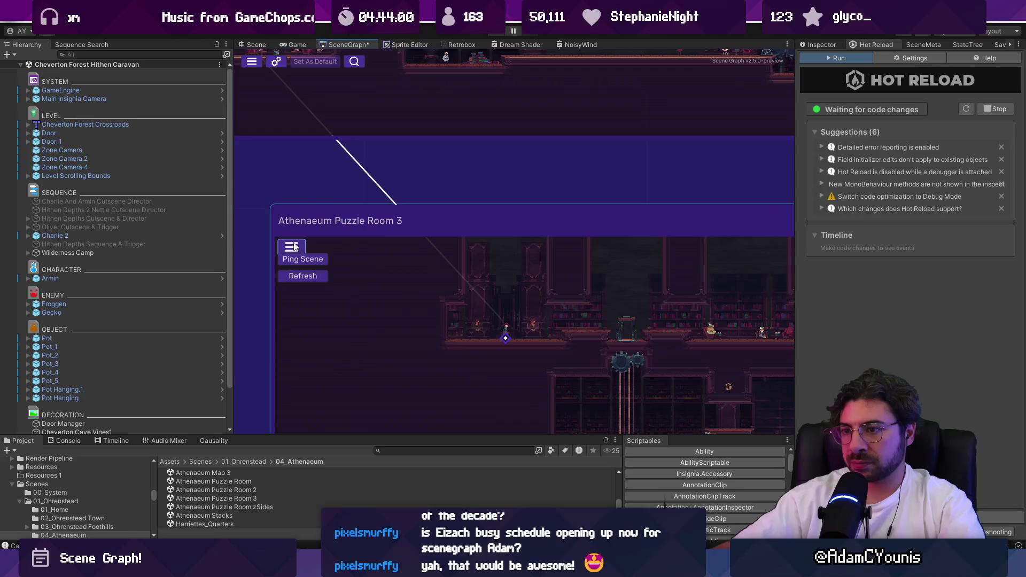
click(293, 246)
click(295, 247)
scroll(301, 245, down, 3)
click(301, 245)
scroll(286, 226, up, 2)
click(300, 248)
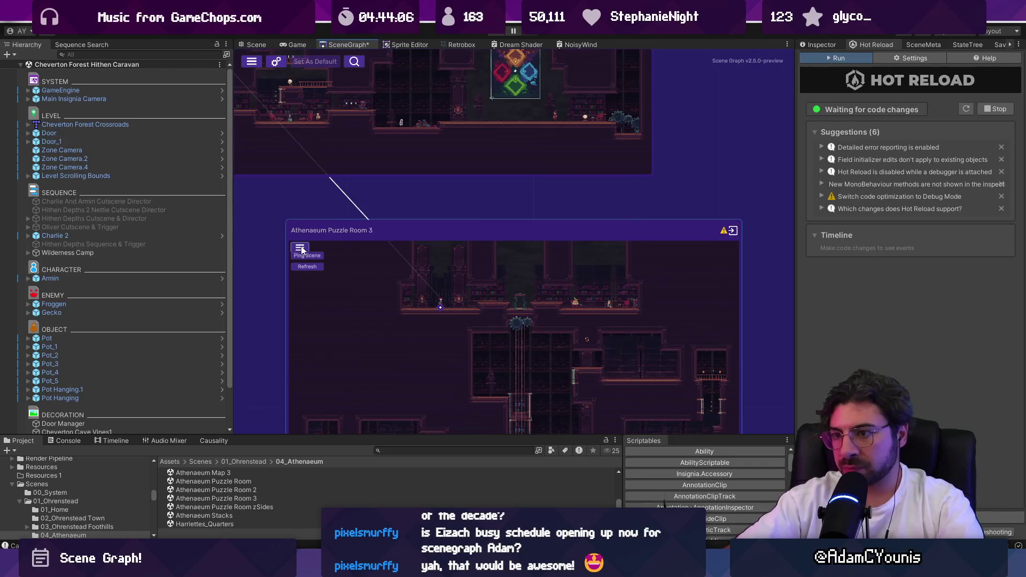
Screenshot Athenaeum Puzzle Room 3's node with its open menu and go back to Figma
key(super+shift+s)
drag(244, 189, 481, 378)
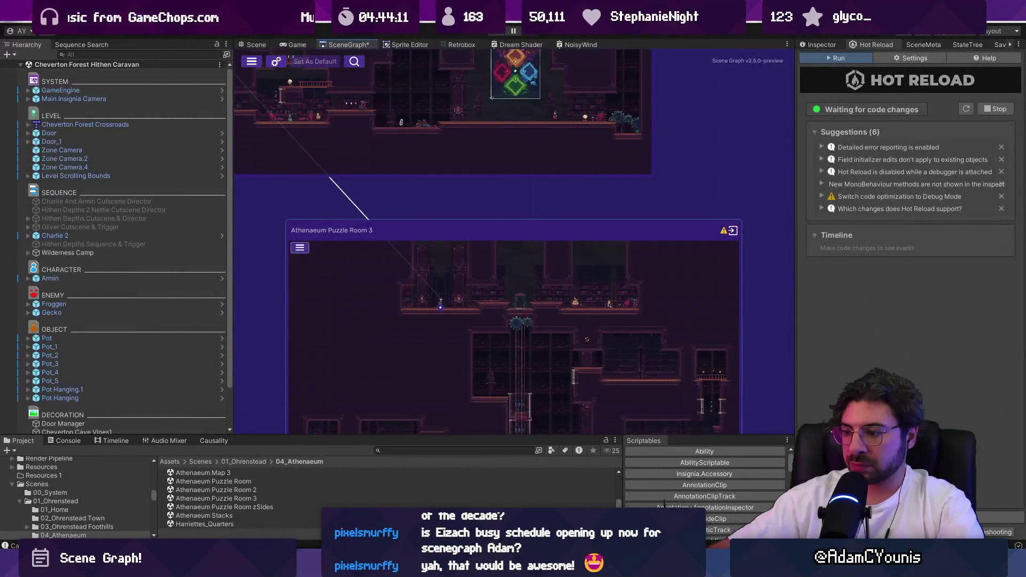
key(alt+Tab)
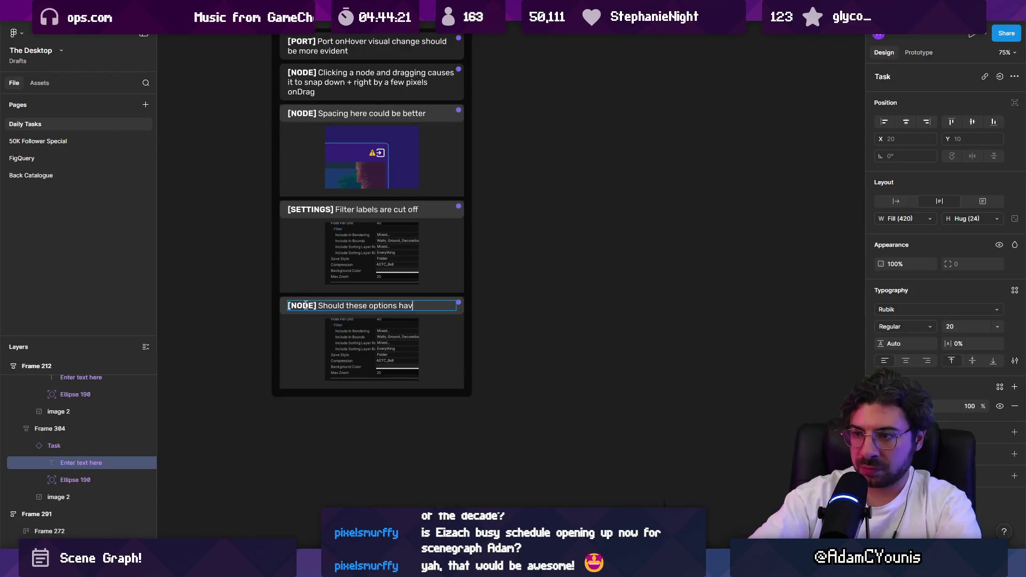
Finish the [NODE] card's question with the word 'absolute?'
text(luhte)
key(BackSpace)
key(BackSpace)
text(te scale>)
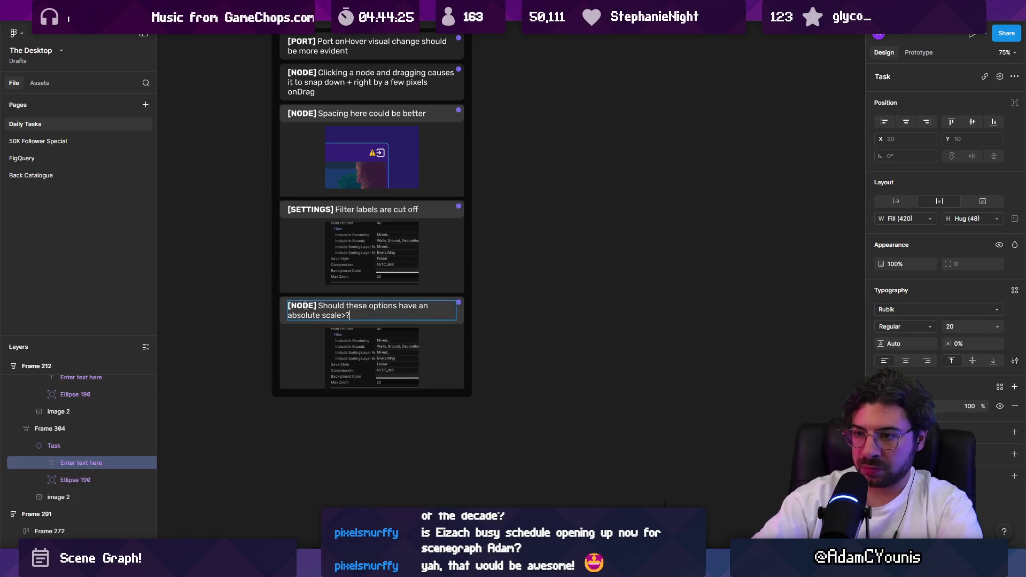
text(?)
key(Escape)
click(345, 331)
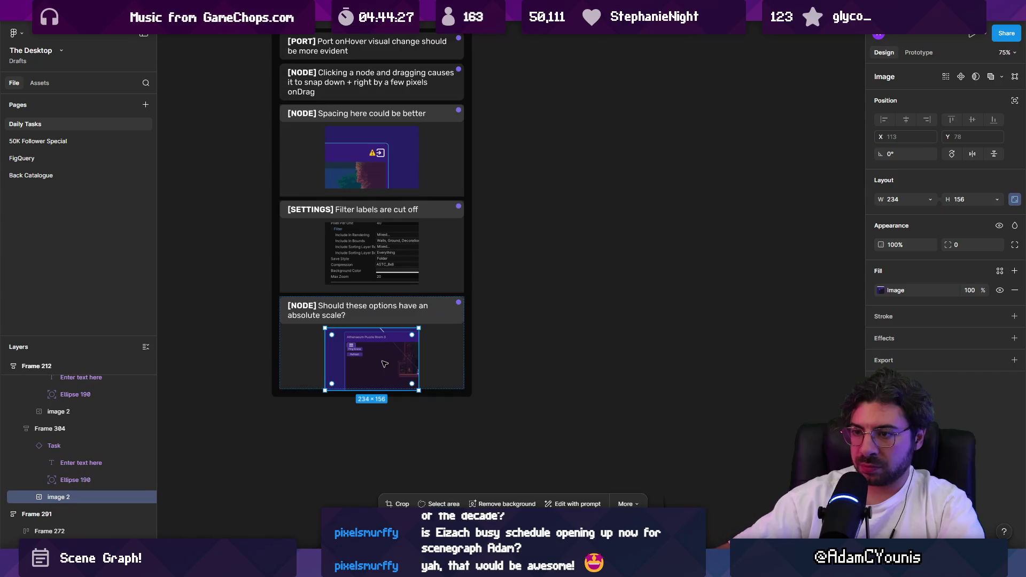
ctrl+scroll(343, 324, up, 5)
click(342, 321)
Replace 'scale' in the card text with 'screen size, rather than respecting the view zoom'
double_click(330, 308)
double_click(330, 309)
text(screen size,)
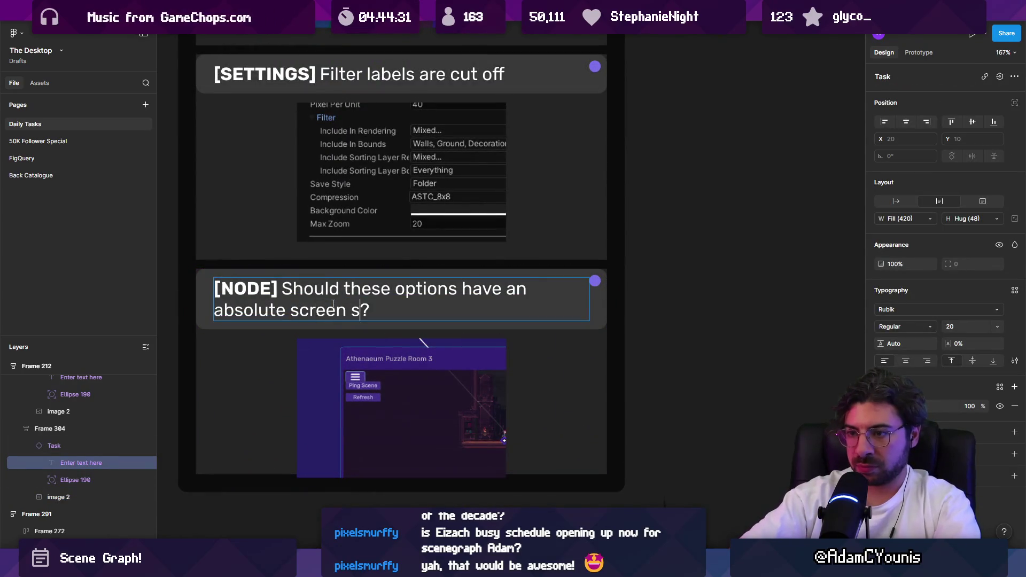
text( rather than e)
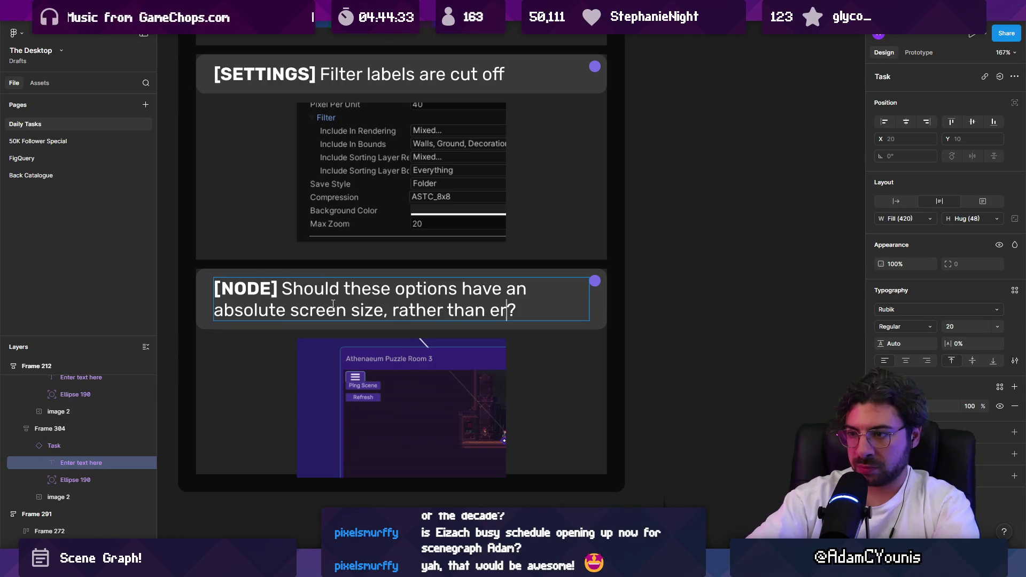
key(BackSpace)
text(respecting th)
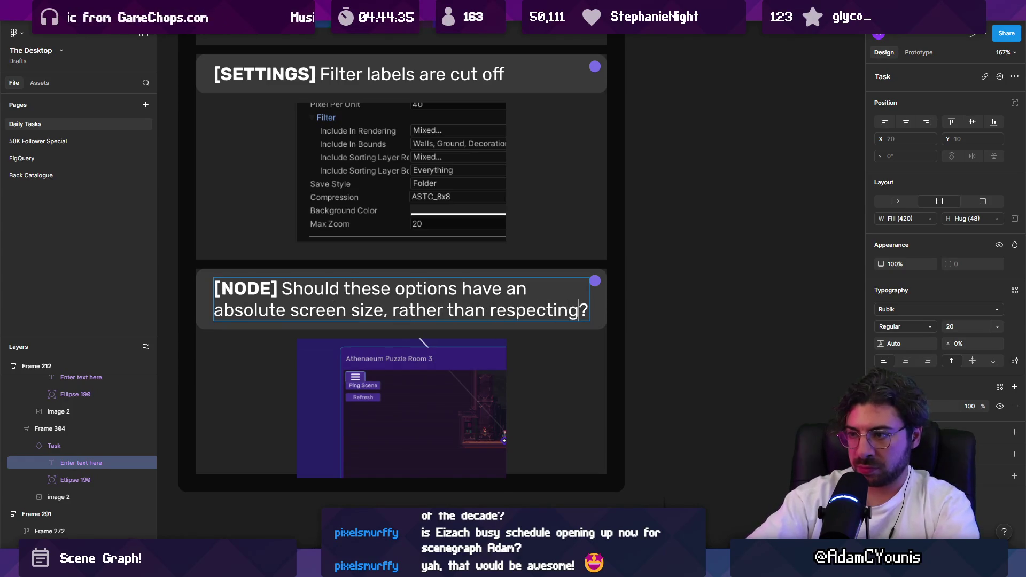
text(scene)
key(BackSpace)
key(BackSpace)
key(BackSpace)
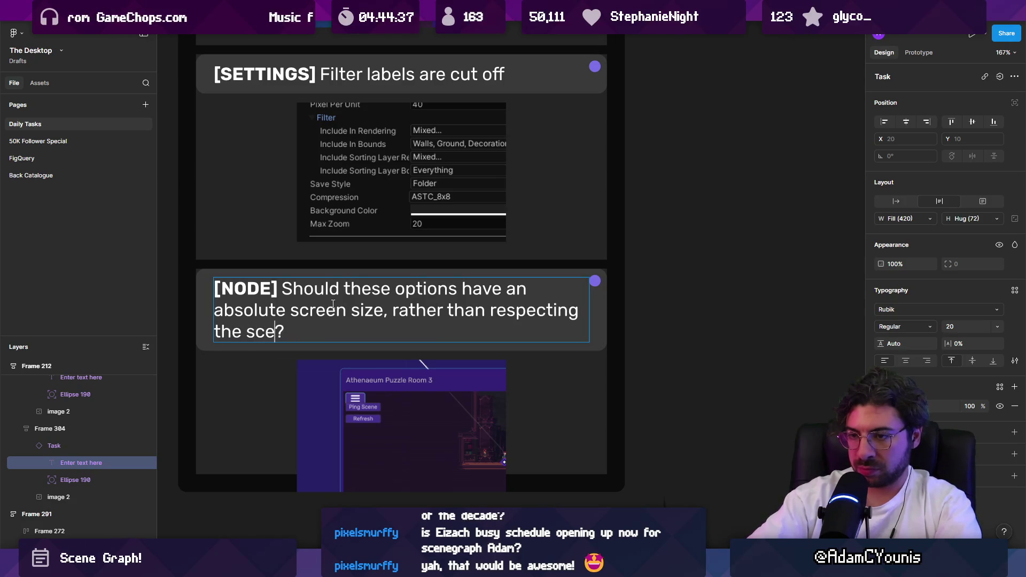
text(iew zoom)
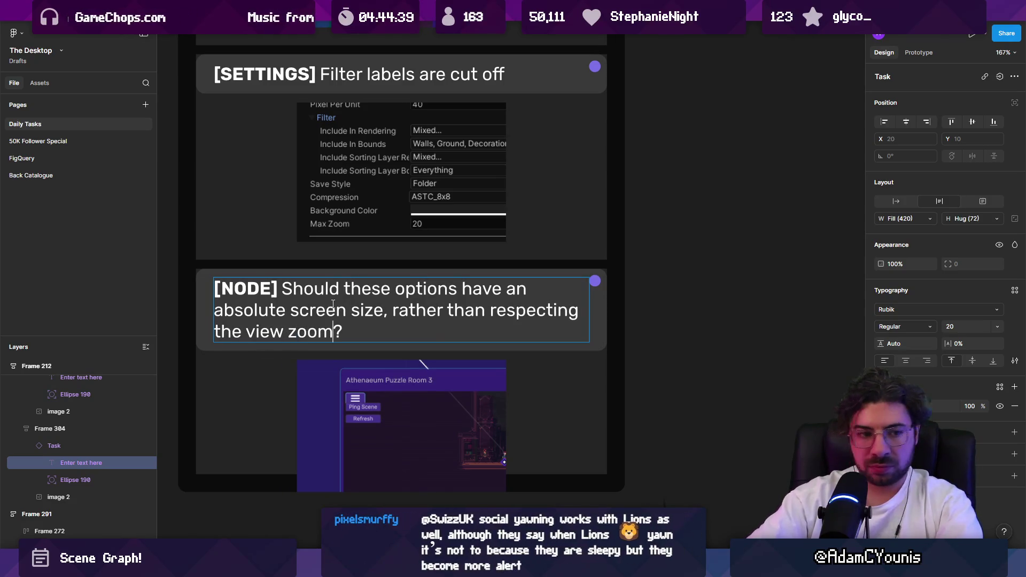
key(Escape)
Make Frame 304 taller for its screenshot and move the card above [SETTINGS]
scroll(333, 303, down, 5)
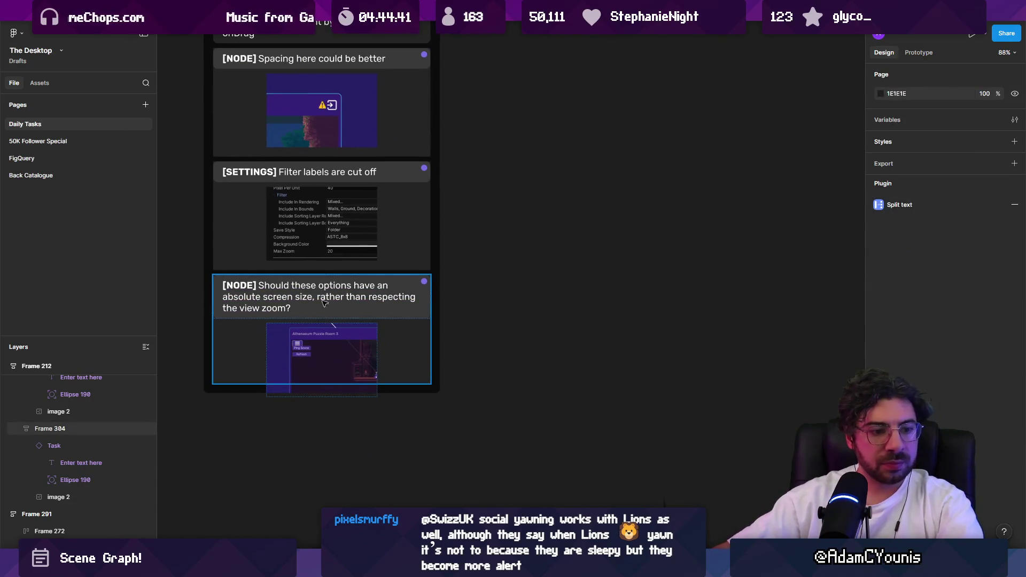
click(331, 302)
drag(255, 383, 256, 407)
scroll(253, 344, down, 3)
mouse_move(246, 350)
mouse_down()
mouse_move(248, 267)
mouse_move(251, 299)
mouse_up()
click(362, 300)
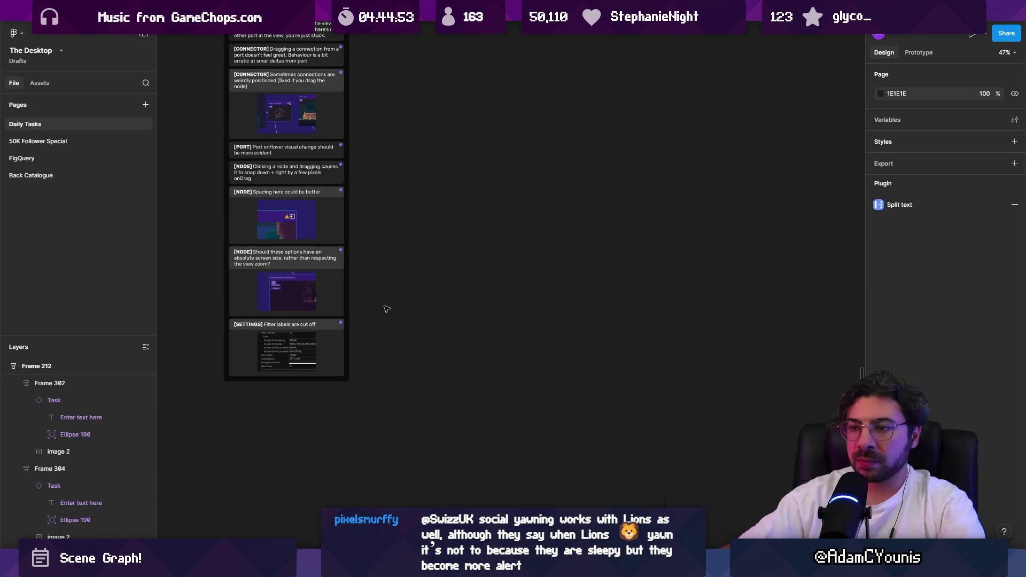
scroll(222, 286, up, 5)
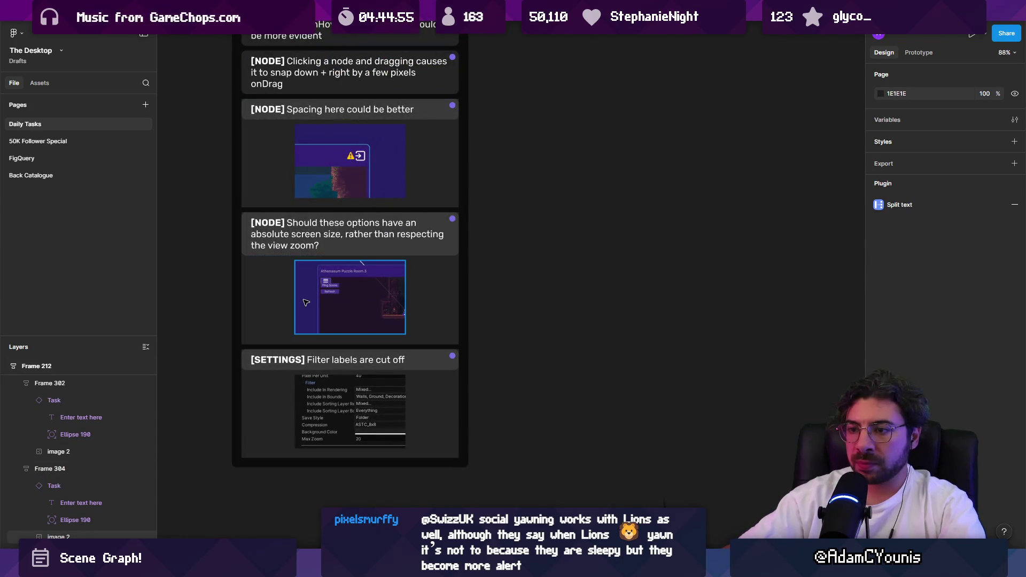
key(alt+Tab)
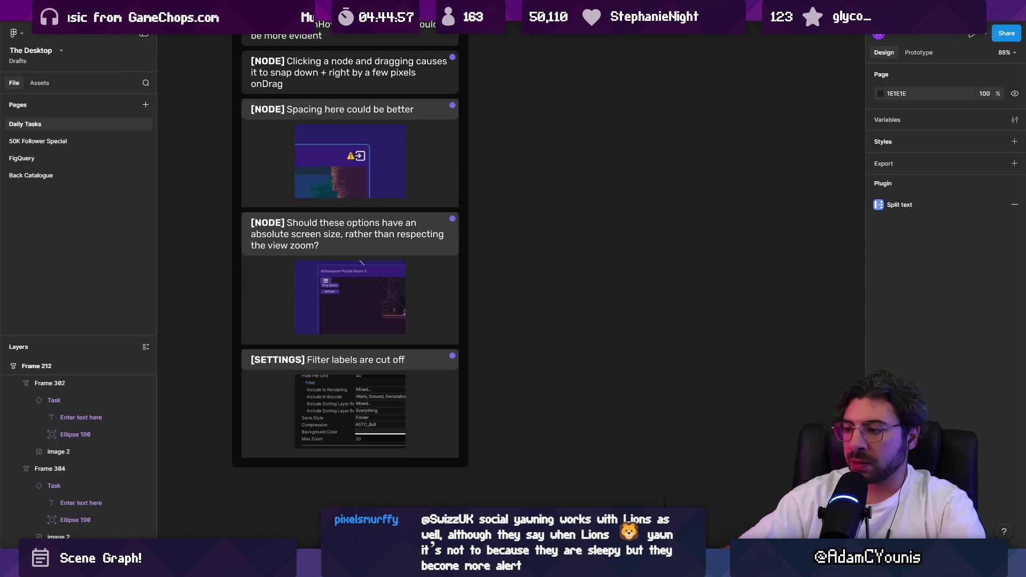
Zoom and pan around the Scene Graph to survey the room nodes
scroll(480, 240, down, 5)
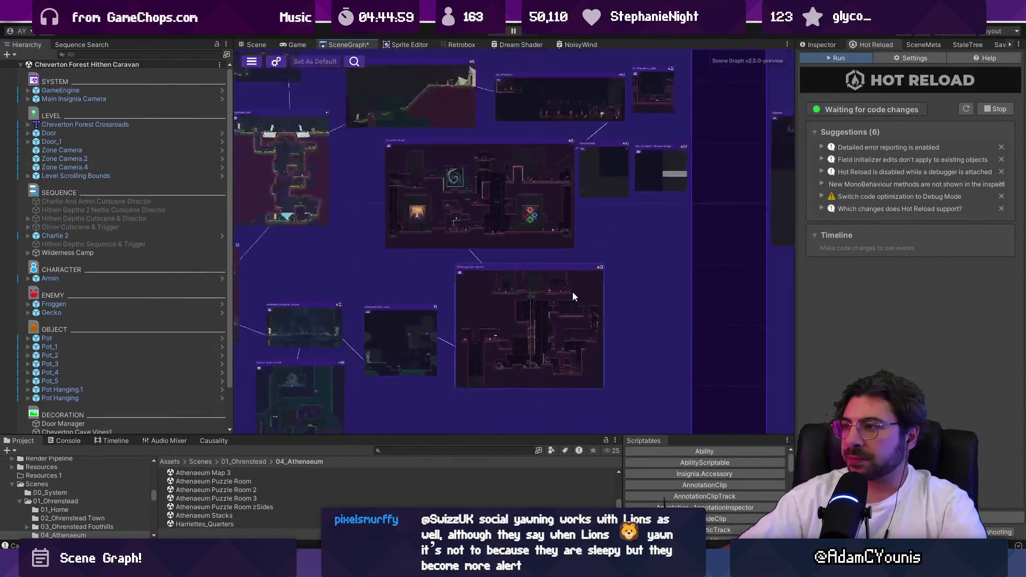
scroll(677, 201, up, 8)
scroll(669, 199, up, 3)
scroll(660, 200, down, 6)
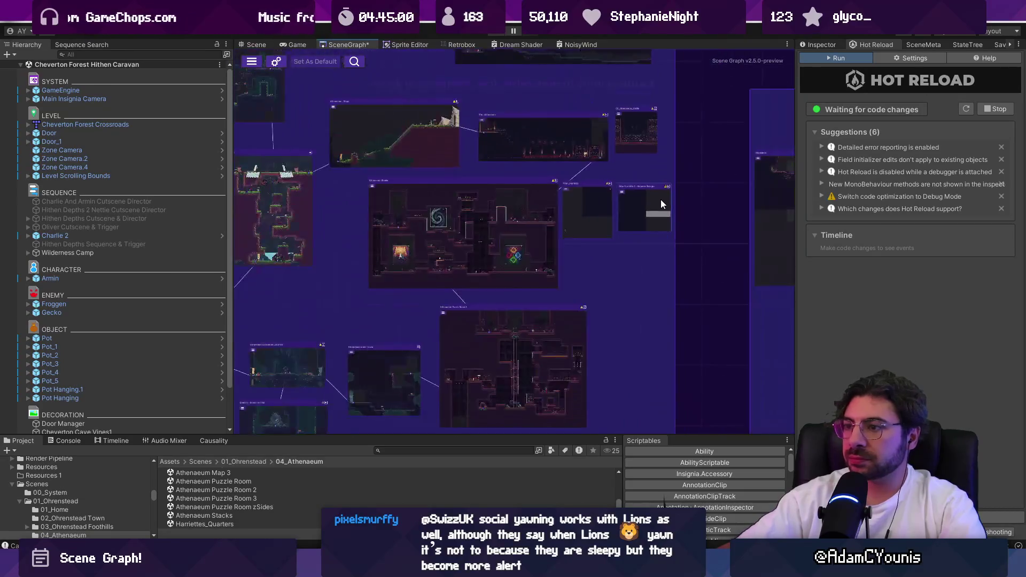
scroll(570, 228, up, 2)
scroll(513, 239, down, 3)
scroll(422, 238, up, 3)
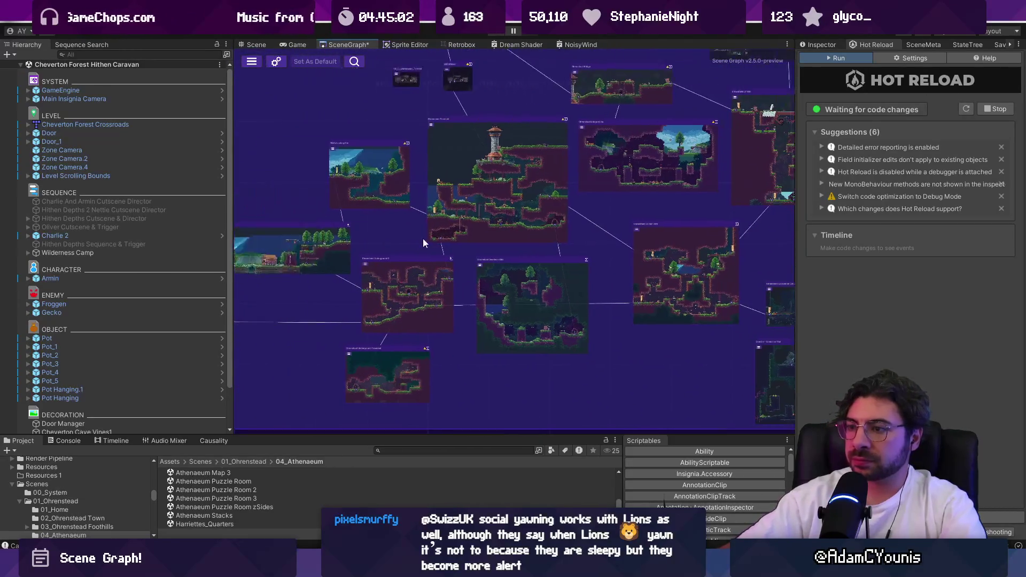
scroll(357, 265, up, 3)
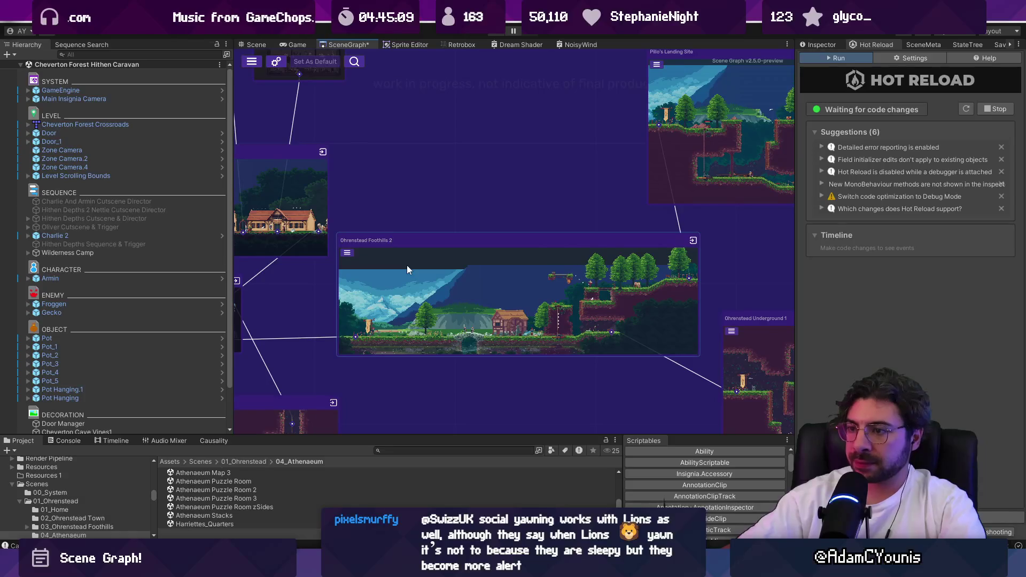
scroll(591, 247, down, 4)
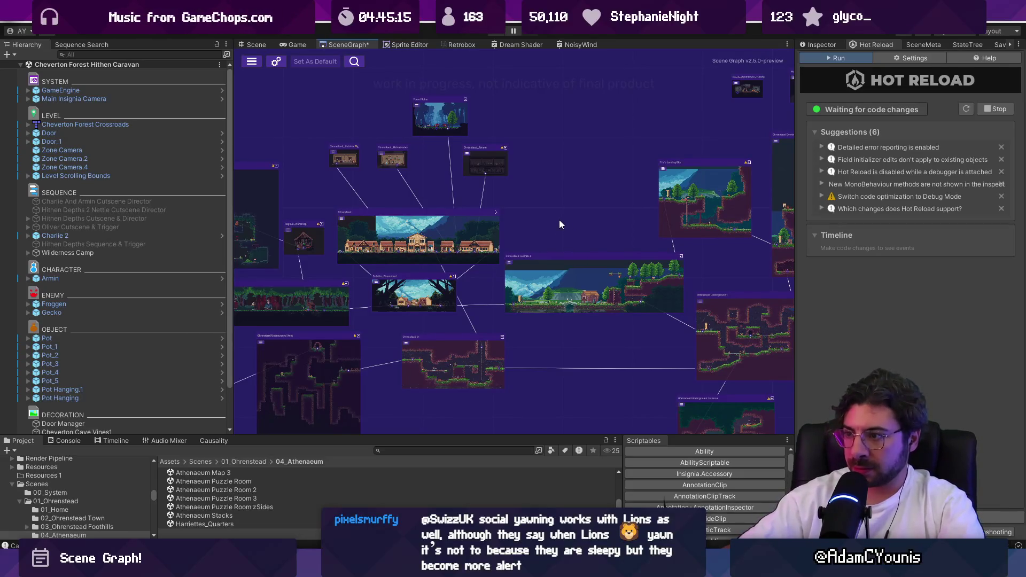
scroll(603, 216, down, 2)
mouse_move(591, 215)
mouse_down()
mouse_move(434, 220)
mouse_move(622, 234)
mouse_up()
scroll(406, 217, up, 2)
scroll(572, 235, up, 5)
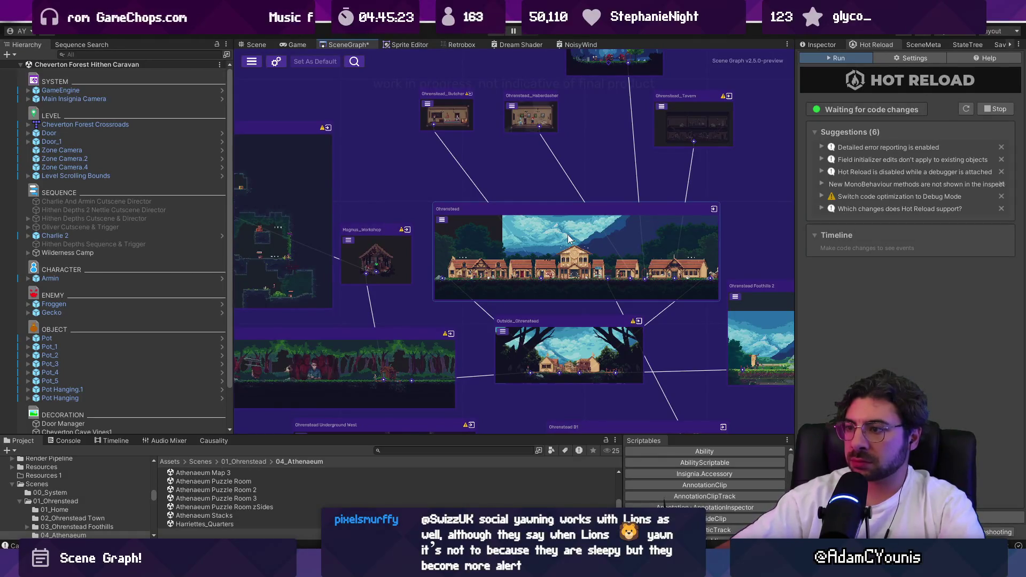
Show the Inspector, drag the Ohrenstead room node slightly up-left, and view another room cluster
click(804, 46)
mouse_move(559, 252)
mouse_down()
mouse_move(546, 227)
mouse_move(534, 238)
mouse_move(531, 223)
mouse_up()
scroll(531, 223, down, 8)
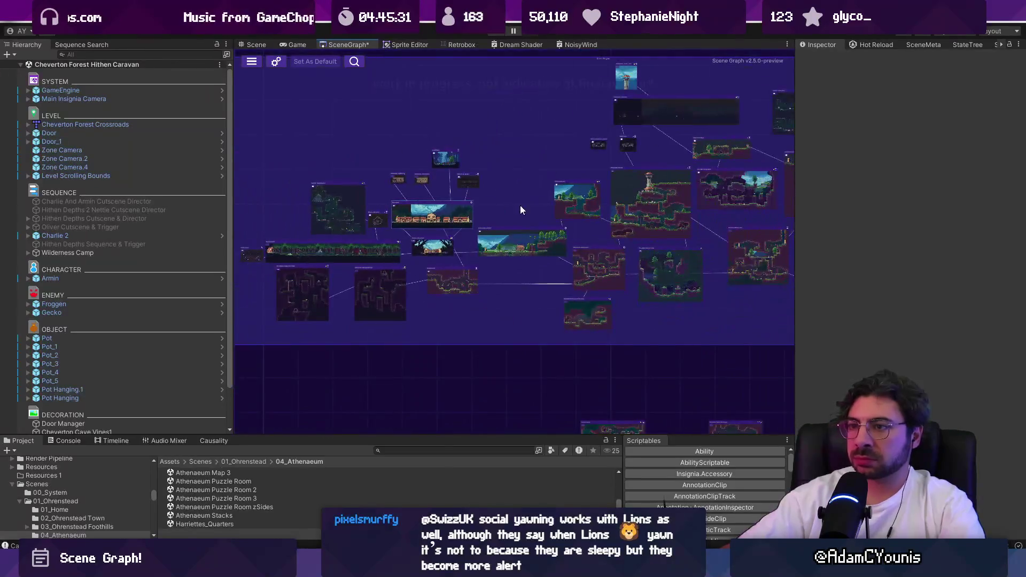
scroll(597, 244, down, 3)
mouse_move(445, 255)
mouse_down()
mouse_move(602, 304)
mouse_move(591, 155)
mouse_up()
scroll(661, 252, up, 2)
scroll(561, 259, down, 3)
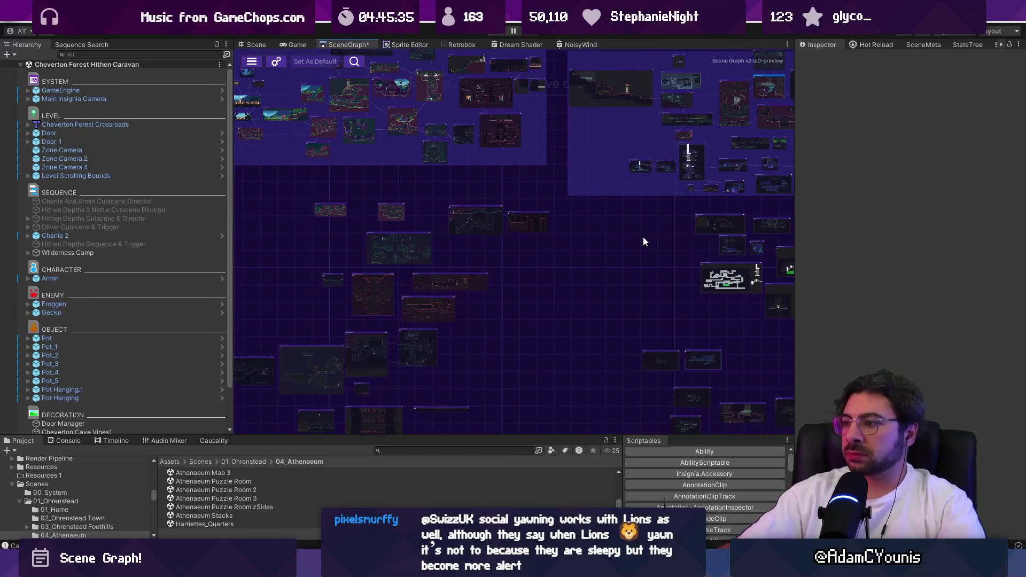
scroll(617, 223, up, 5)
scroll(550, 260, down, 2)
scroll(508, 245, up, 1)
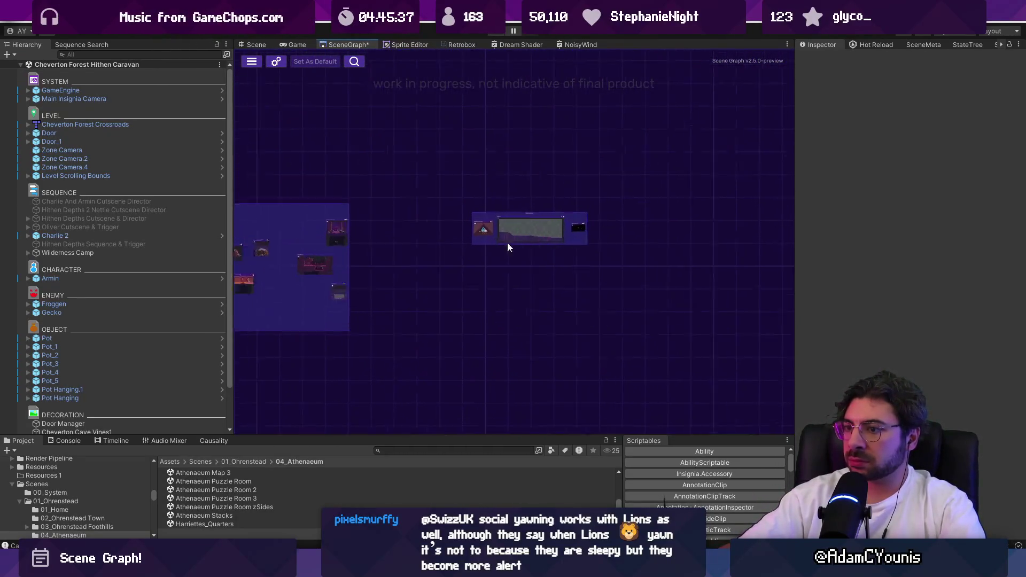
scroll(535, 235, up, 3)
scroll(628, 271, down, 3)
scroll(592, 240, up, 3)
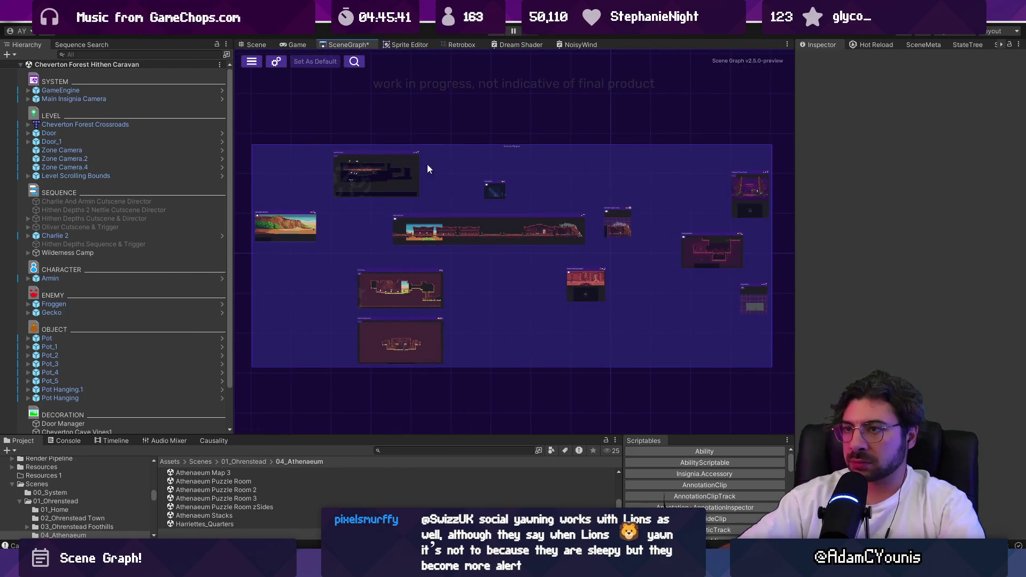
double_click(350, 46)
scroll(633, 255, down, 3)
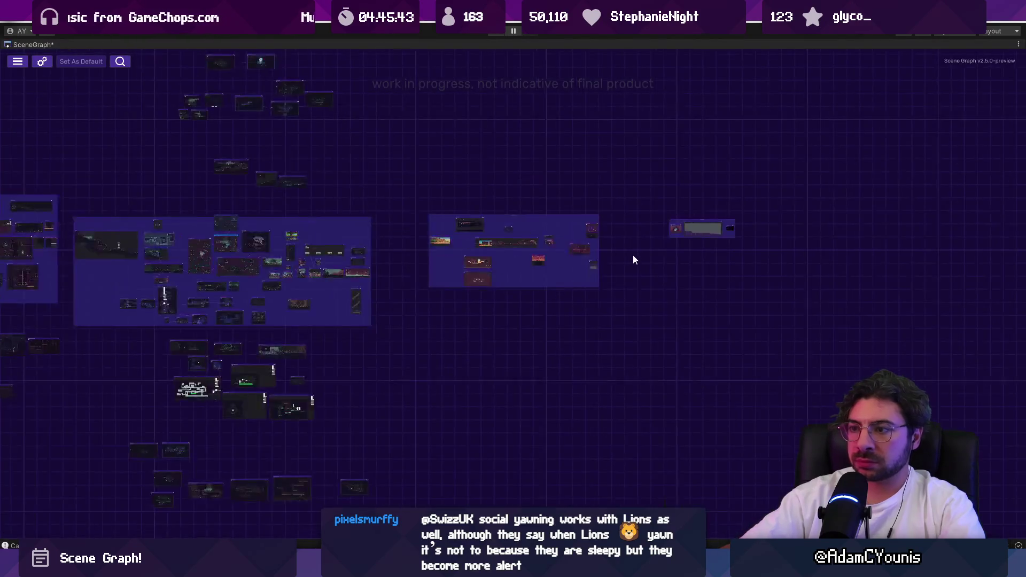
scroll(291, 241, up, 3)
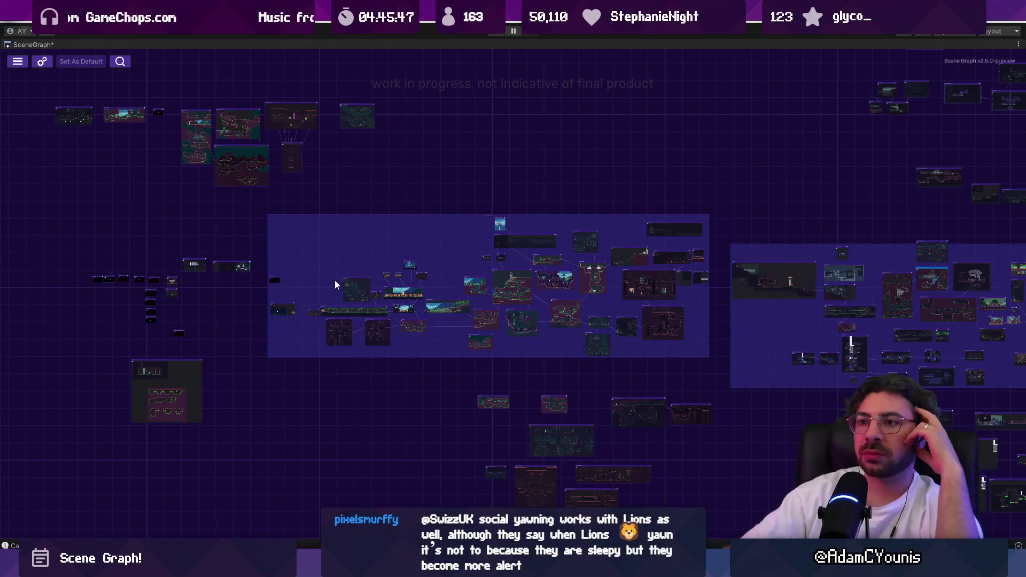
scroll(353, 270, up, 5)
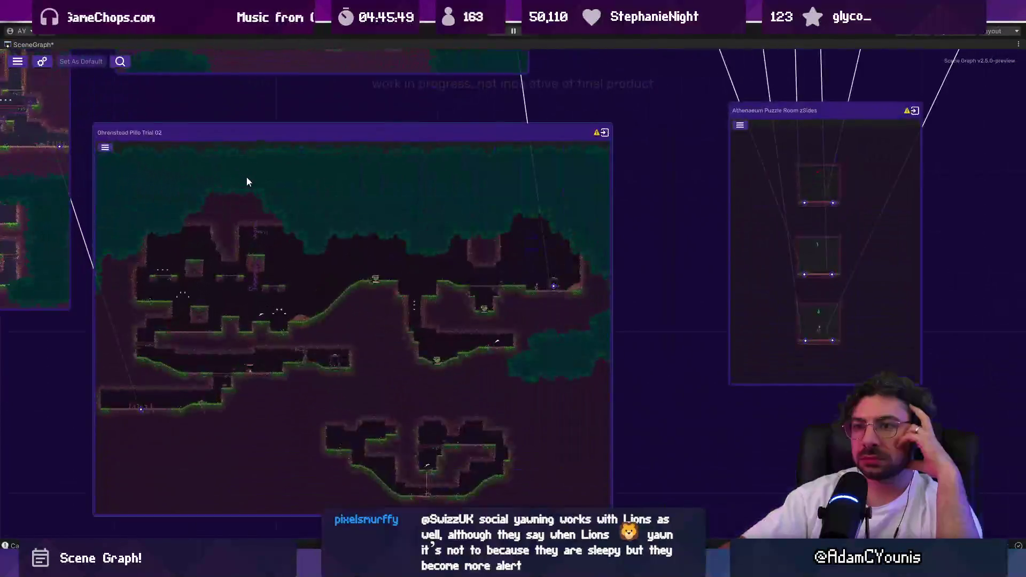
scroll(270, 199, down, 10)
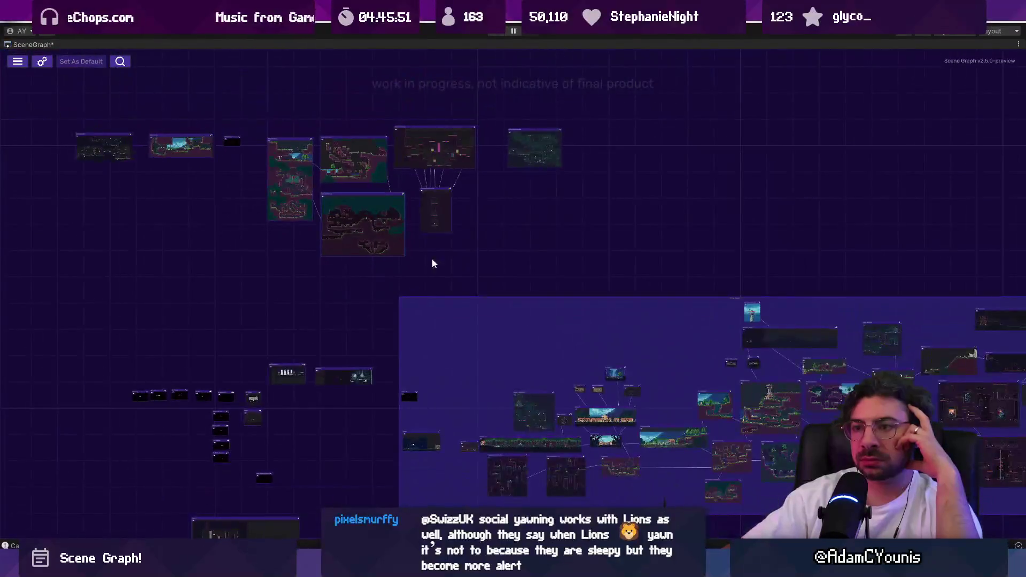
scroll(358, 216, down, 5)
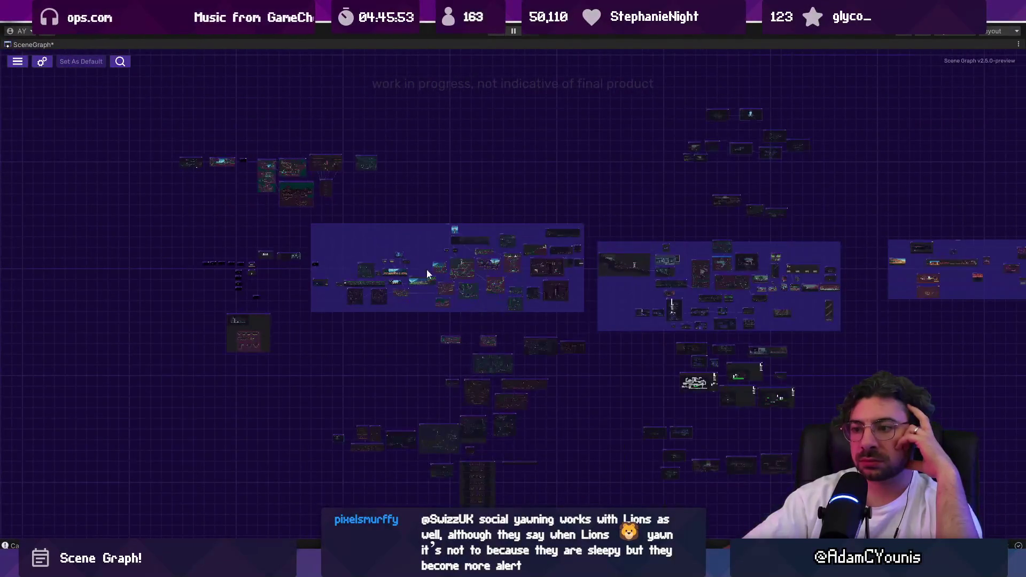
scroll(491, 457, up, 5)
scroll(435, 393, up, 5)
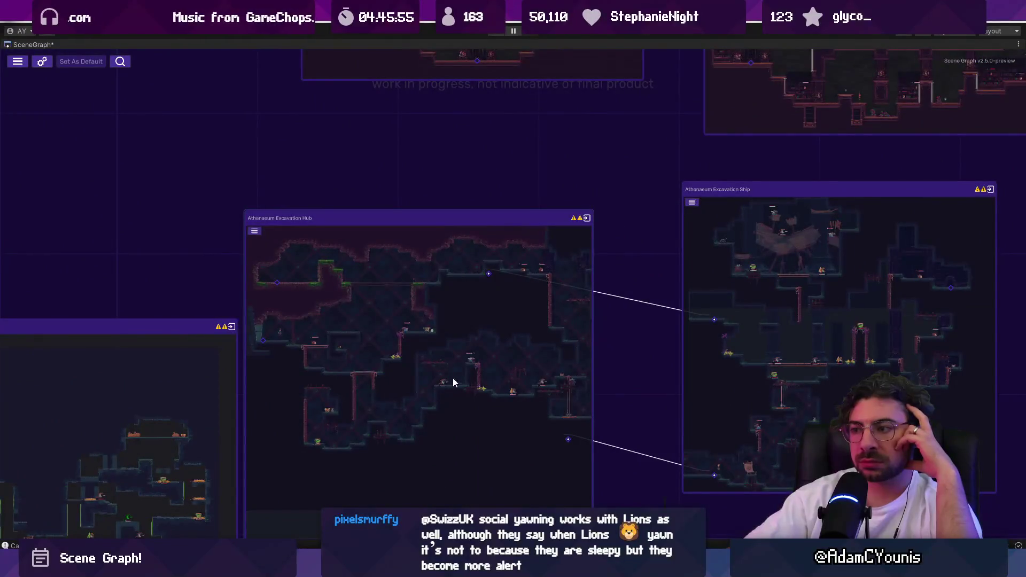
scroll(457, 371, down, 3)
scroll(462, 278, down, 5)
scroll(428, 254, up, 4)
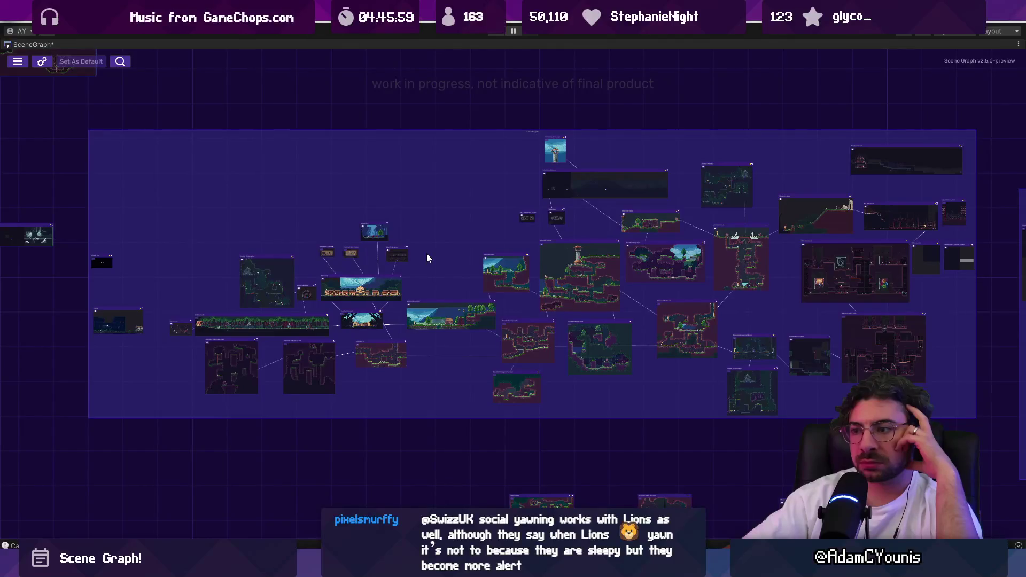
double_click(30, 46)
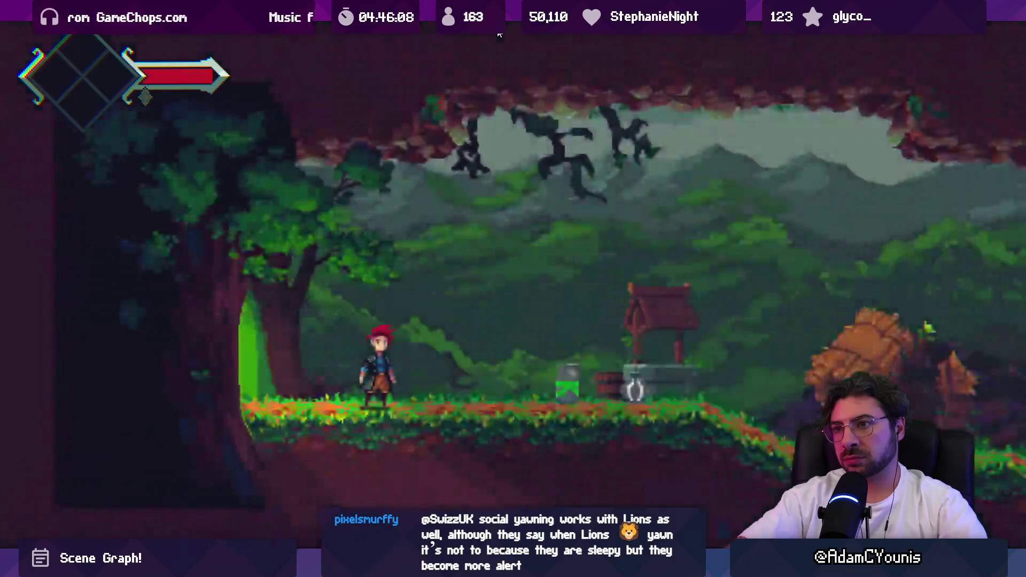
Pan the in-game Map of the World around the Cheverton Forest rooms and back to the player
scroll(500, 34, down, 1)
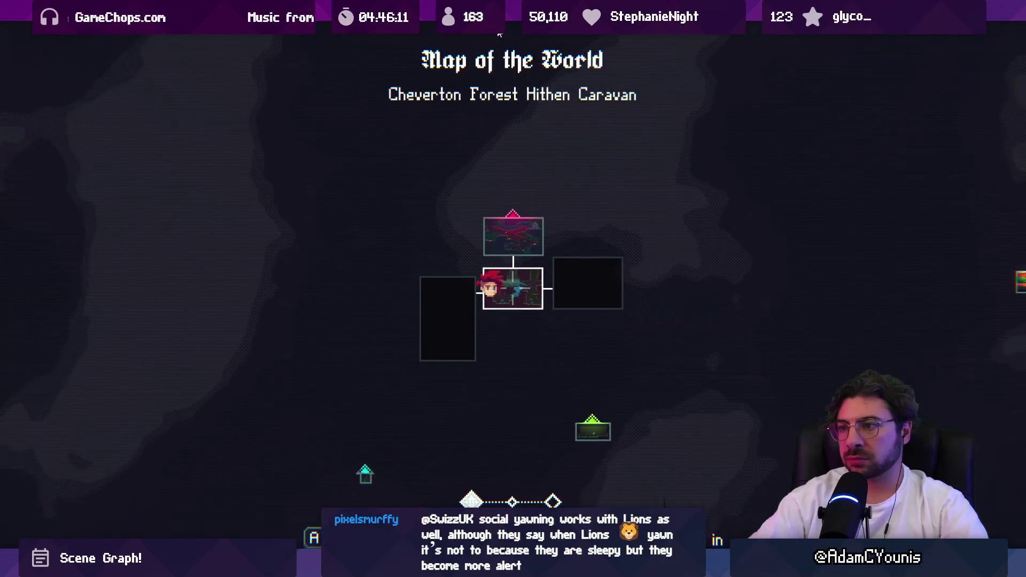
key(Down)
key(Left)
key(Right)
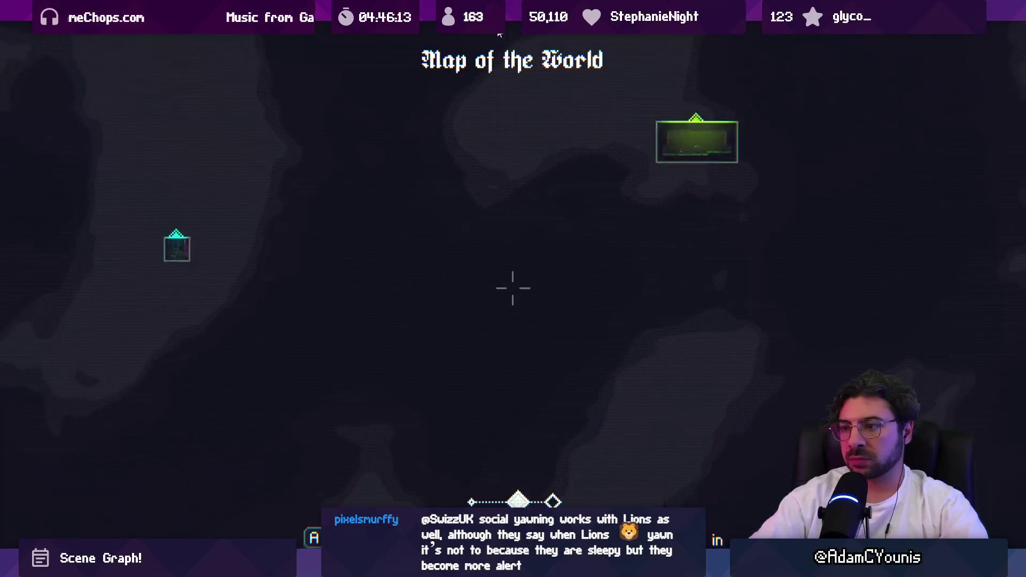
key(Up)
key(Right)
scroll(500, 34, up, 1)
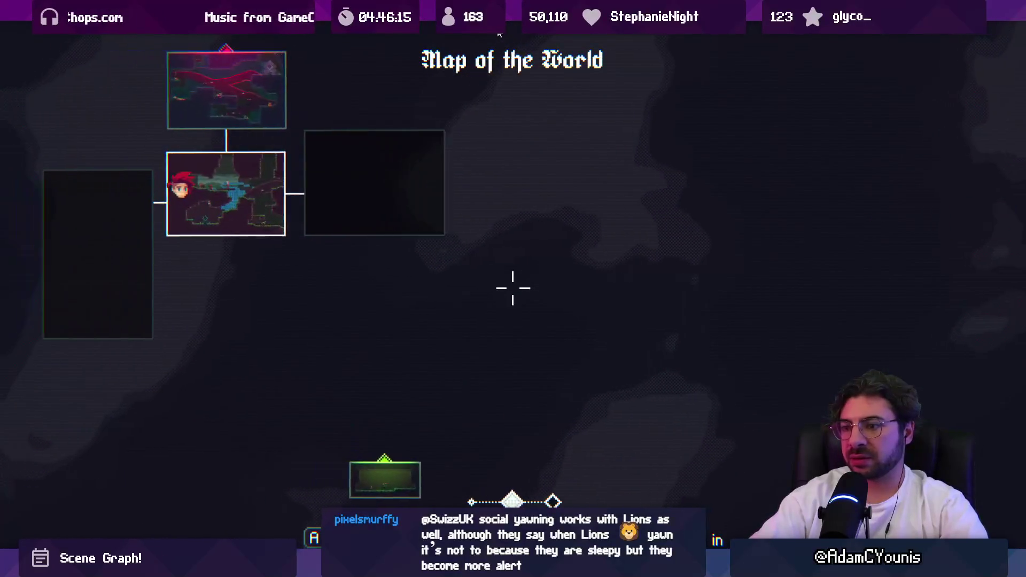
key(Left)
scroll(500, 34, up, 1)
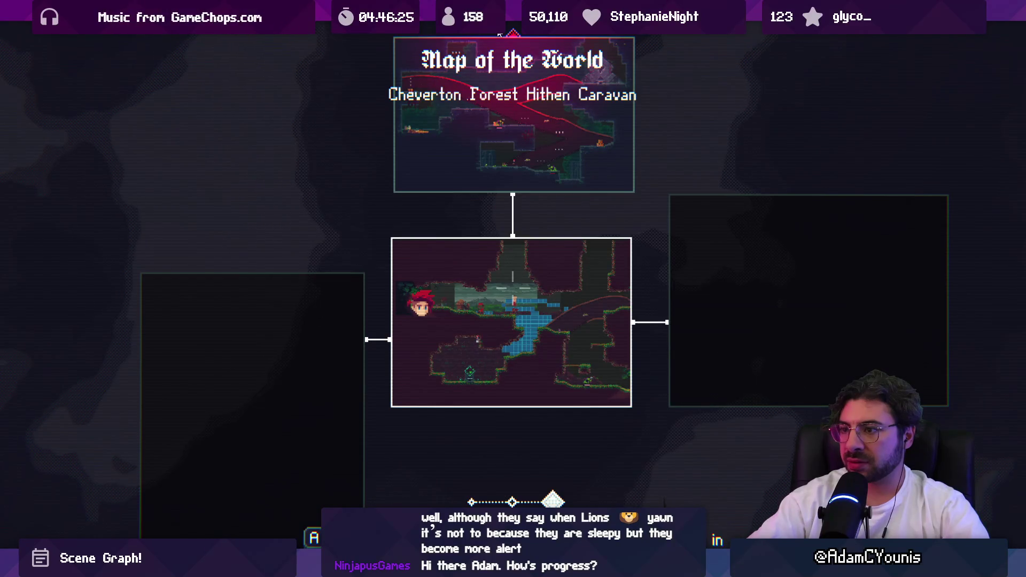
Turn Scan Lines off in the journal's Video settings and save
key(Escape)
key(Escape)
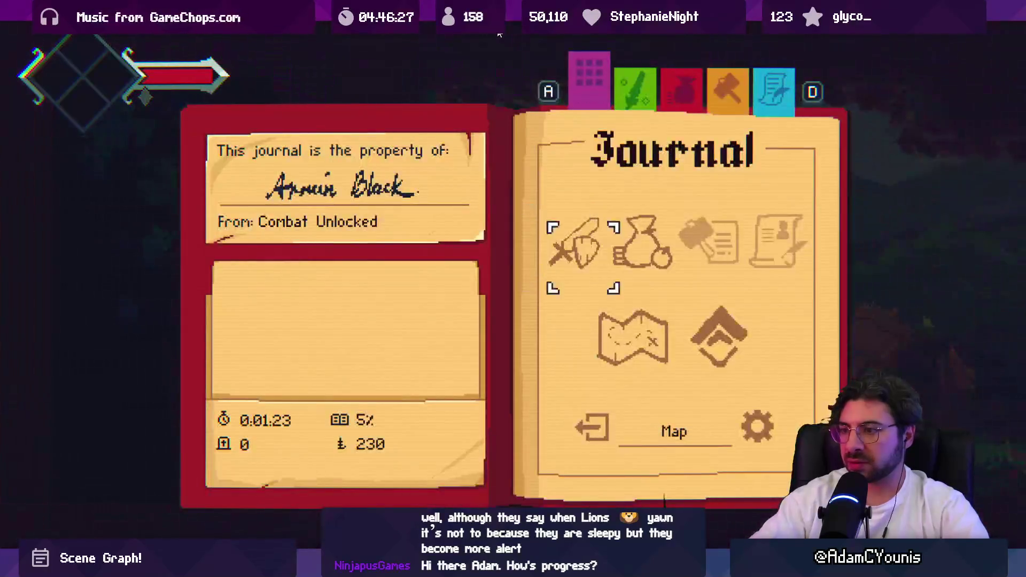
key(Down)
key(Return)
key(Down)
key(Return)
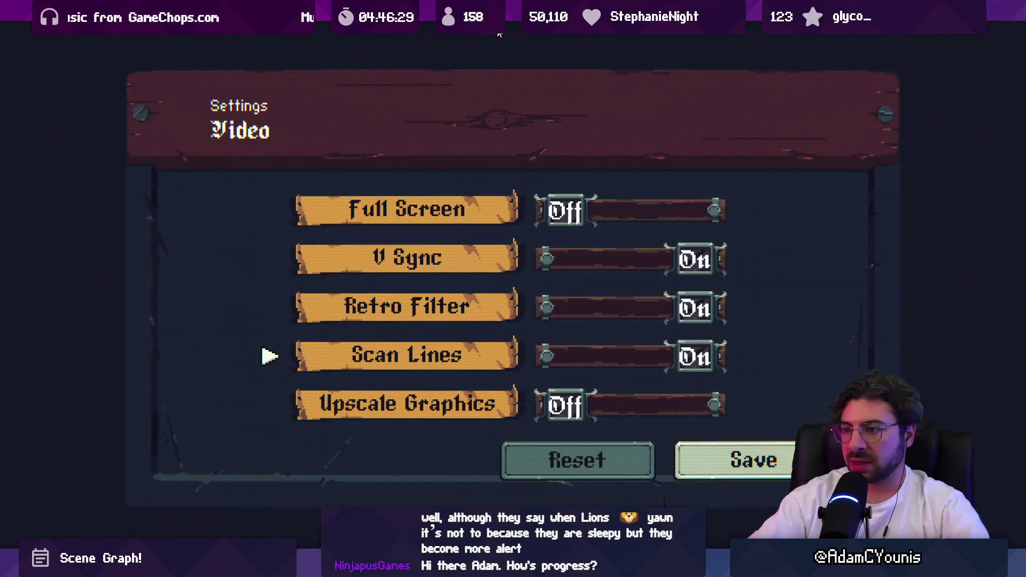
key(Left)
key(Down)
key(Down)
key(Right)
key(Return)
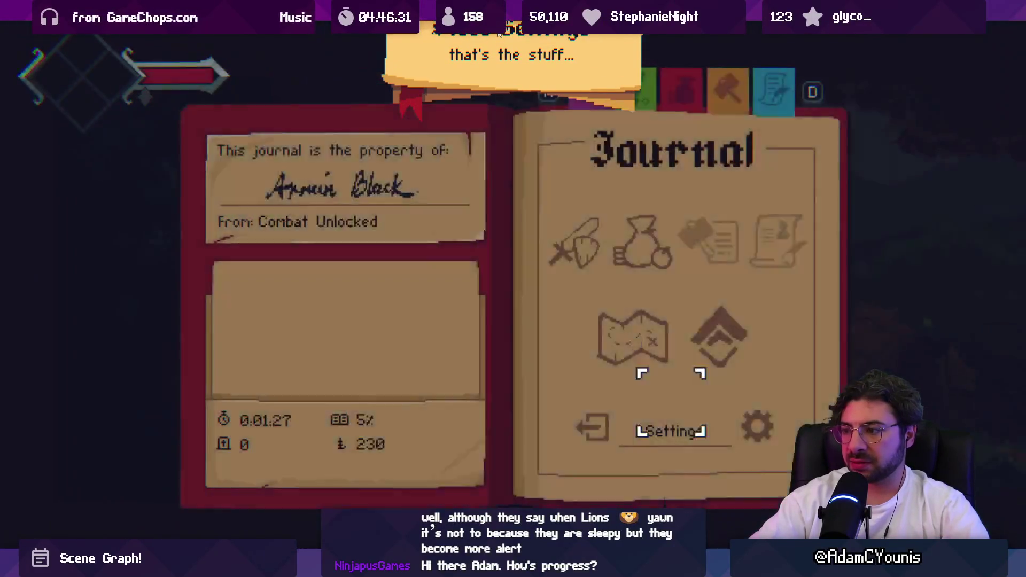
key(Escape)
Quit to title, reload the saved game, check the world map and walk right
key(m)
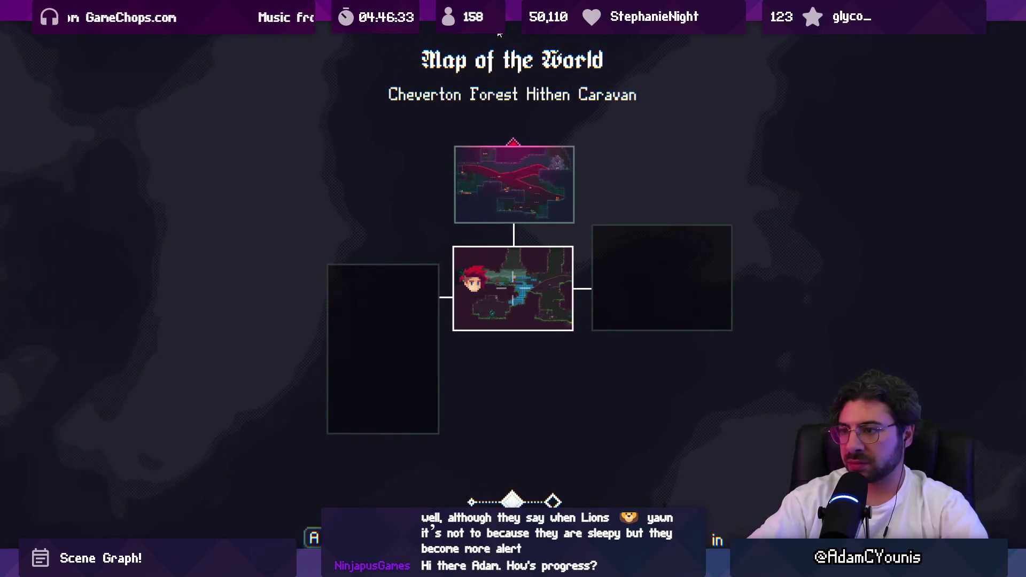
scroll(499, 34, up, 1)
scroll(499, 34, down, 2)
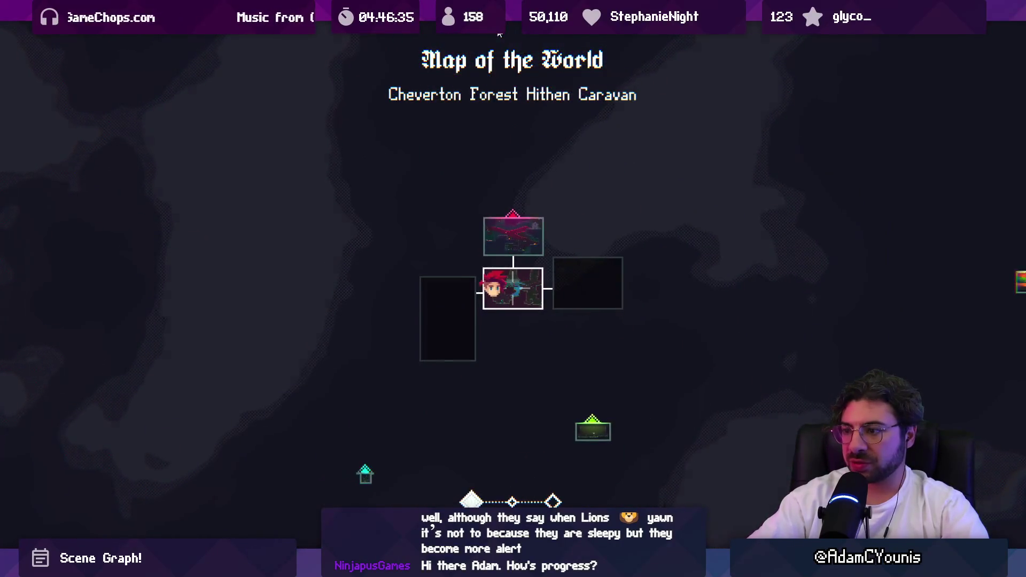
key(Escape)
key(Escape)
key(z)
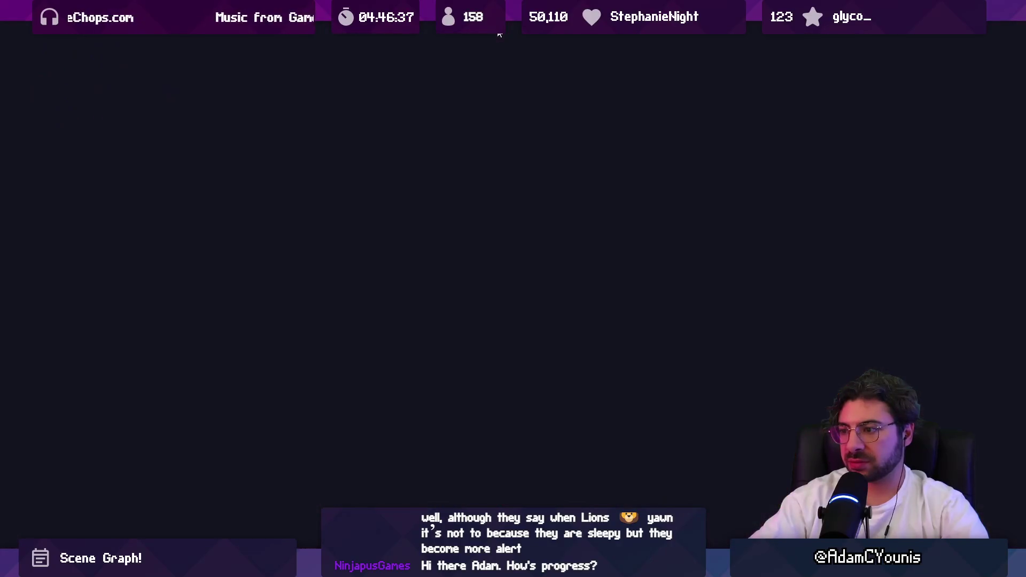
key(z)
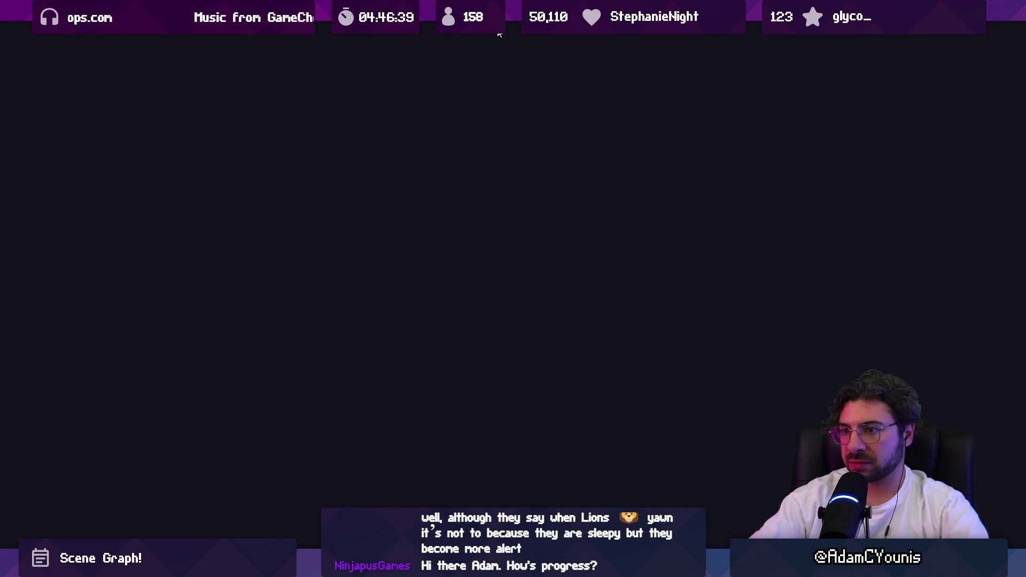
key(m)
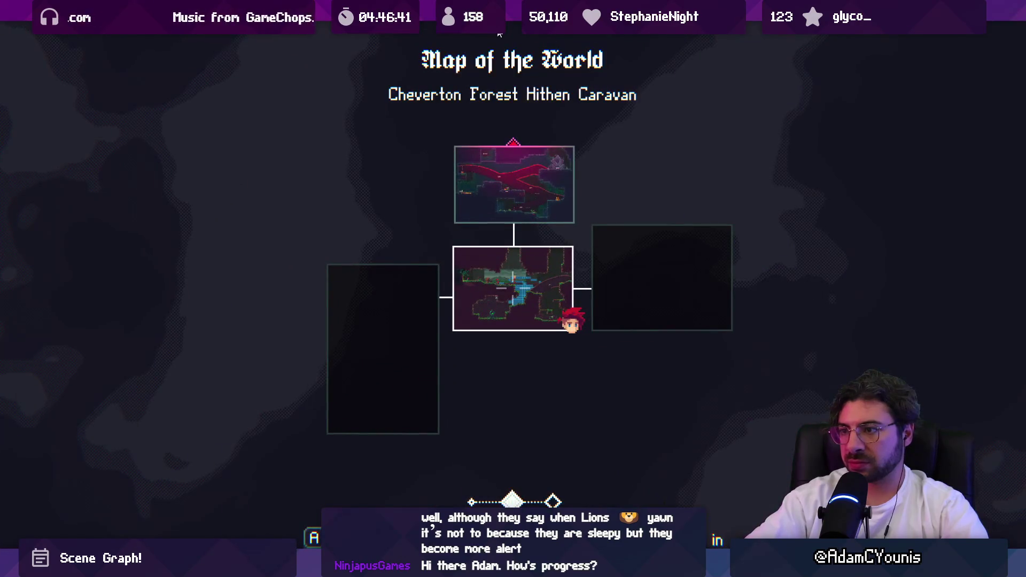
key(Right)
key(m)
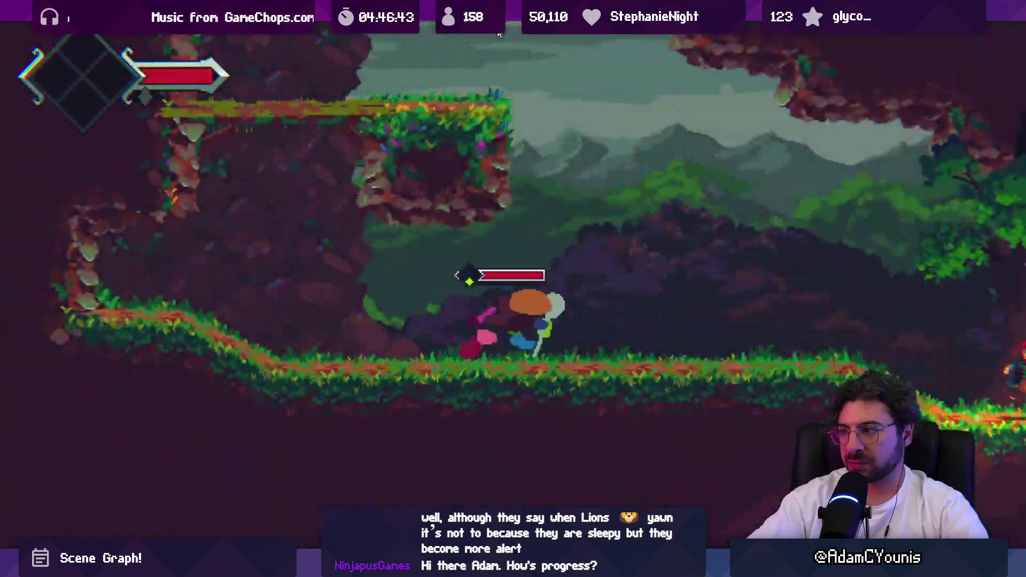
key(Right)
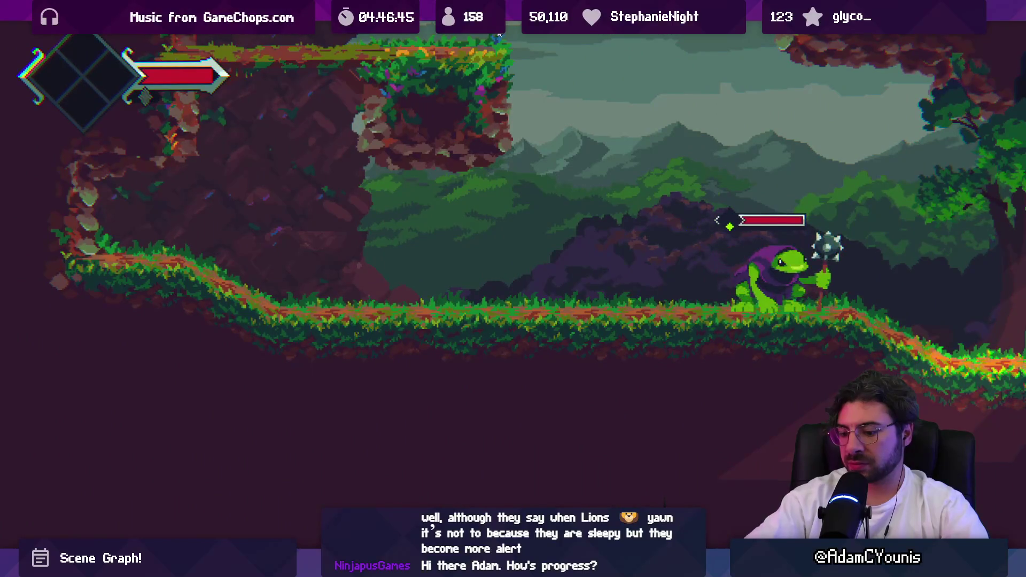
key(m)
Reload the Editor Save, run left into the foothills, then exit fullscreen to the Console
key(Escape)
key(Down)
key(Down)
key(z)
key(z)
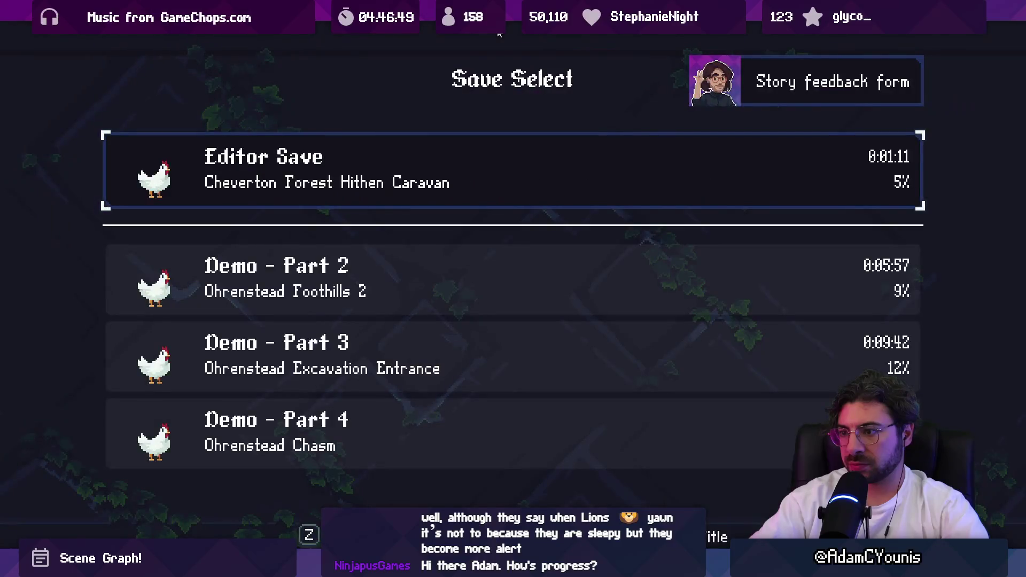
key(z)
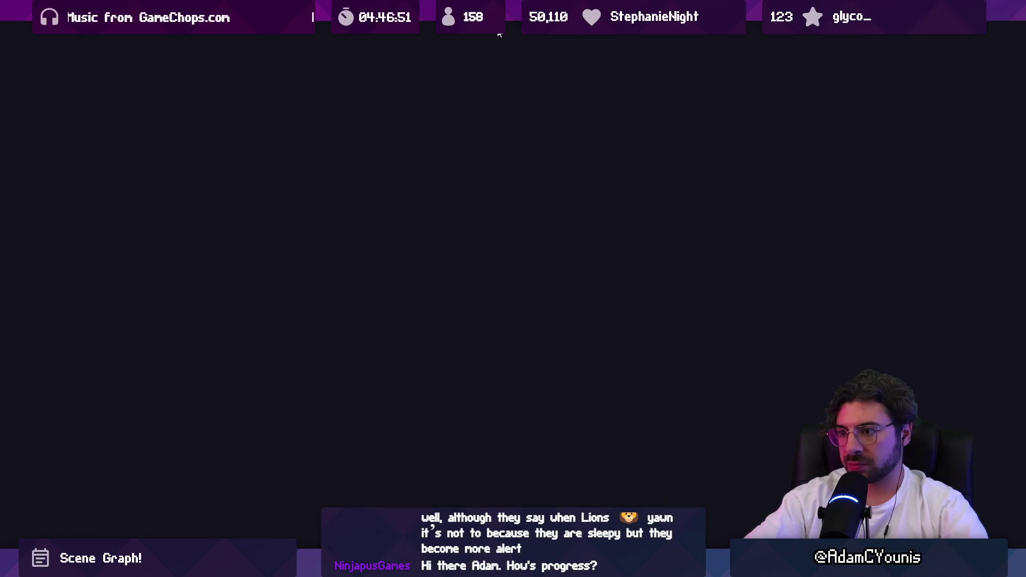
key(m)
key(m)
key(m)
key(m)
key(Left)
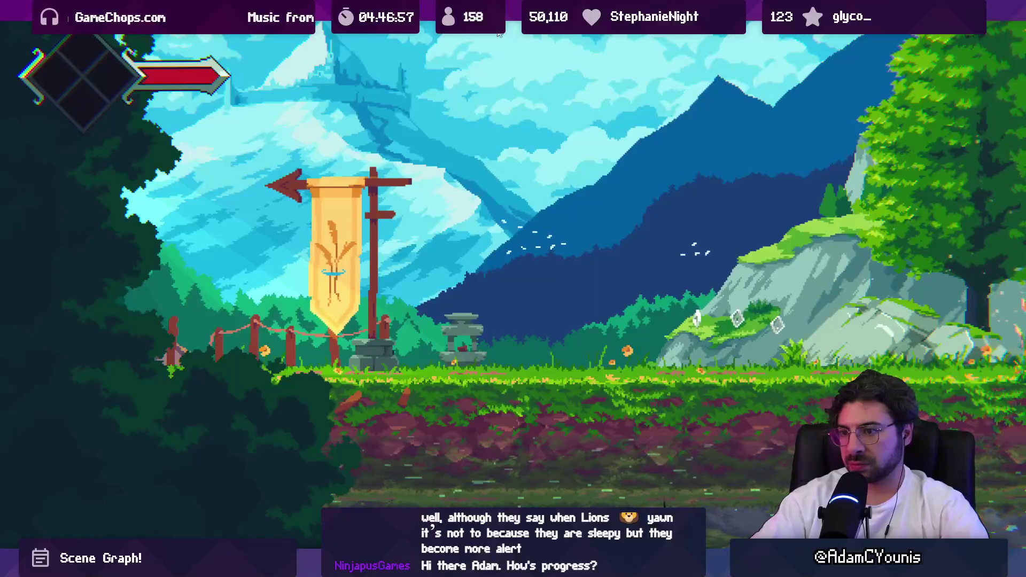
key(Left)
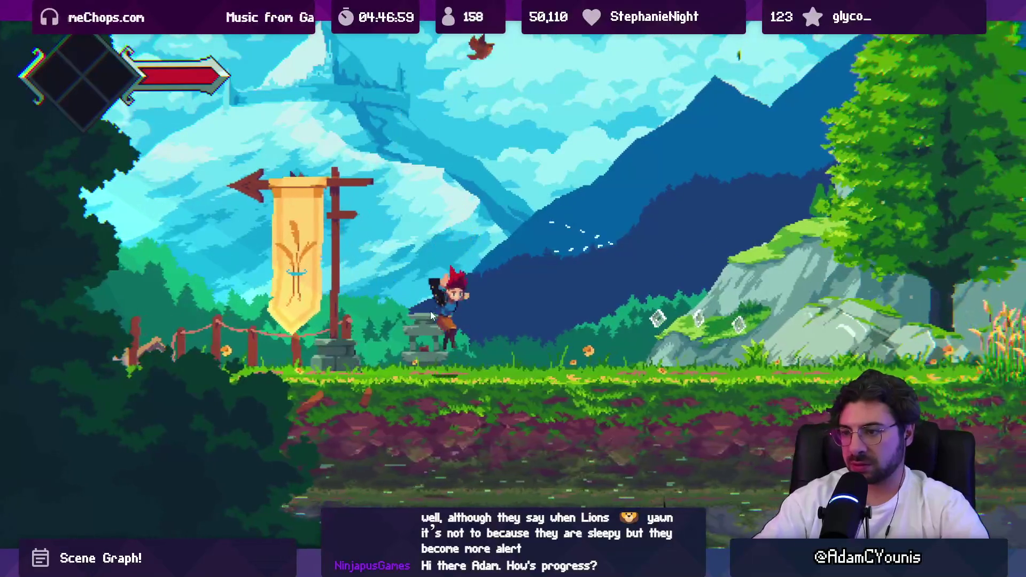
key(Left)
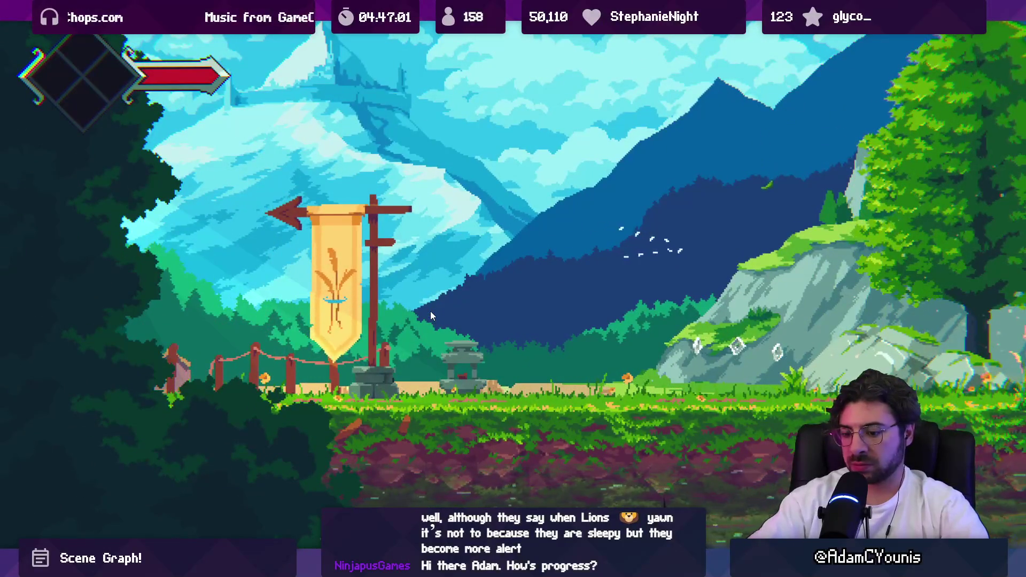
key(ctrl+p)
click(66, 439)
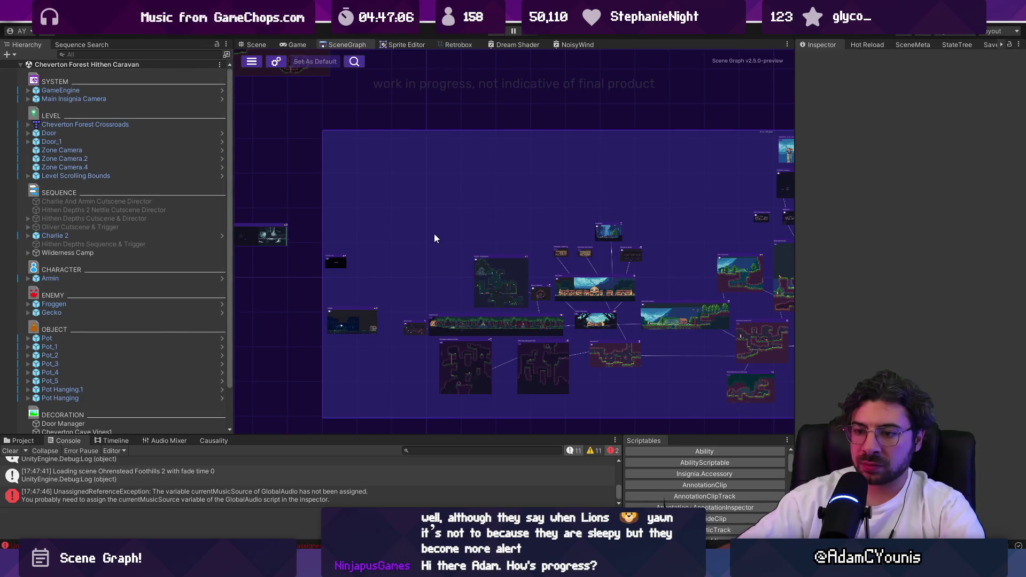
Replay to retrigger the currentMusicSource error and jump to Door.cs:344 from its stack trace
click(205, 501)
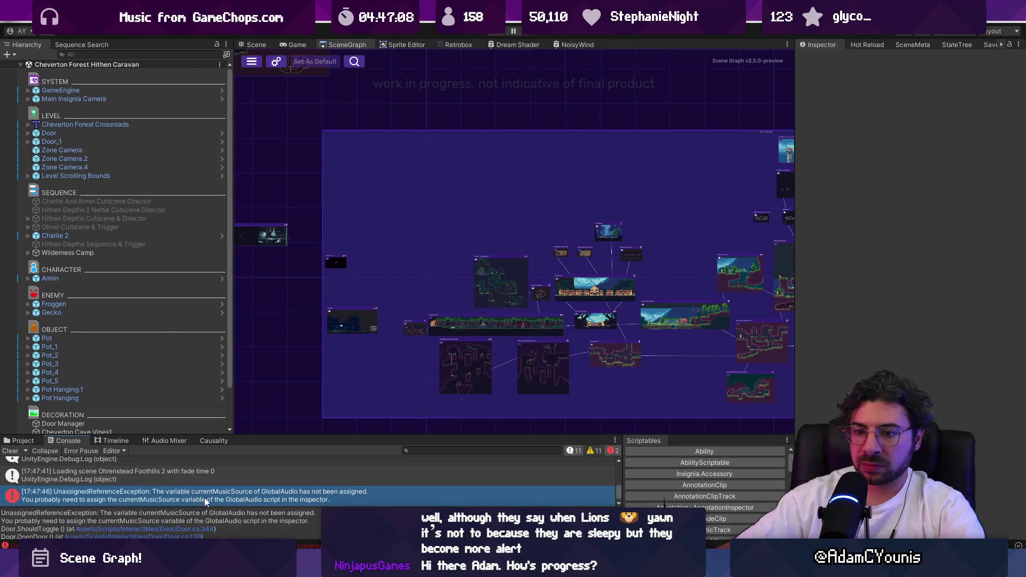
click(180, 529)
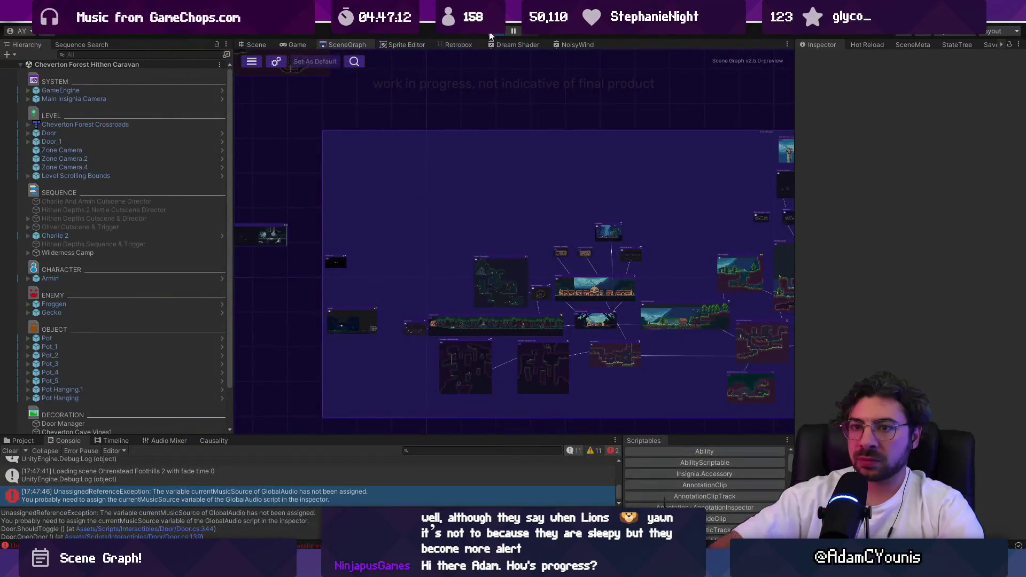
click(490, 33)
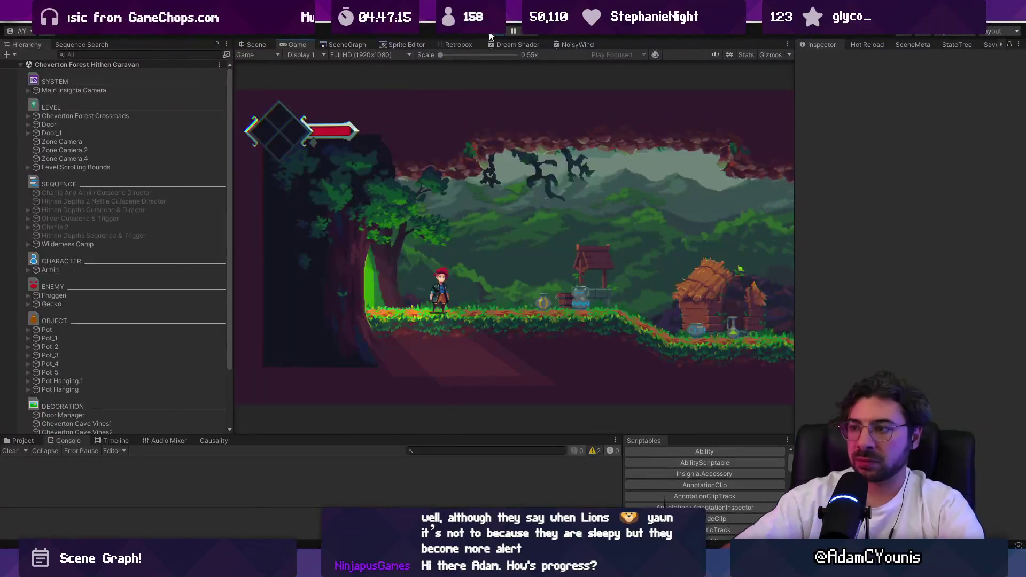
key(Escape)
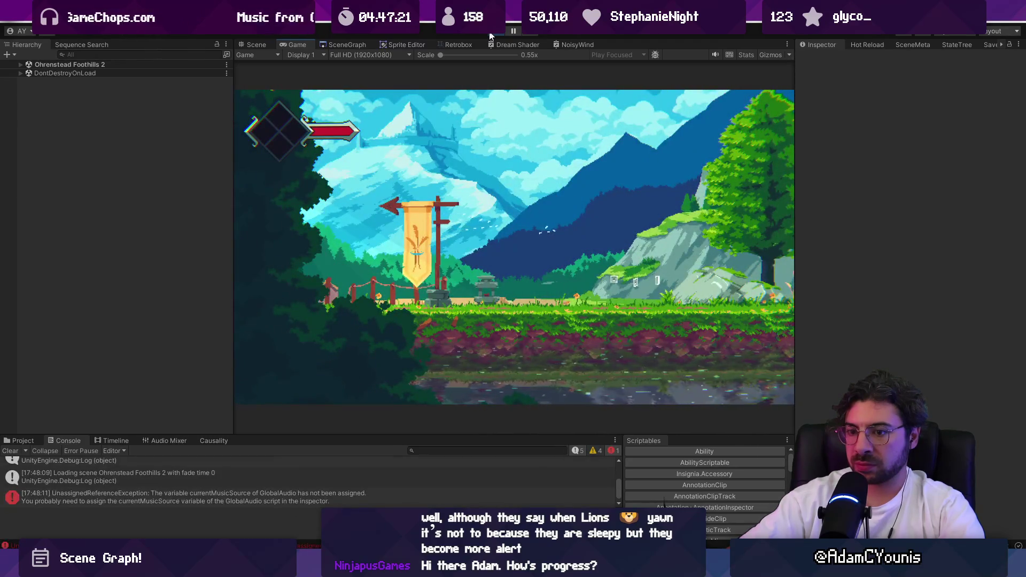
click(341, 497)
click(39, 99)
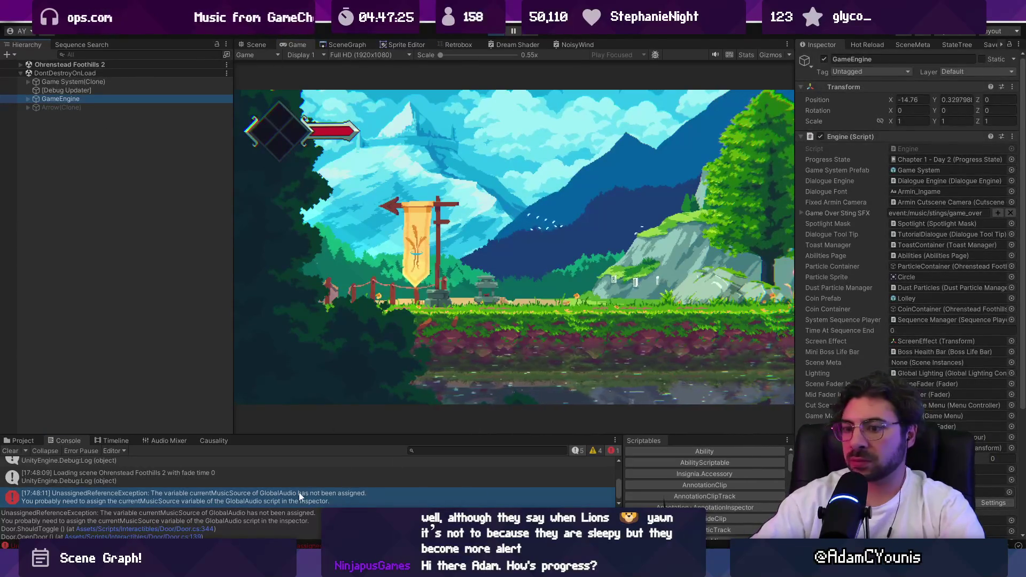
click(200, 530)
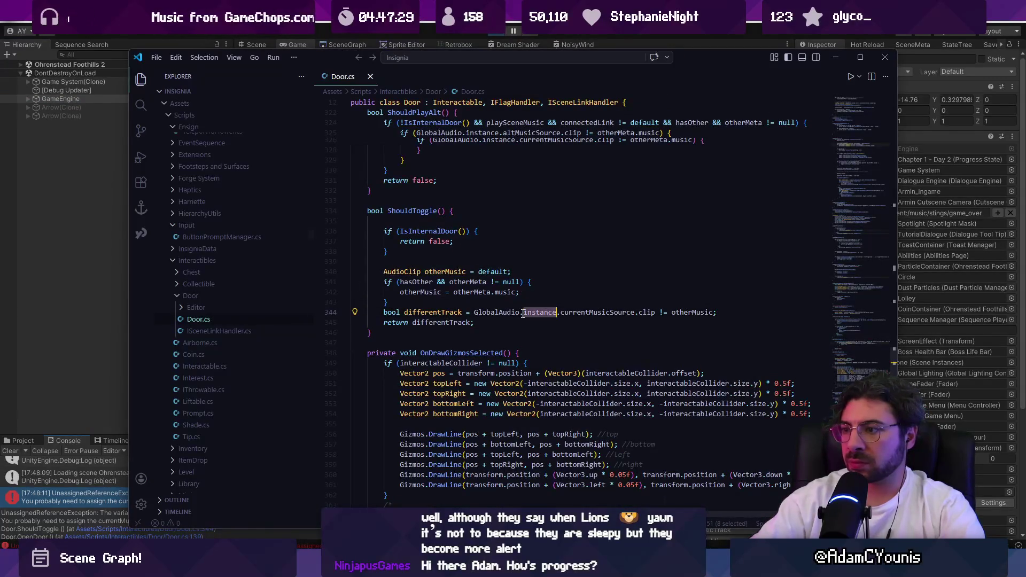
Select line 344 of Door.cs, then maximize and zoom in the VS Code editor
triple_click(522, 313)
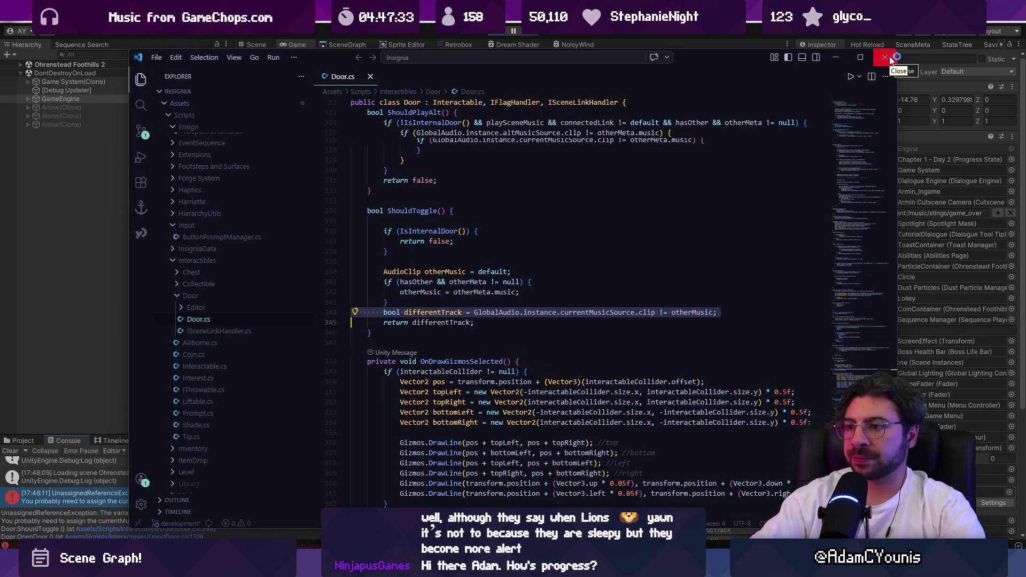
click(860, 57)
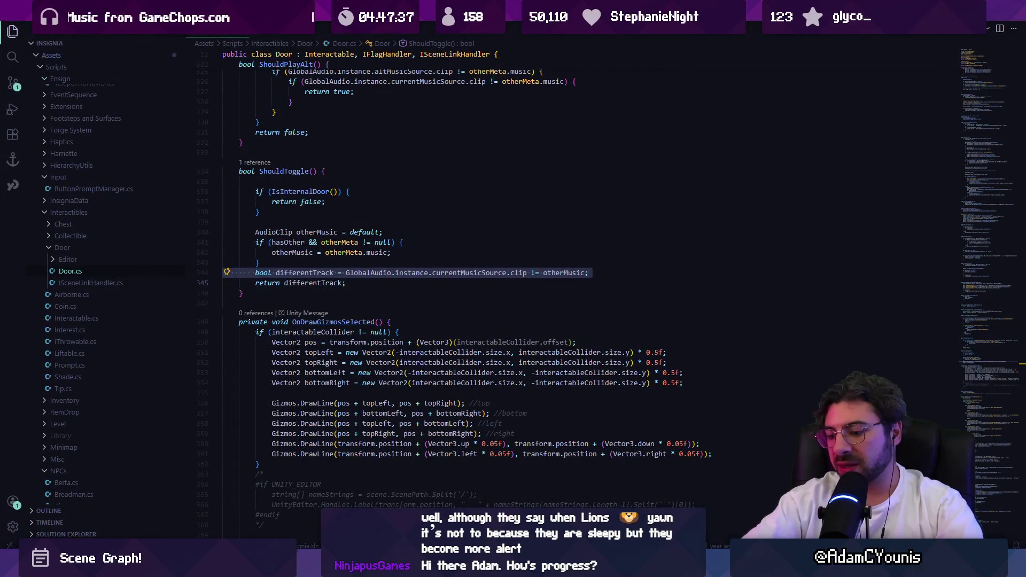
key(ctrl+equal)
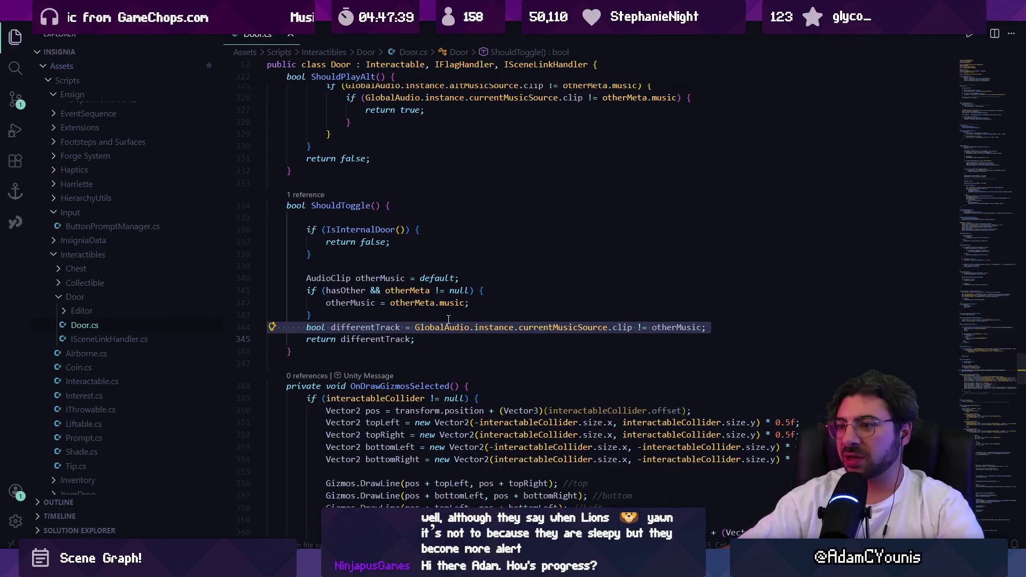
Step through the GlobalAudio.instance.currentMusicSource chain on line 344, then return to Unity
click(502, 328)
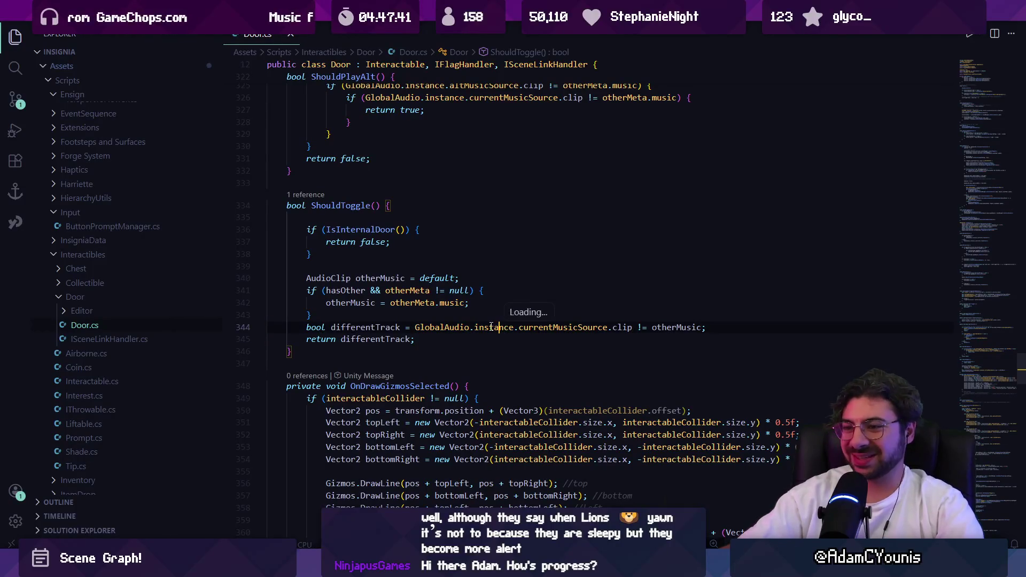
click(442, 327)
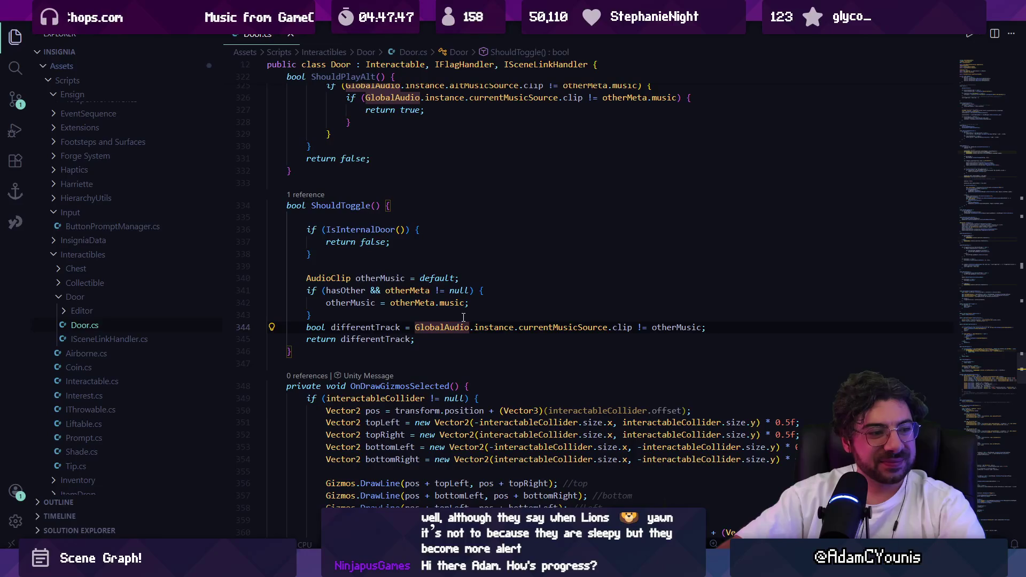
key(ctrl+shift+Right)
key(ctrl+shift+Right)
key(ctrl+shift+Right)
key(ctrl+shift+Left)
key(ctrl+shift+Left)
key(ctrl+shift+Right)
key(Right)
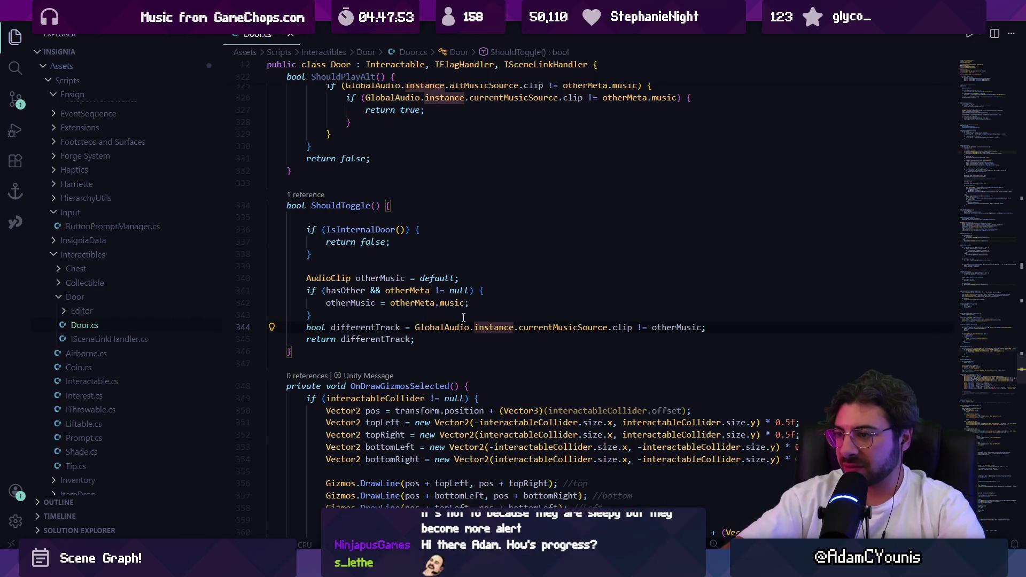
key(Right)
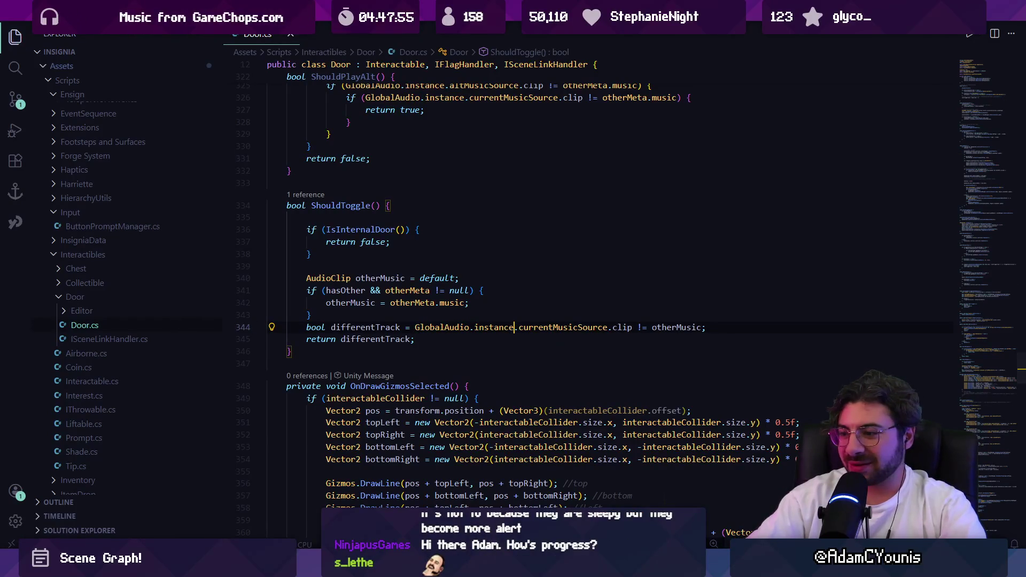
key(alt+Tab)
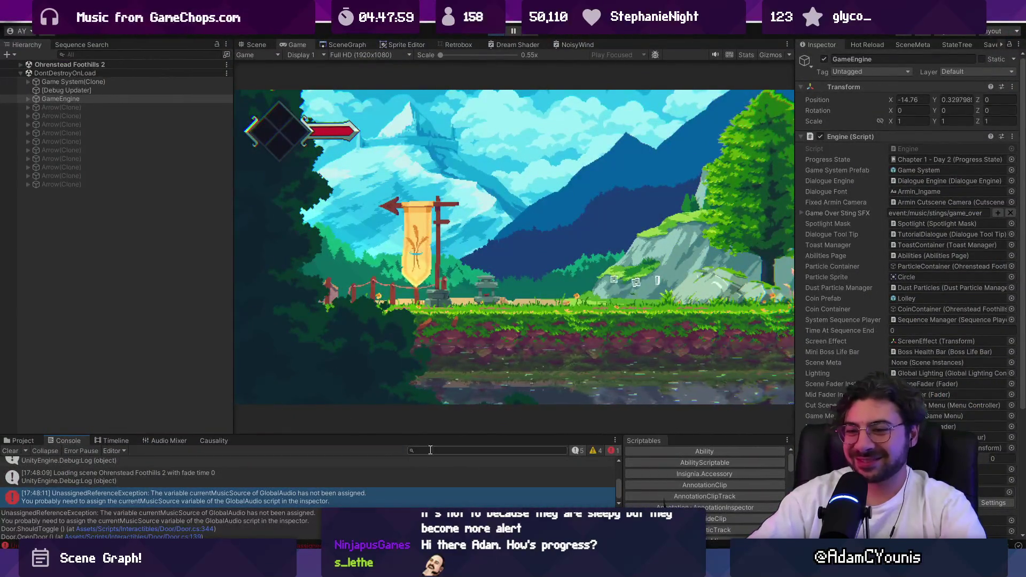
Enlarge the Console, then change line 344 to use currentMusicSource?.clip
drag(416, 435, 414, 380)
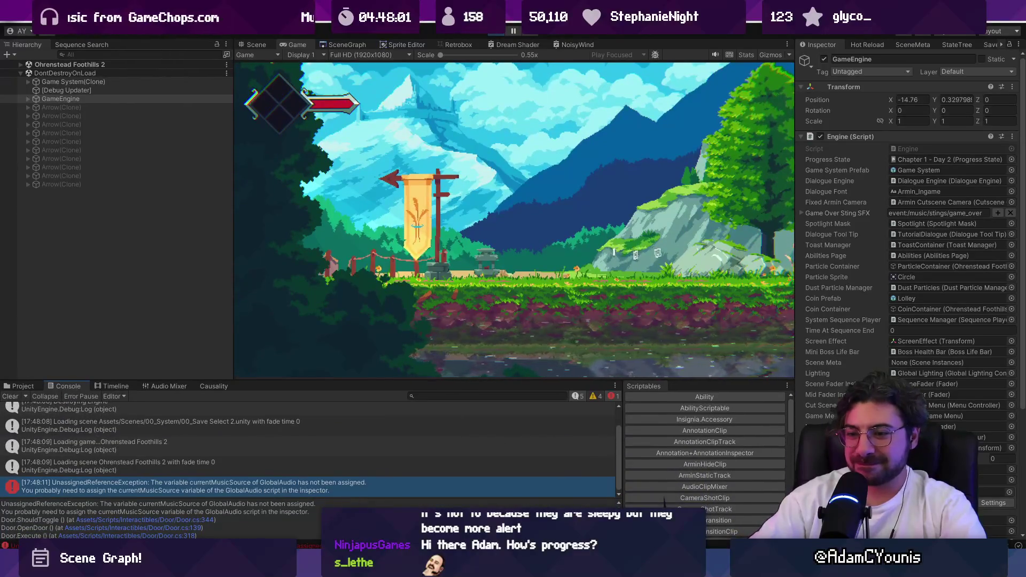
key(alt+Tab)
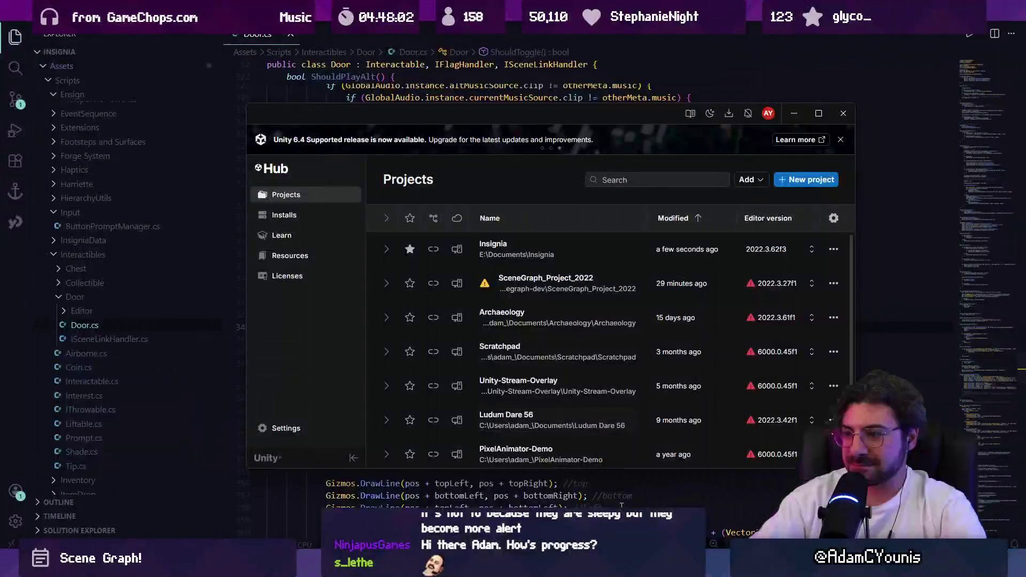
click(614, 326)
text(?.clip != otherMusic;)
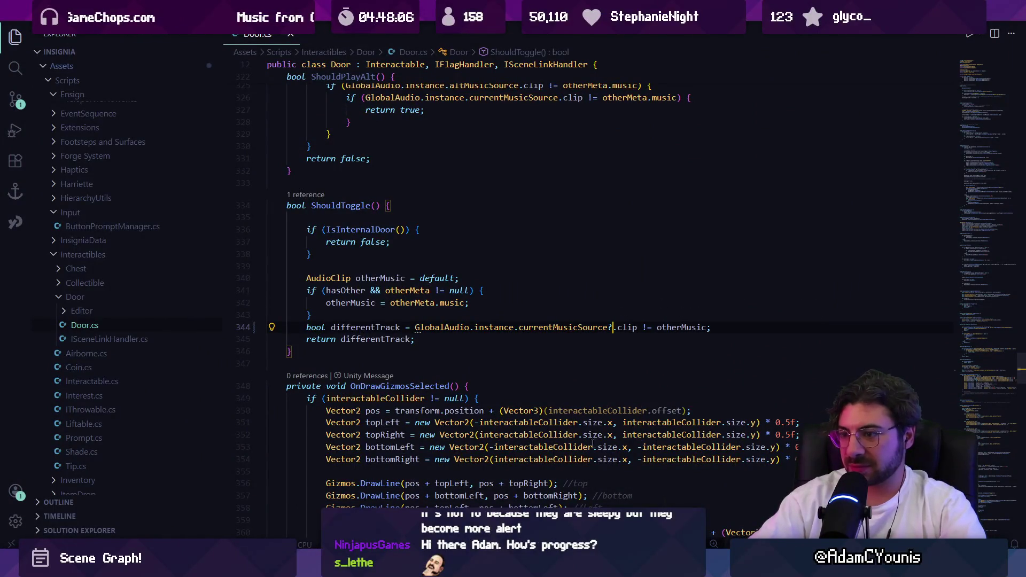
Hot-reload the null-safe fix into the running game and stop play mode
key(alt+Tab)
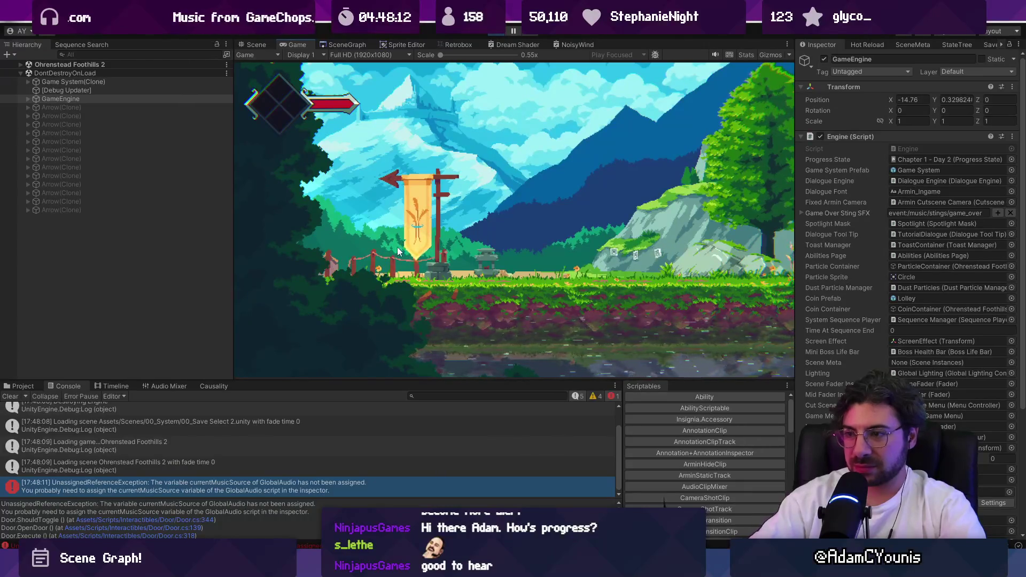
click(493, 31)
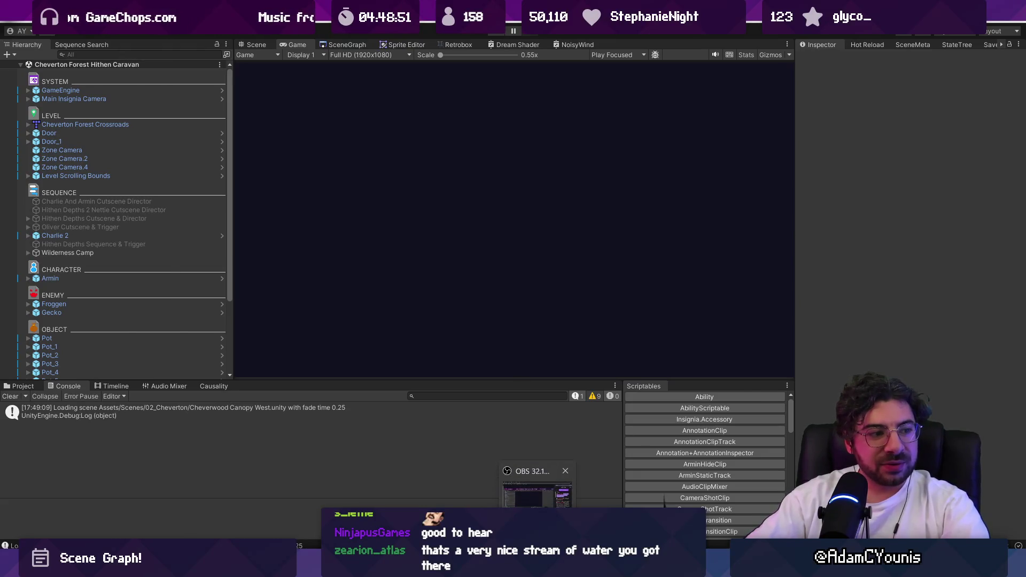
key(alt+Tab)
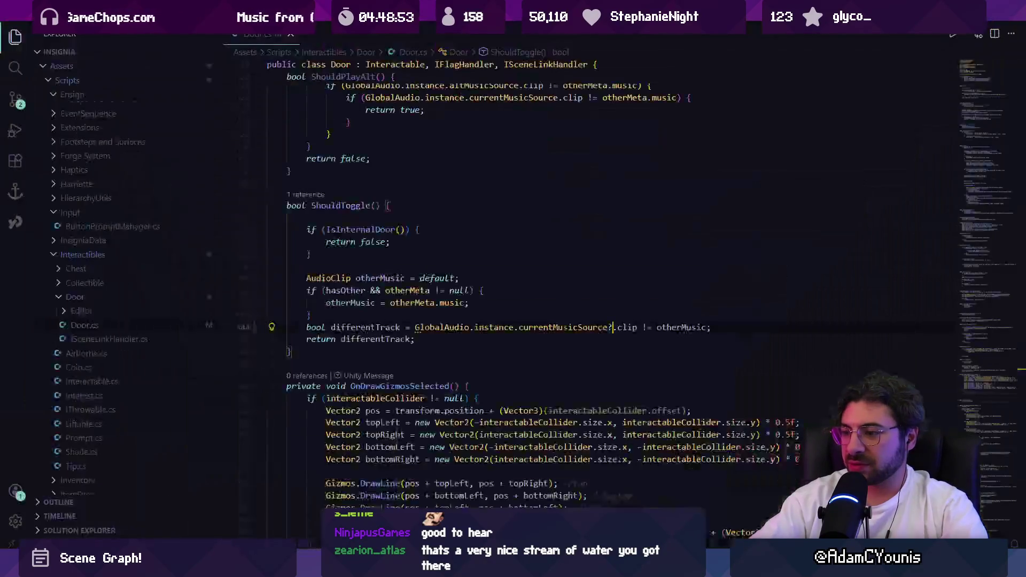
List every currentMusicSource reference across Harriette.cs, Door.cs and SceneInstances.cs
click(543, 327)
key(F12)
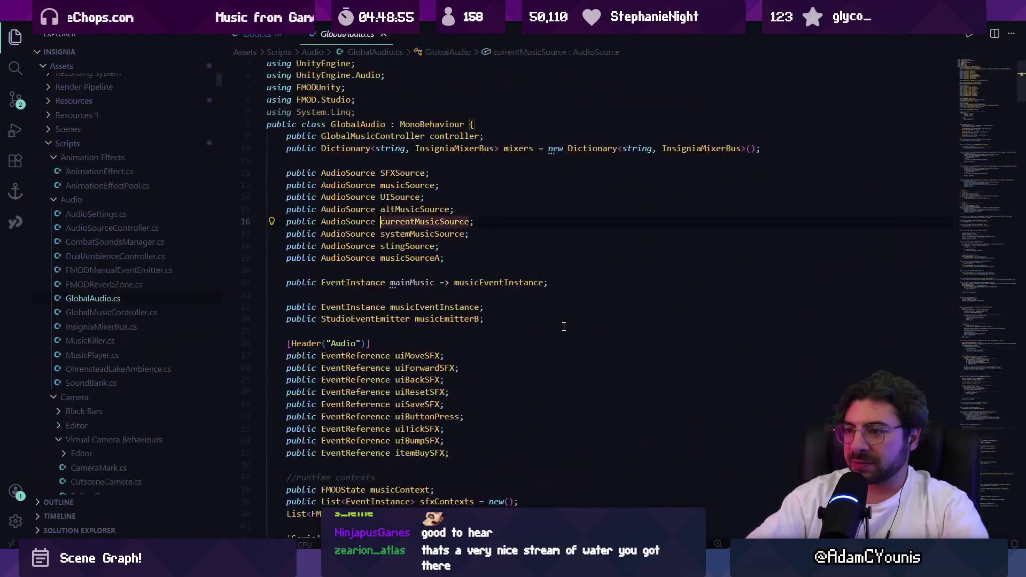
key(shift+F12)
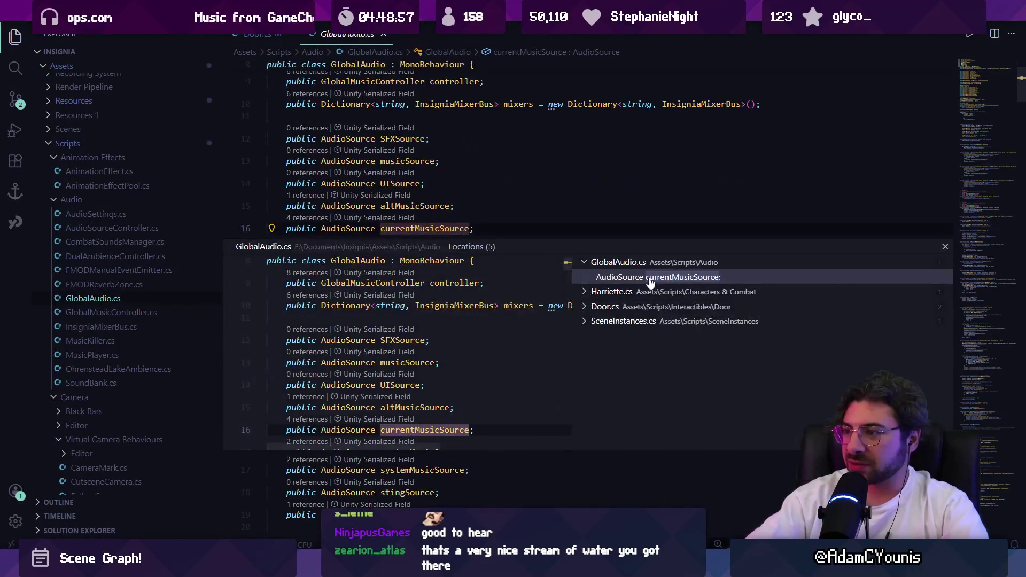
click(649, 291)
click(652, 321)
click(683, 367)
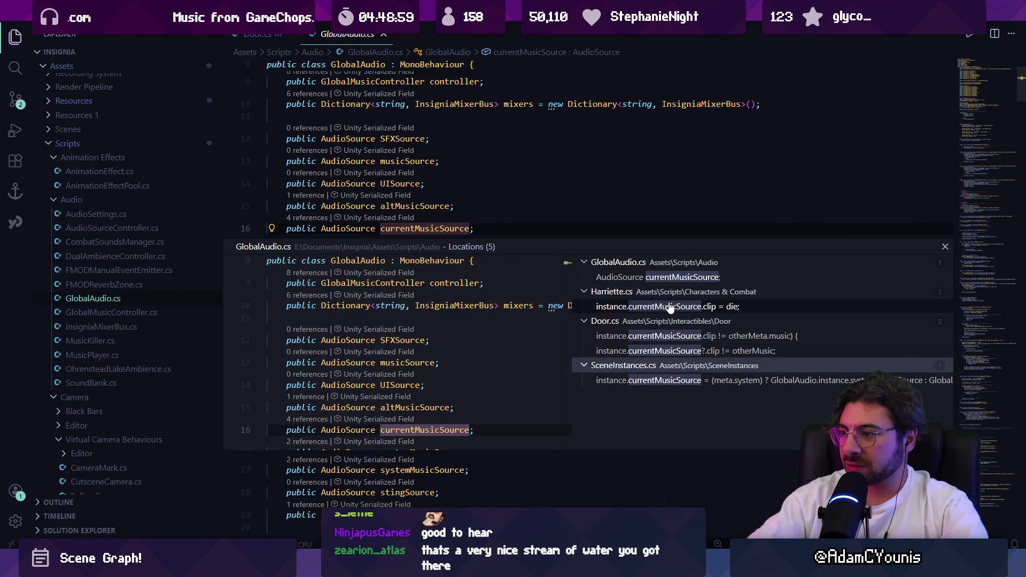
click(675, 307)
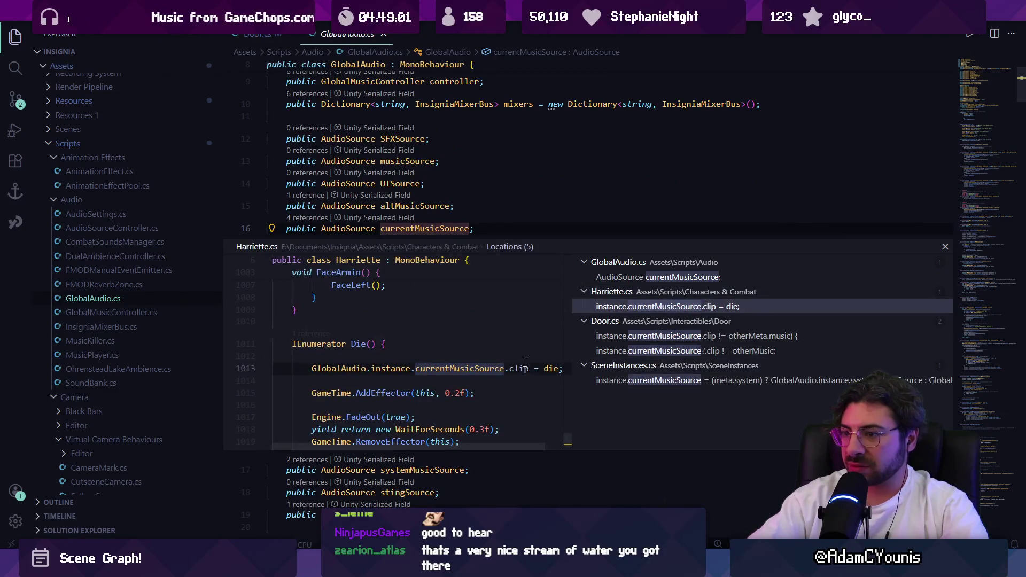
Comment out the currentMusicSource.clip = die line 1013 in Harriette.cs, then return to Door.cs
double_click(485, 361)
key(Home)
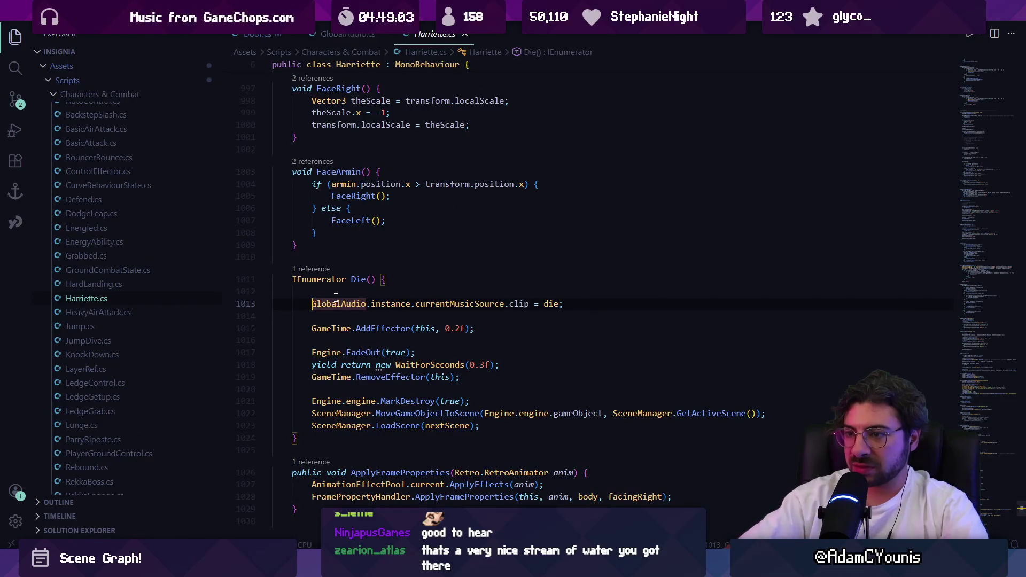
text(//)
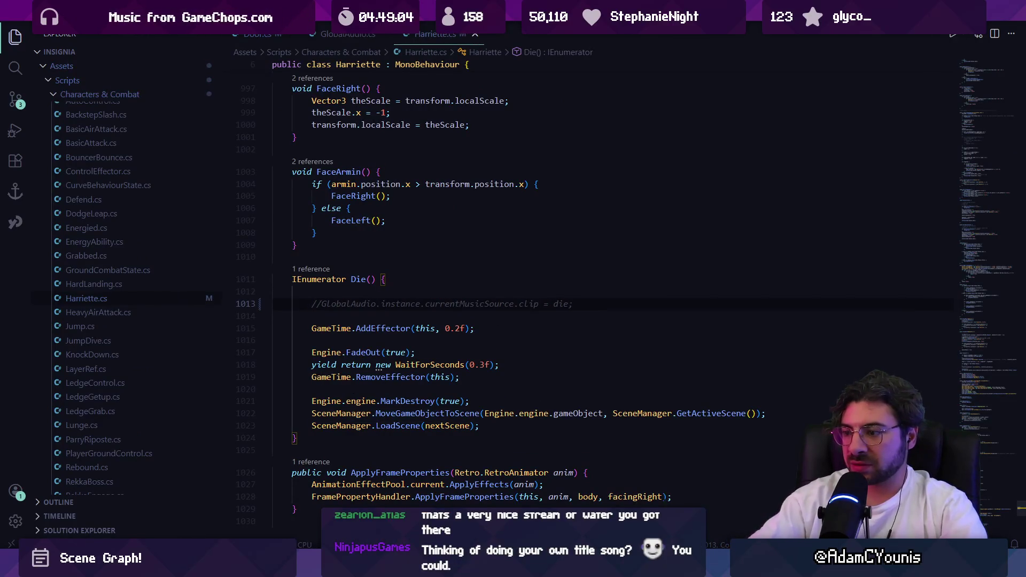
key(alt+Tab)
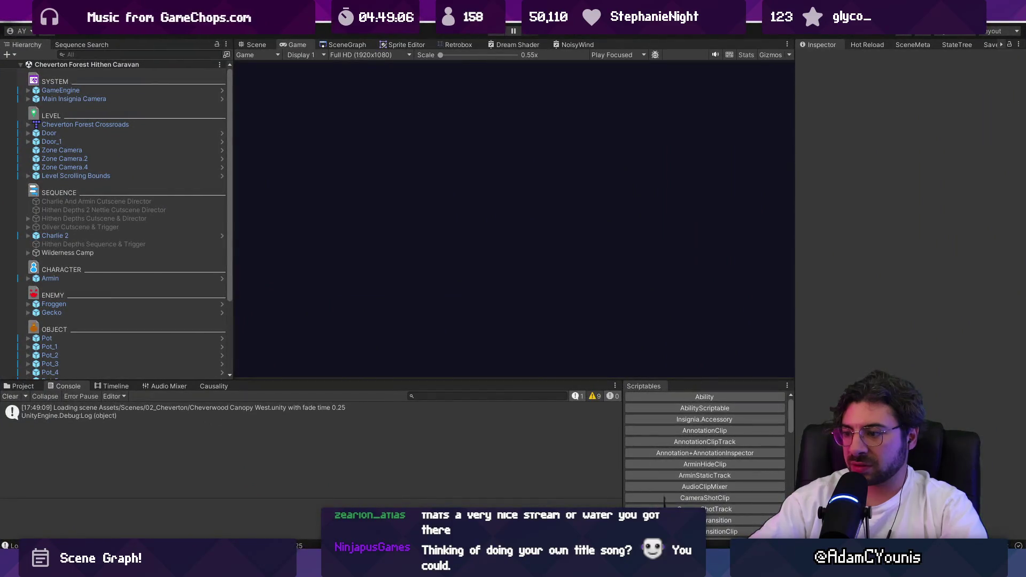
click(647, 494)
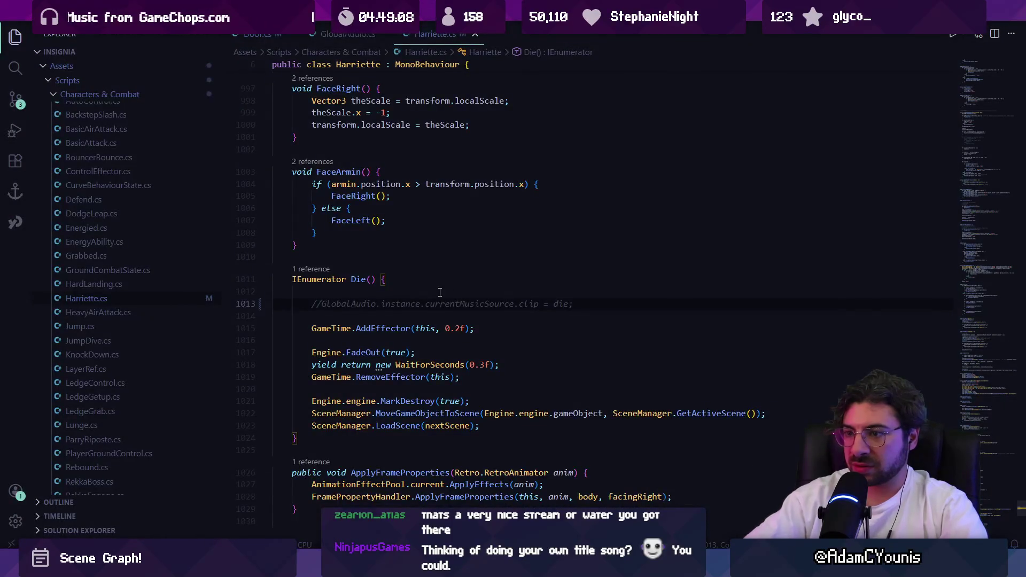
key(alt+Left)
key(alt+Left)
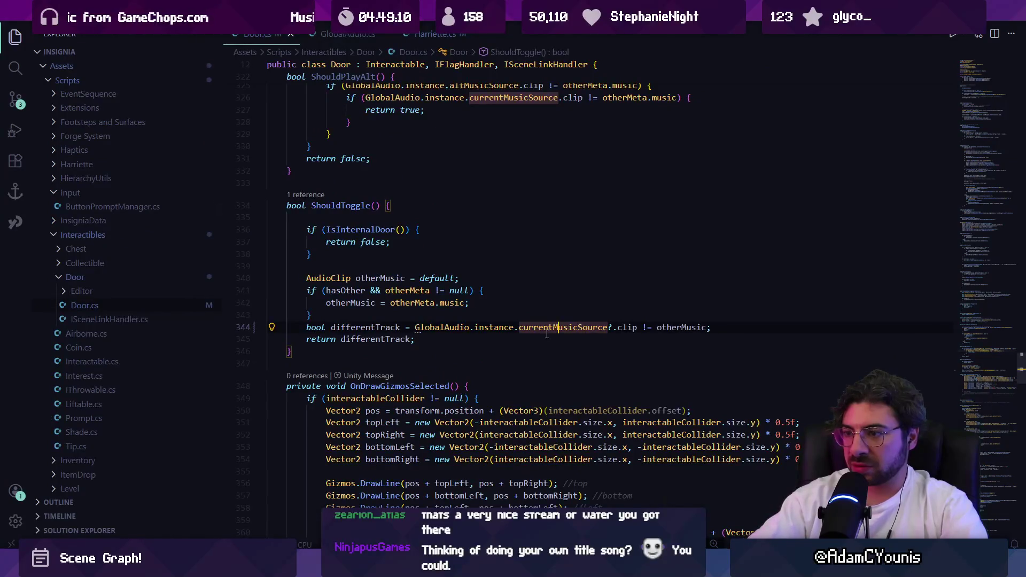
Open the Door.cs ShouldPlayAlt check from the currentMusicSource reference list
ctrl+click(546, 330)
click(321, 219)
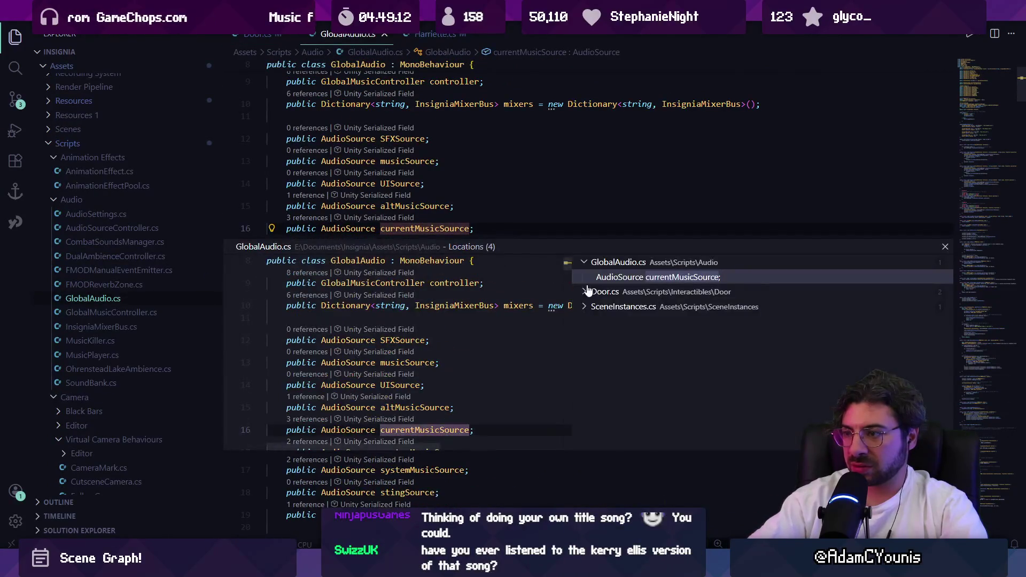
click(587, 292)
click(653, 336)
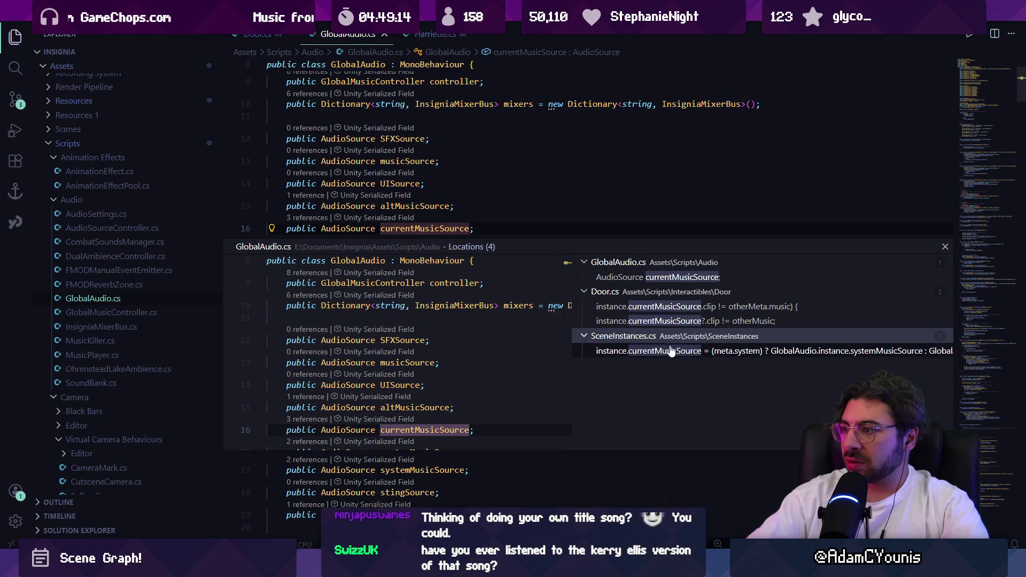
click(691, 307)
double_click(529, 369)
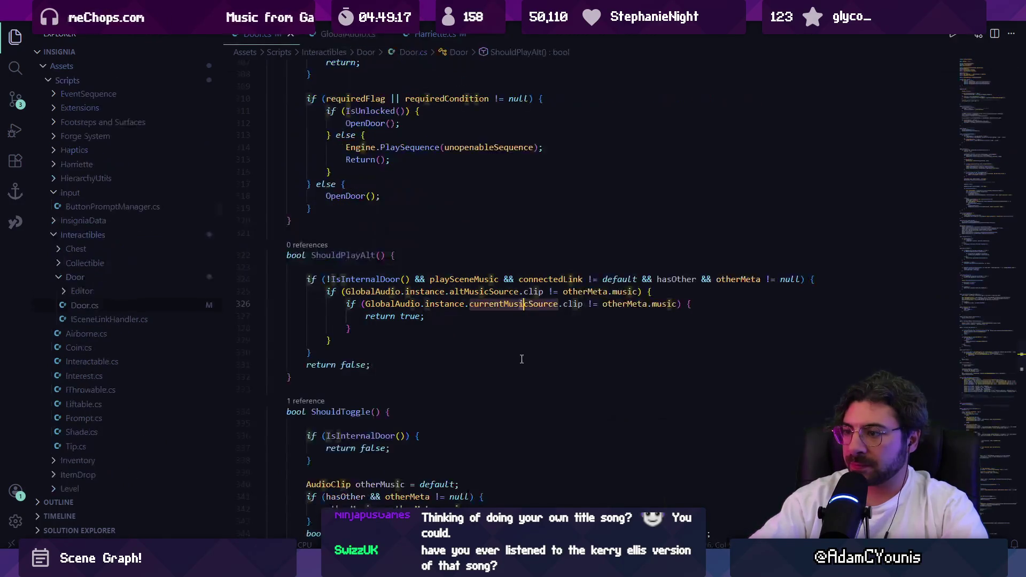
Make lines 325–326 null-safe with altMusicSource?. and currentMusicSource?
click(497, 291)
text(?)
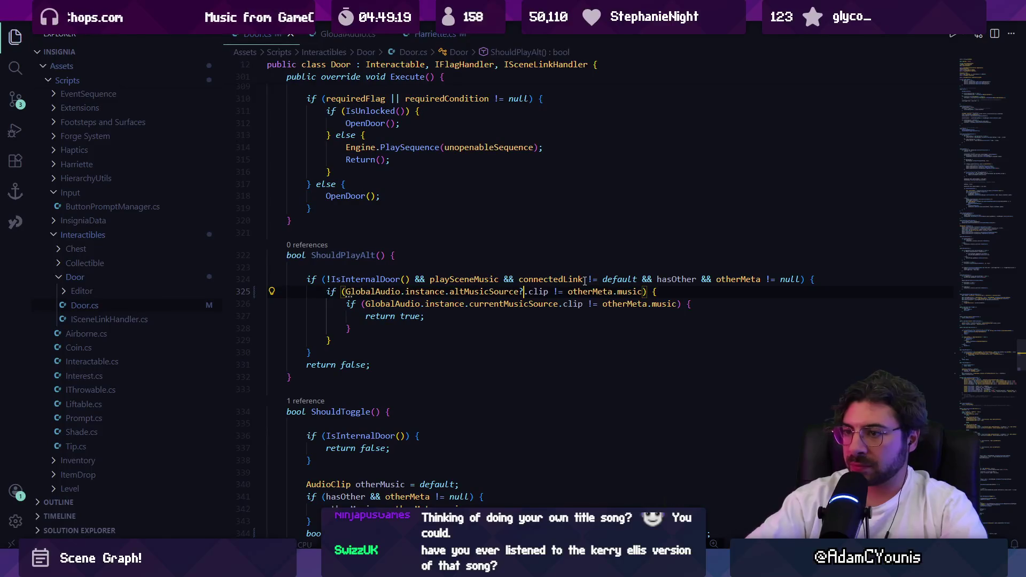
key(Escape)
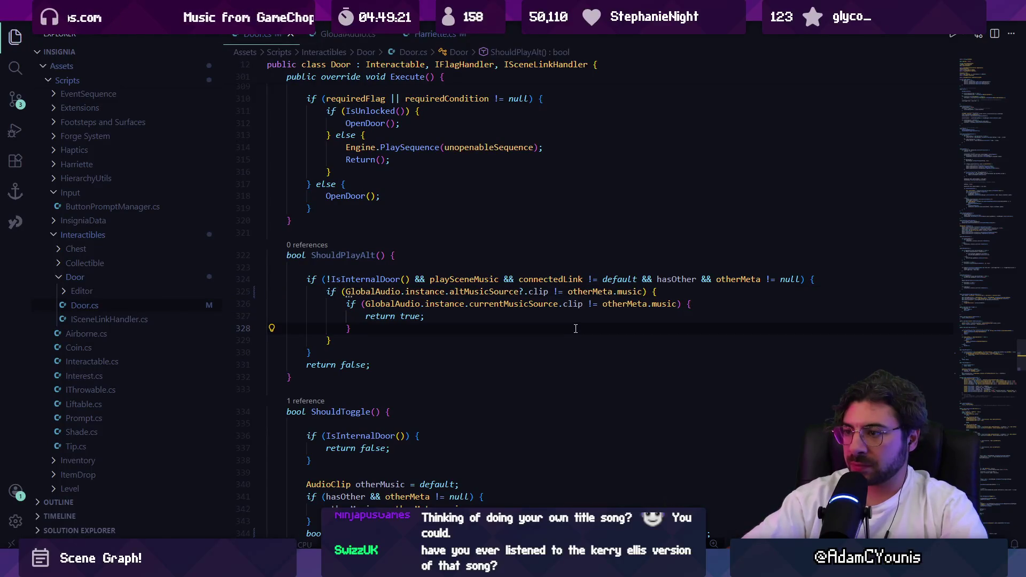
click(559, 304)
text(?)
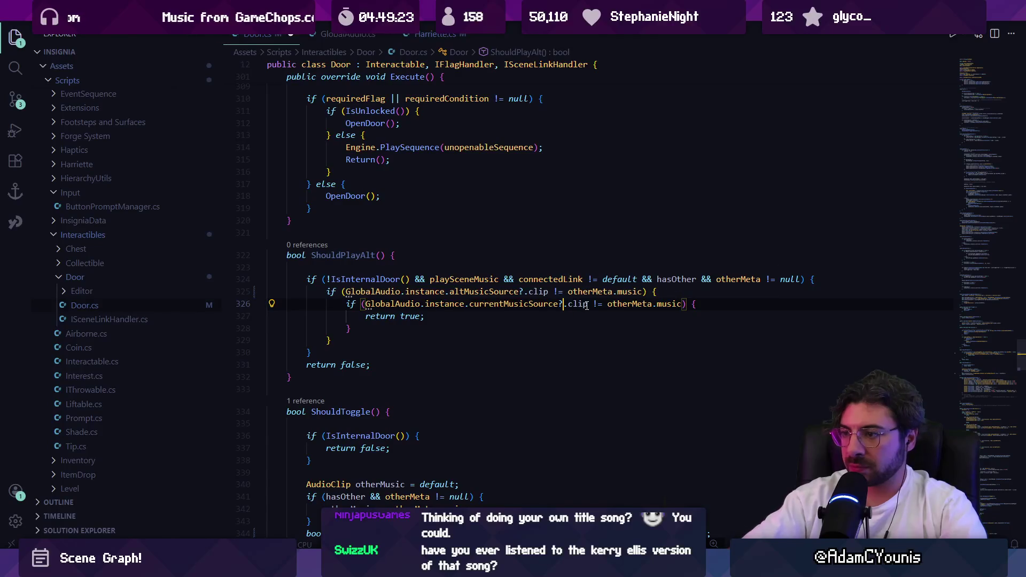
Check the SceneInstances.cs line 48 reference, then run the game in Unity play mode
key(F12)
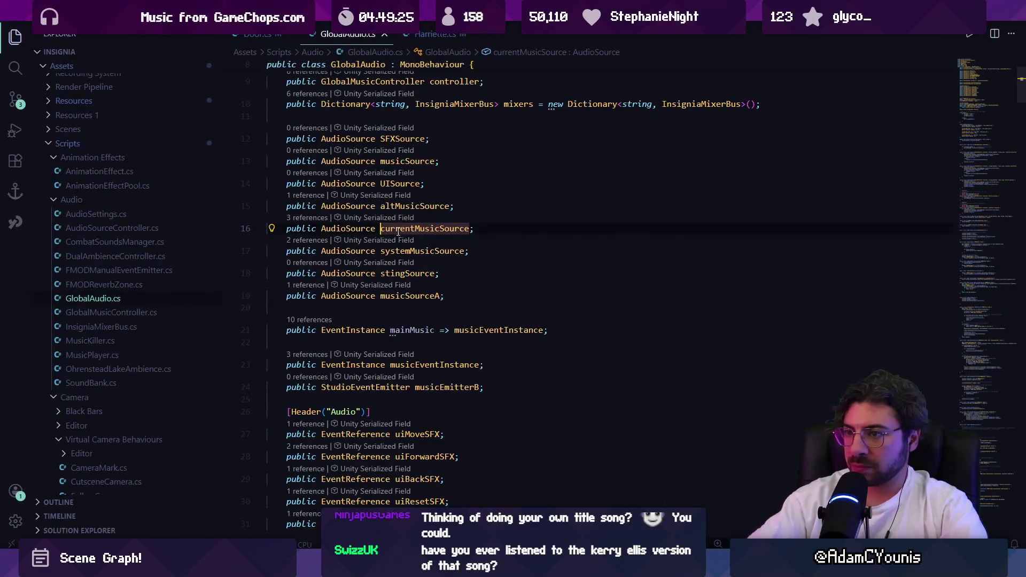
click(310, 217)
click(604, 291)
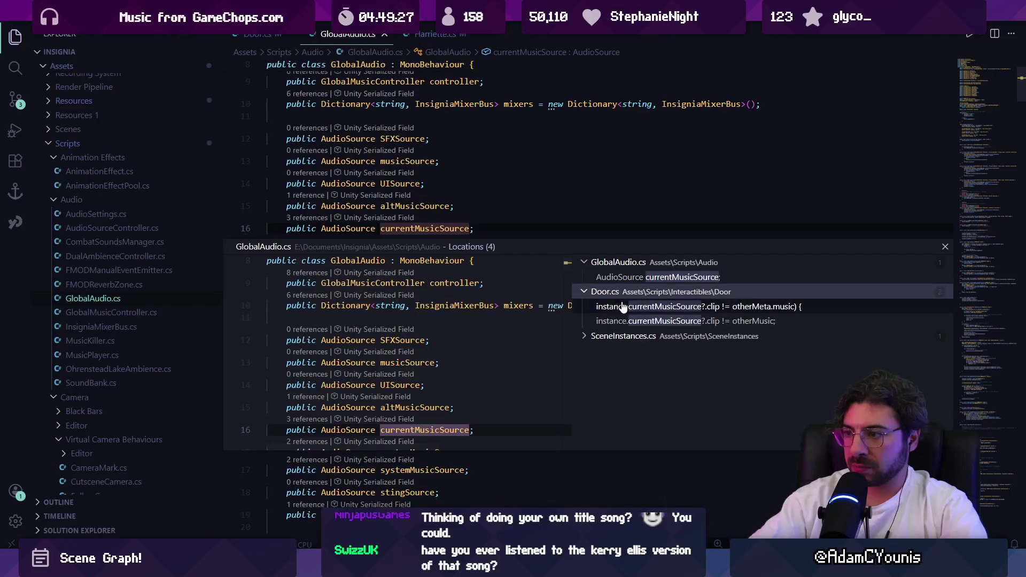
click(649, 355)
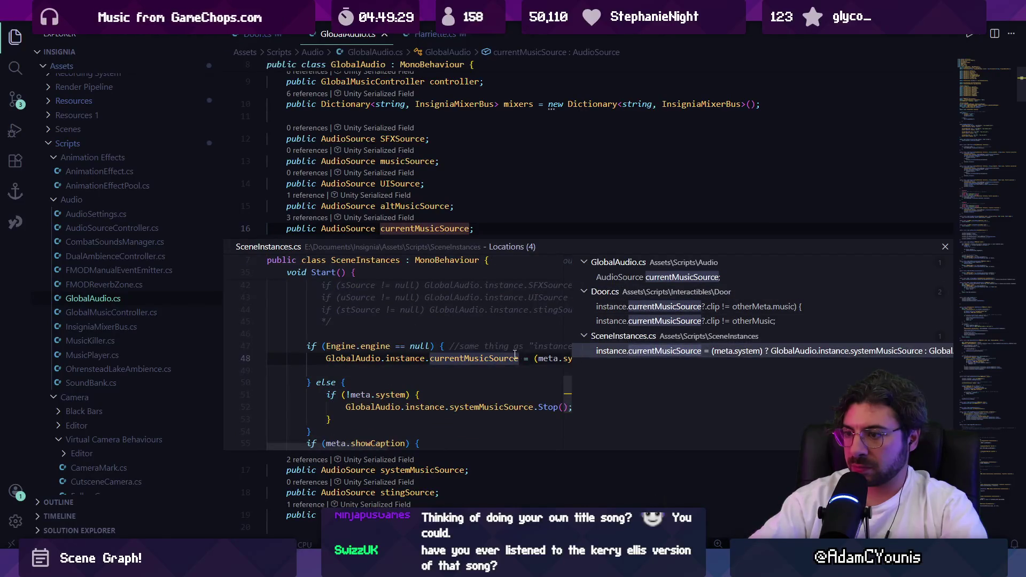
double_click(528, 358)
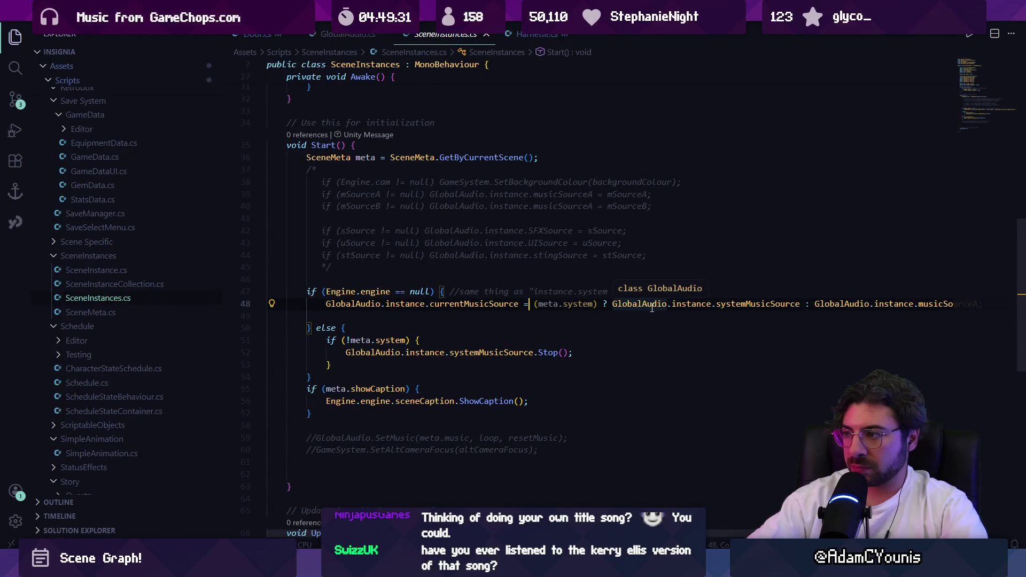
key(F12)
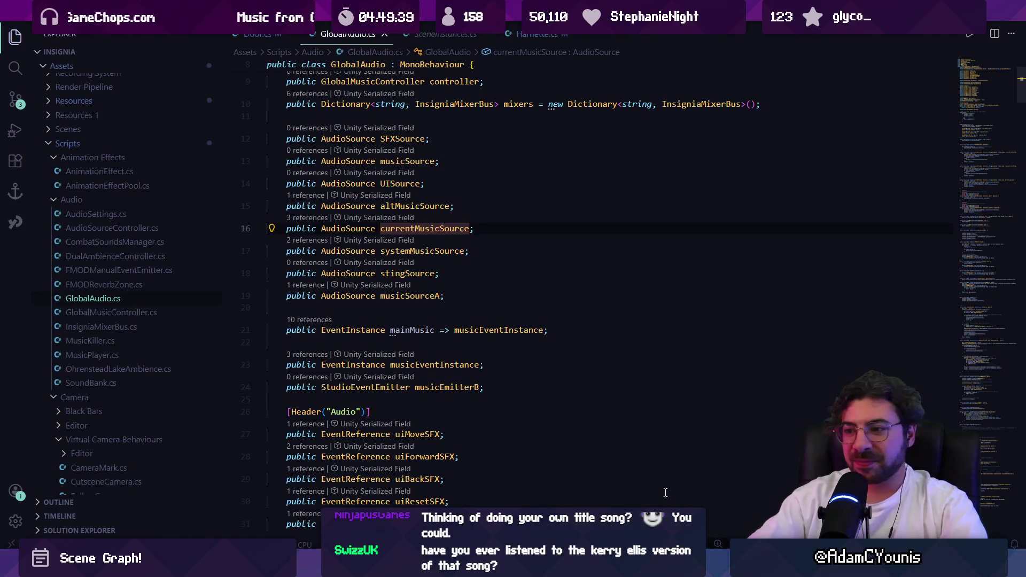
key(alt+Tab)
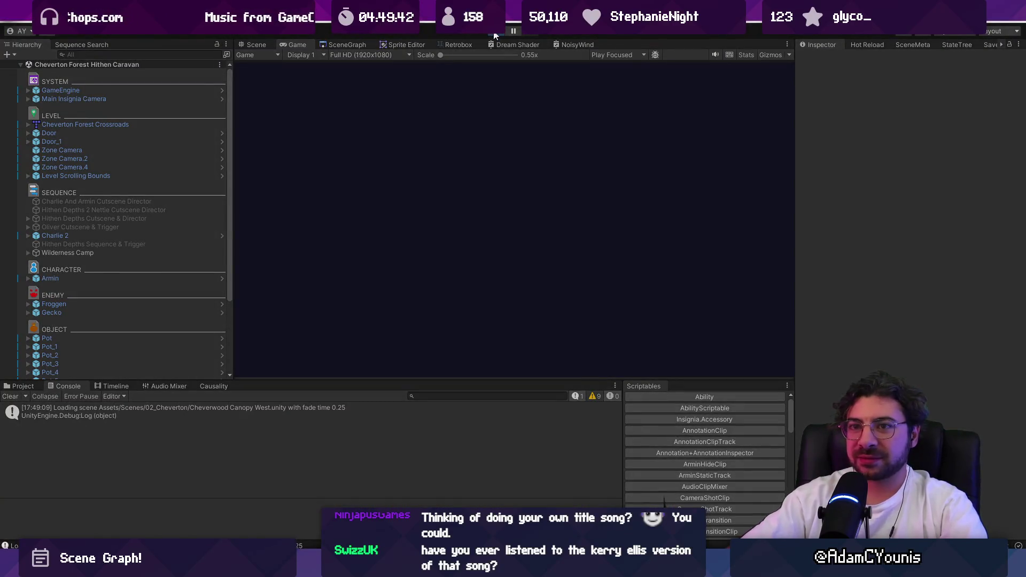
click(494, 34)
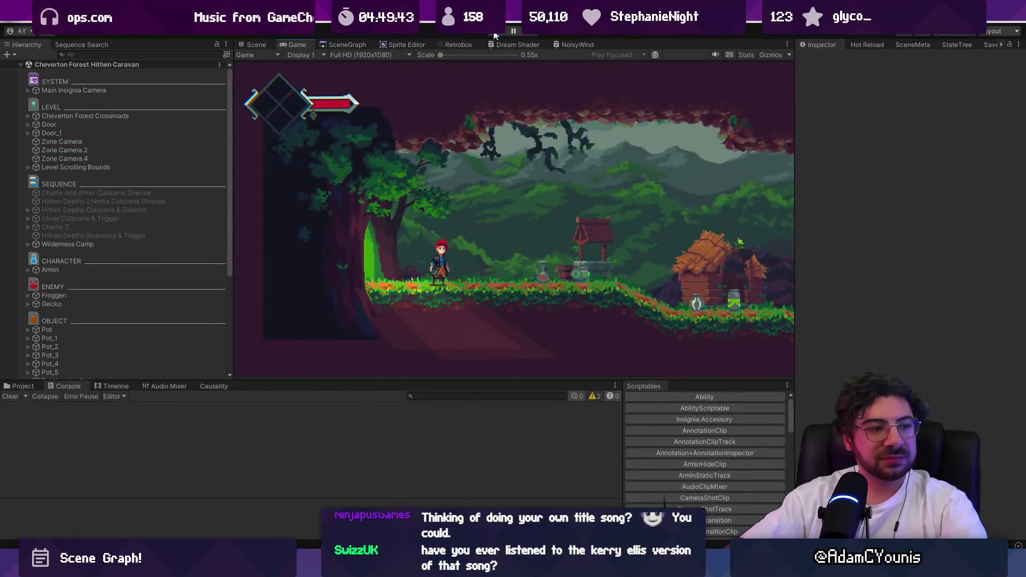
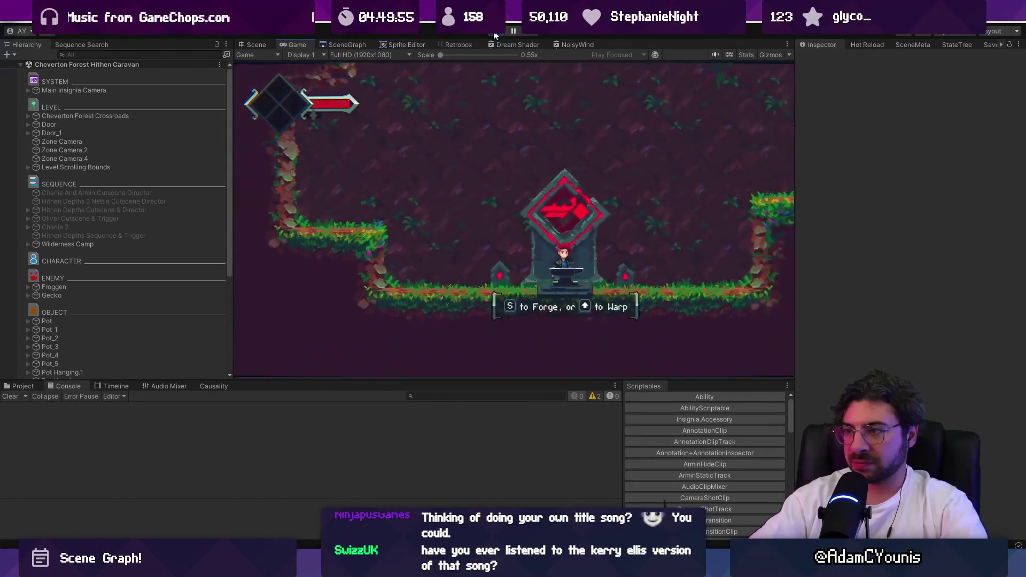
Stop the running play-test and switch to the Figma SceneGraph bug board
click(494, 33)
key(alt+Tab)
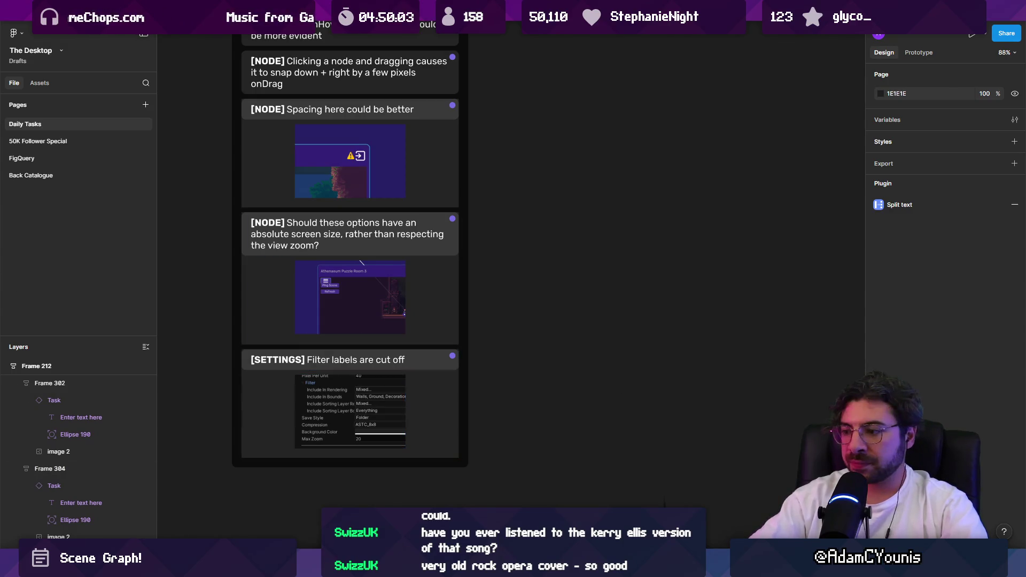
Bring GlobalAudio.cs forward in VS Code, scroll through its audio fields, and return to Unity
key(alt+Tab)
mouse_move(631, 567)
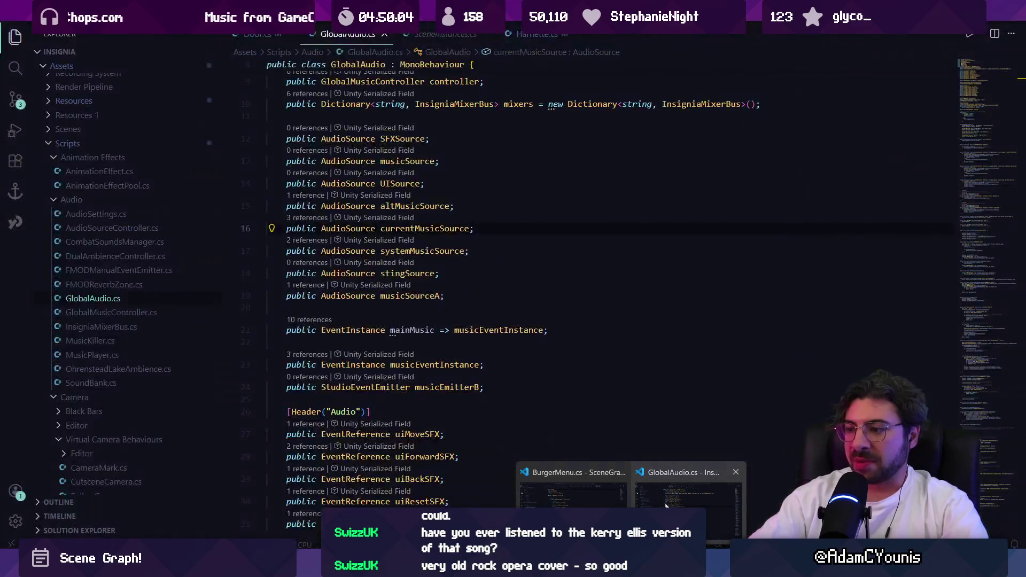
mouse_move(616, 498)
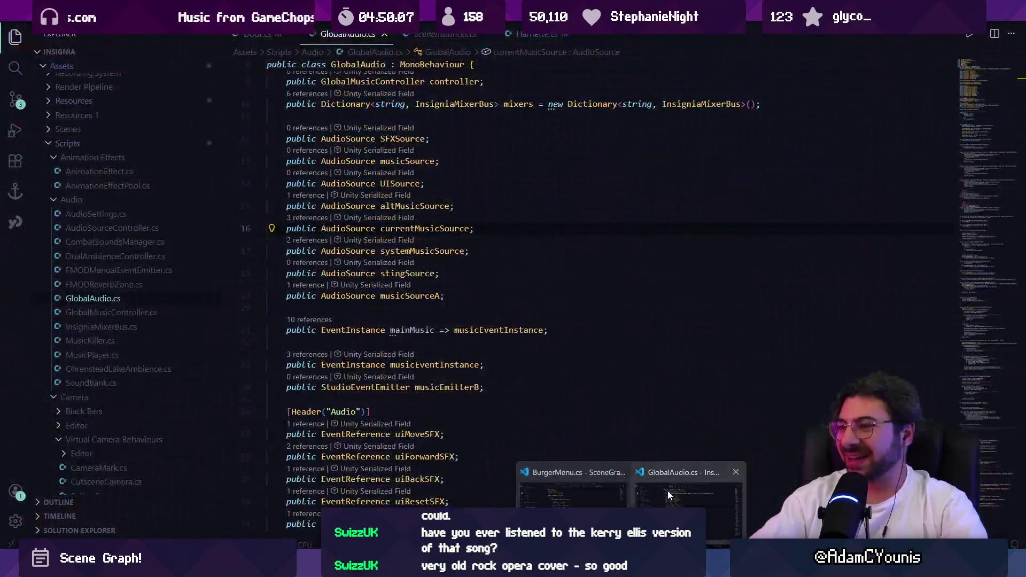
click(668, 490)
scroll(534, 293, down, 3)
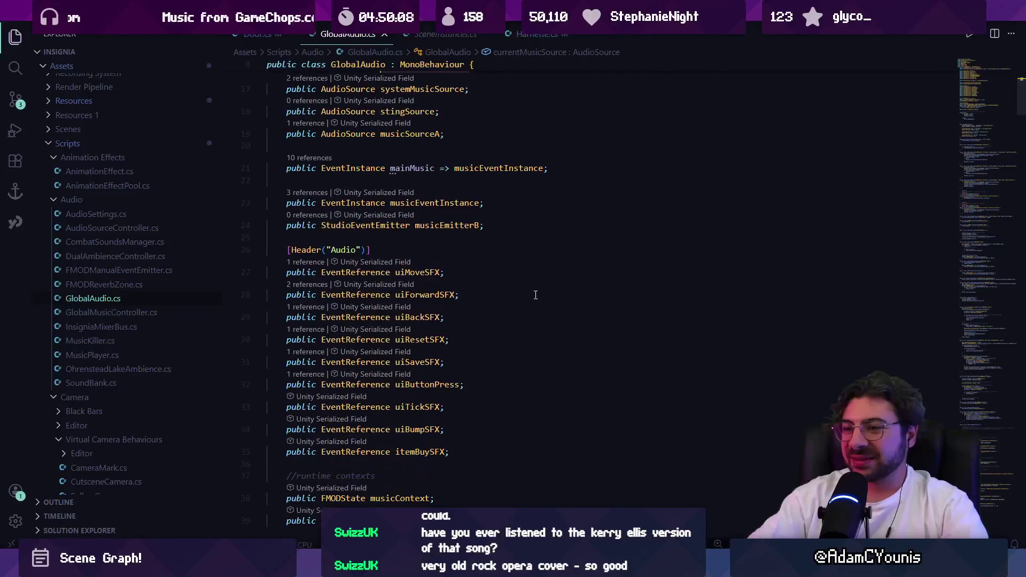
key(alt+Tab)
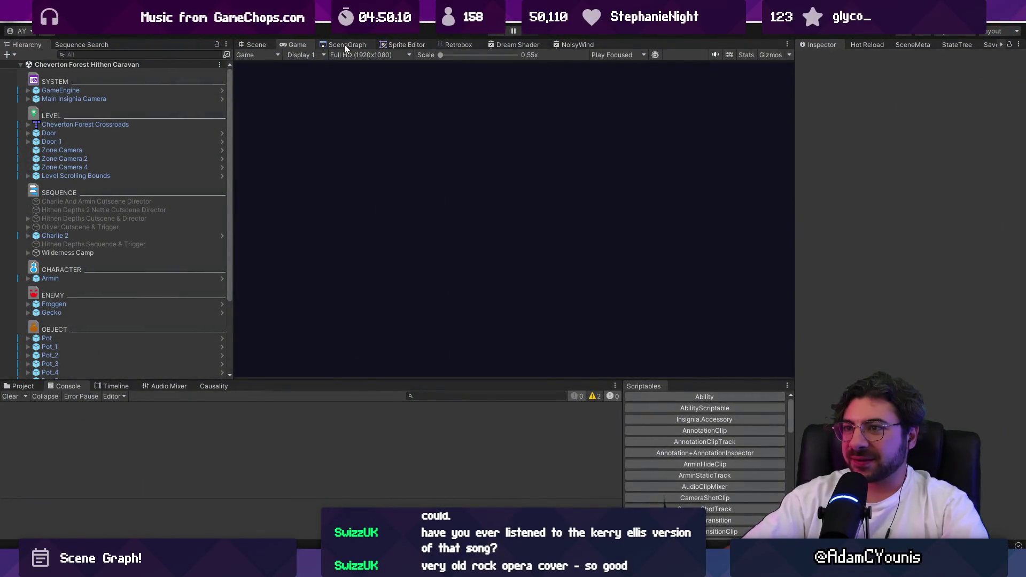
Show the SceneGraph map and set the Scene Graph Pixel Per Unit to 30
click(344, 44)
scroll(632, 280, up, 5)
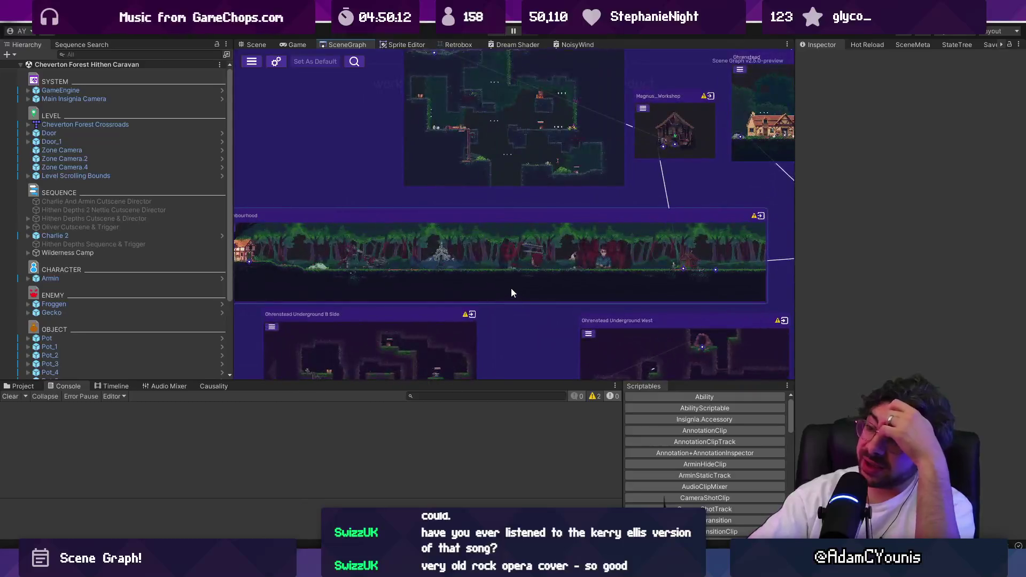
scroll(571, 254, down, 3)
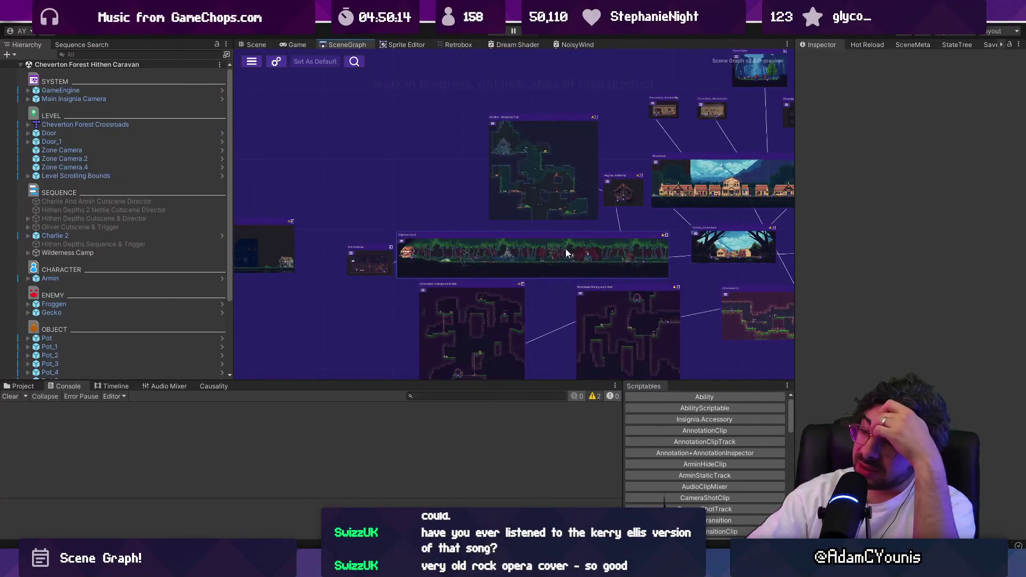
scroll(554, 144, up, 4)
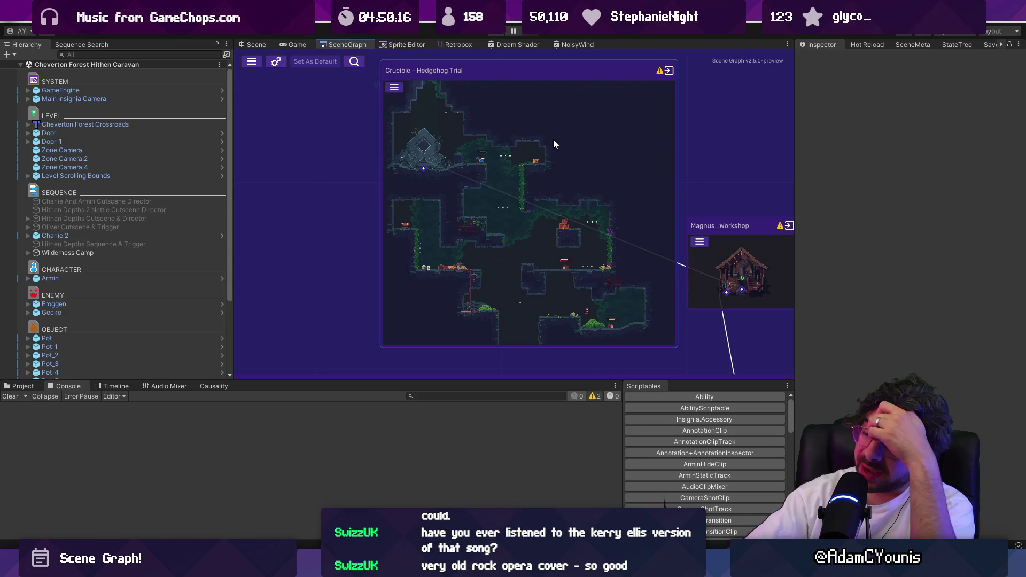
click(276, 62)
click(332, 319)
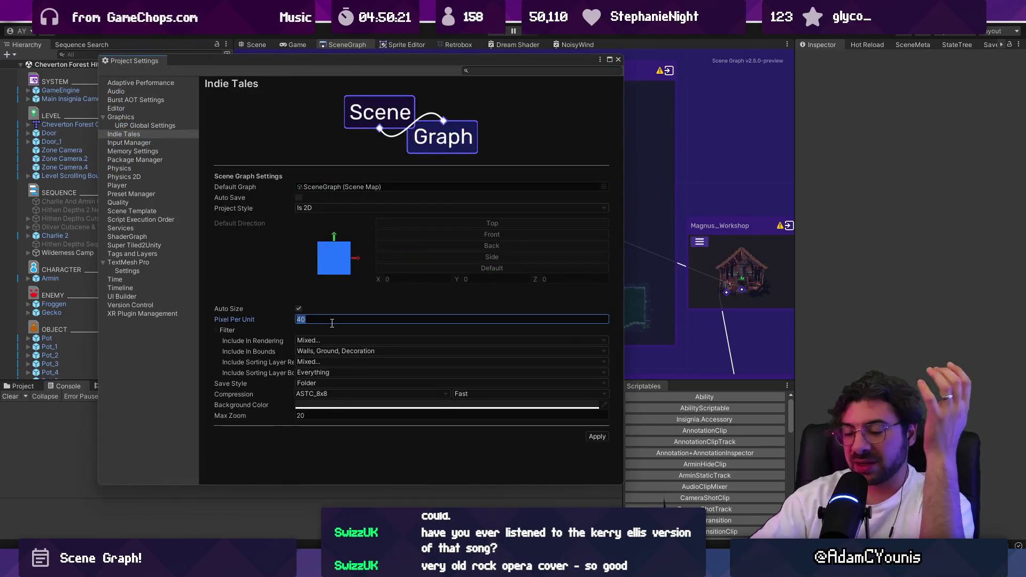
text(30)
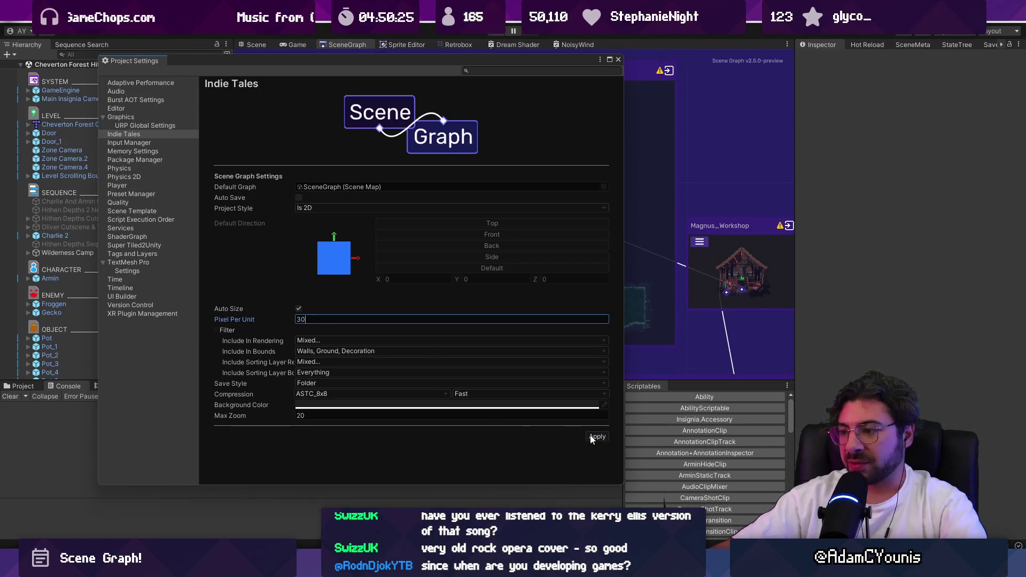
click(617, 59)
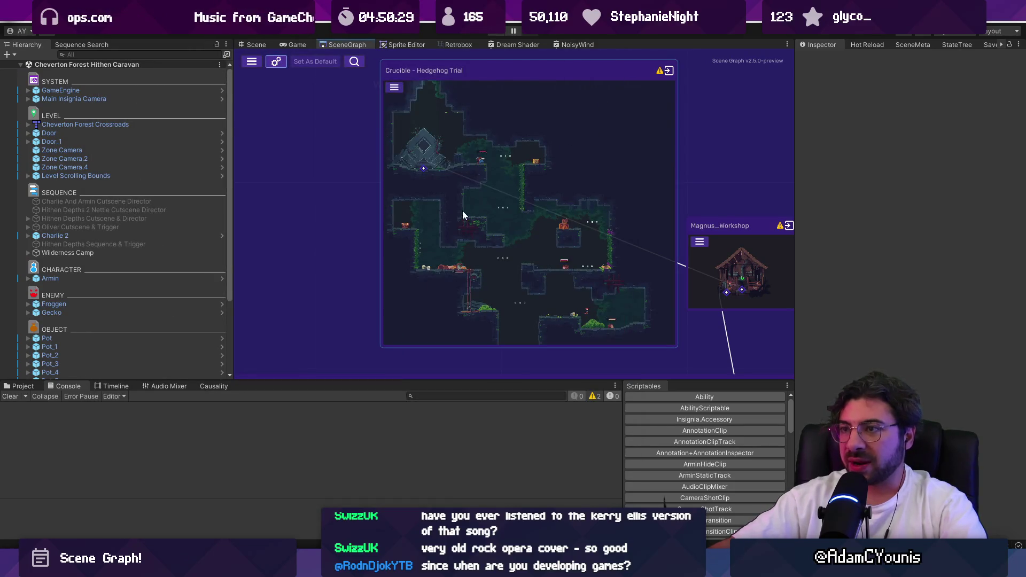
Close the SceneGraph panel, reopen it from Window > Indie Tales > Maps, and dock it
drag(513, 197, 354, 213)
scroll(355, 214, down, 5)
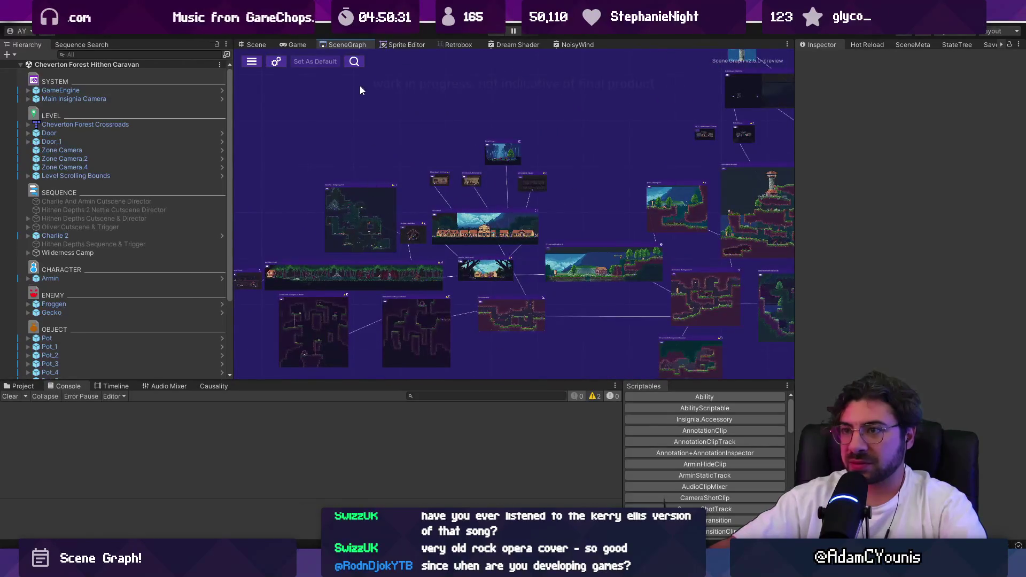
right_click(355, 44)
click(377, 60)
click(381, 18)
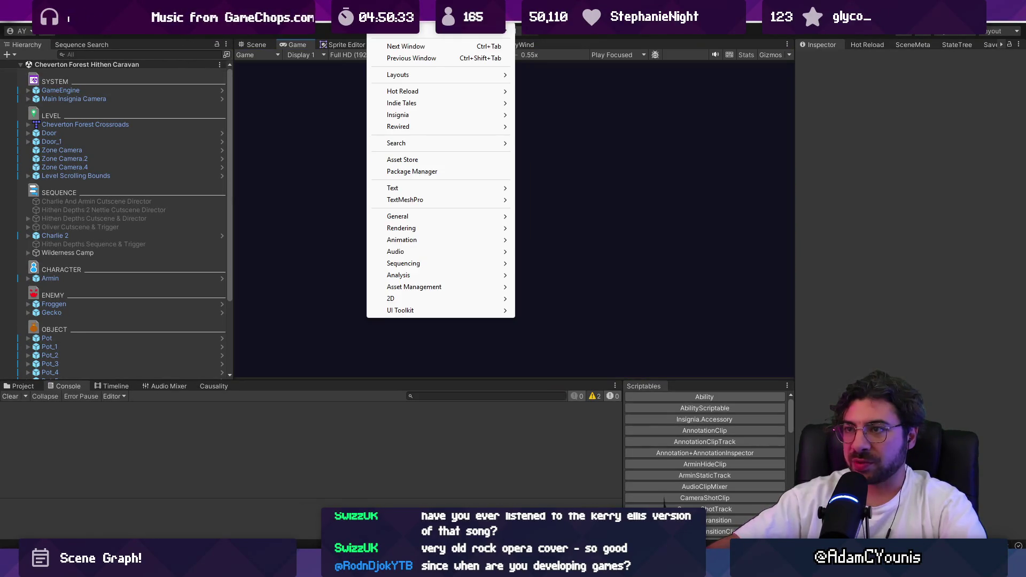
mouse_move(432, 105)
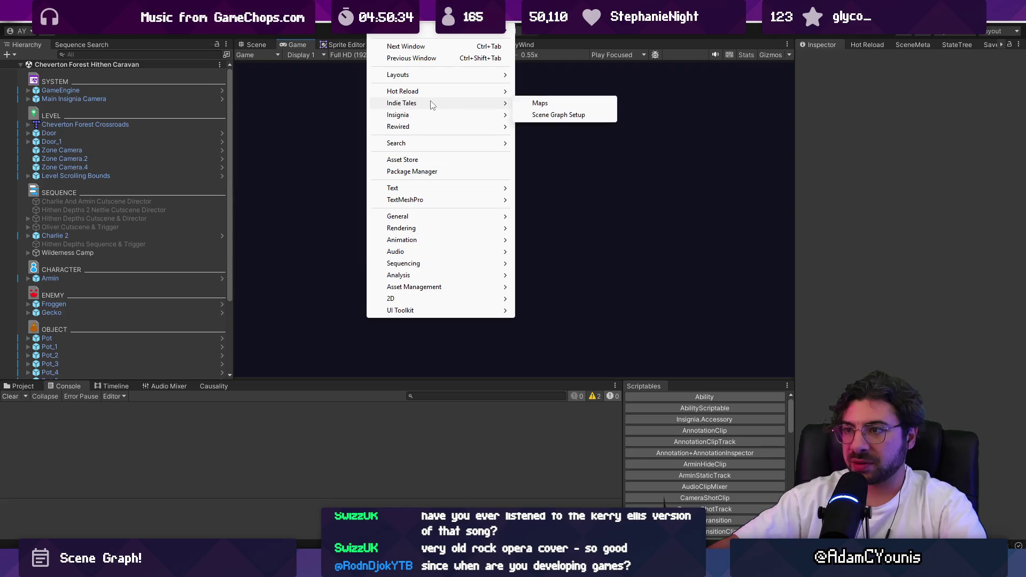
click(550, 104)
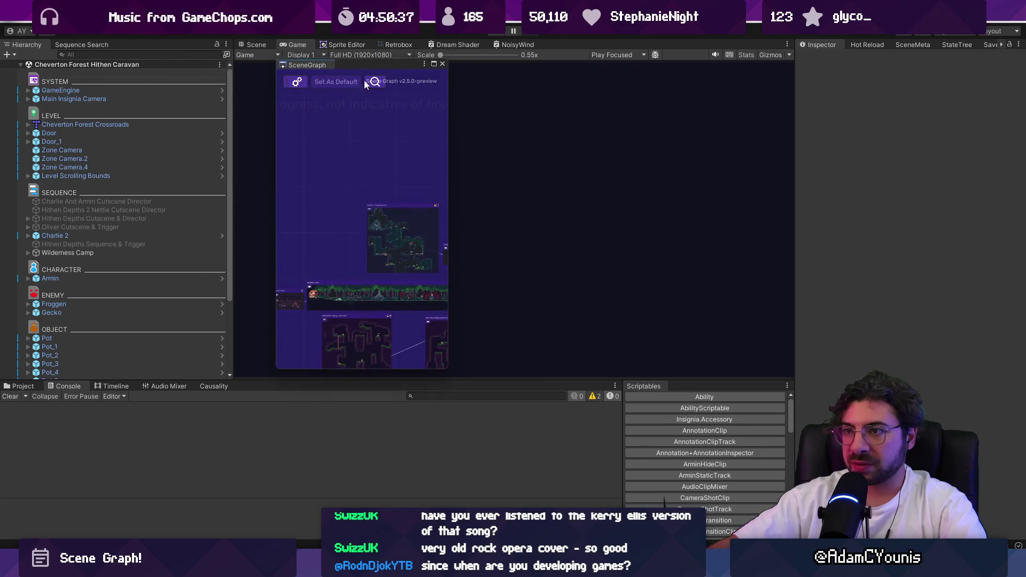
drag(303, 65, 314, 44)
Centre the Neighbourhood node and reopen the Scene Graph settings at Pixel Per Unit
scroll(367, 222, up, 5)
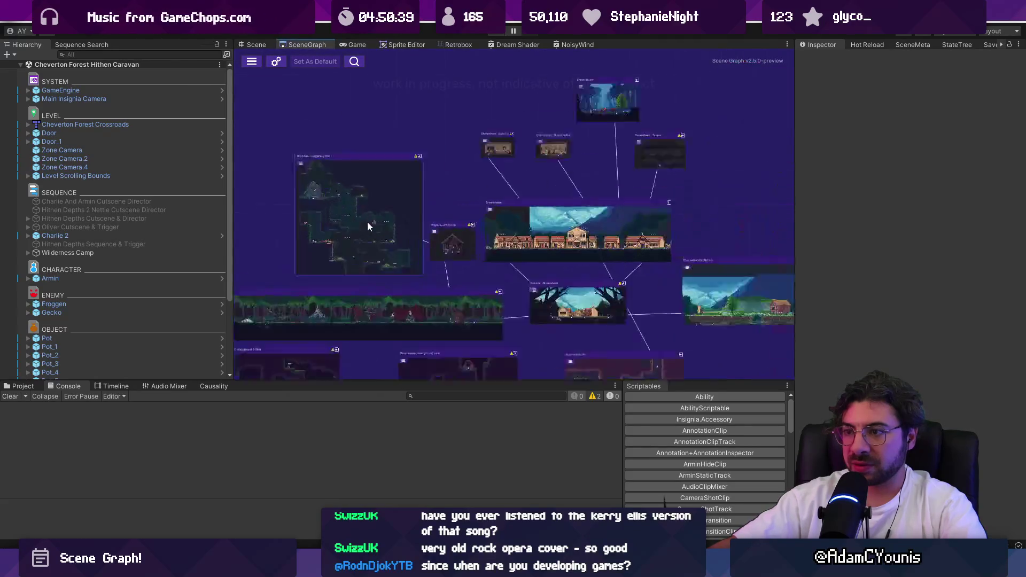
scroll(432, 168, down, 5)
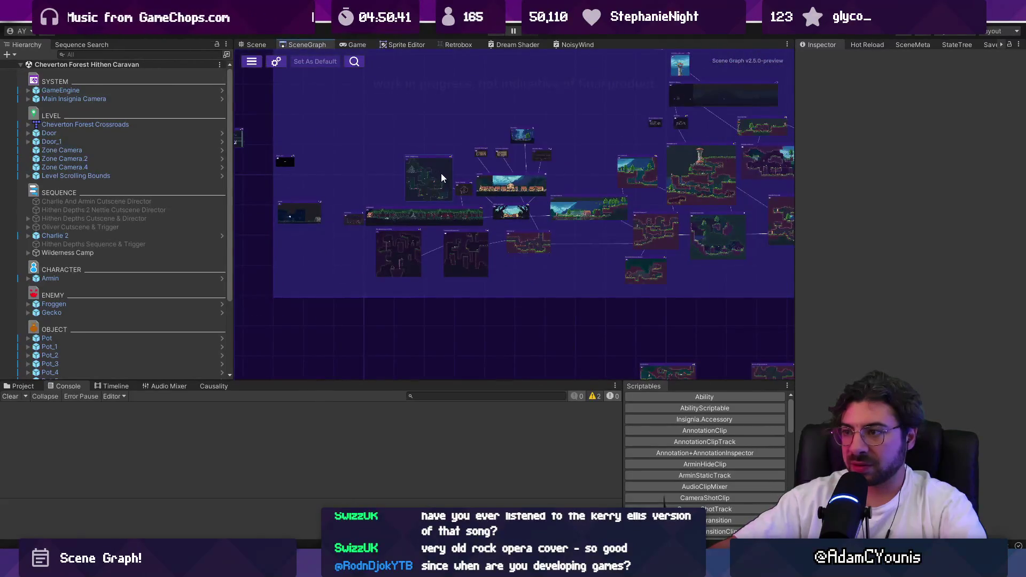
scroll(413, 242, up, 3)
scroll(413, 246, up, 2)
drag(276, 184, 403, 241)
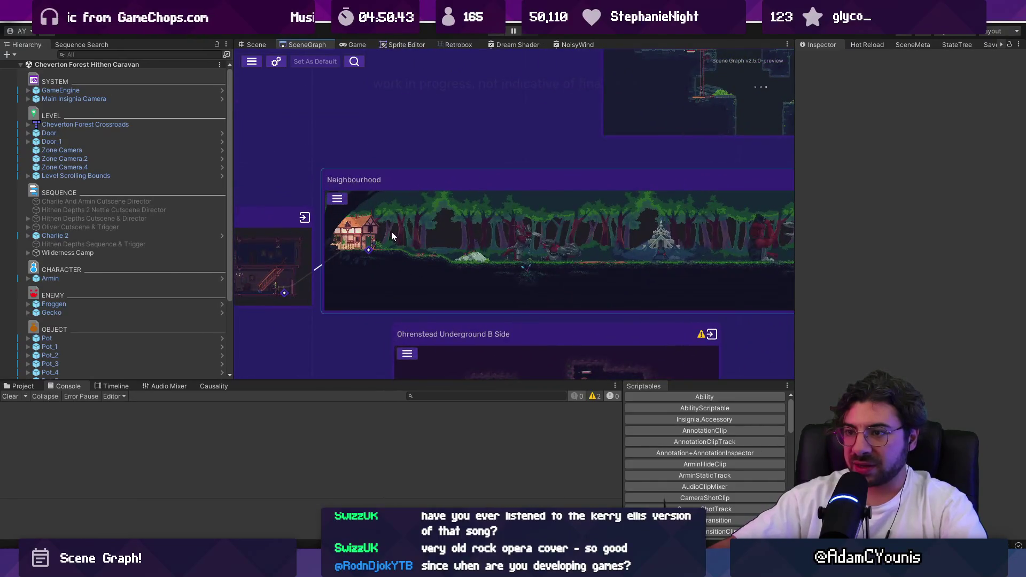
scroll(391, 232, down, 1)
scroll(620, 239, down, 3)
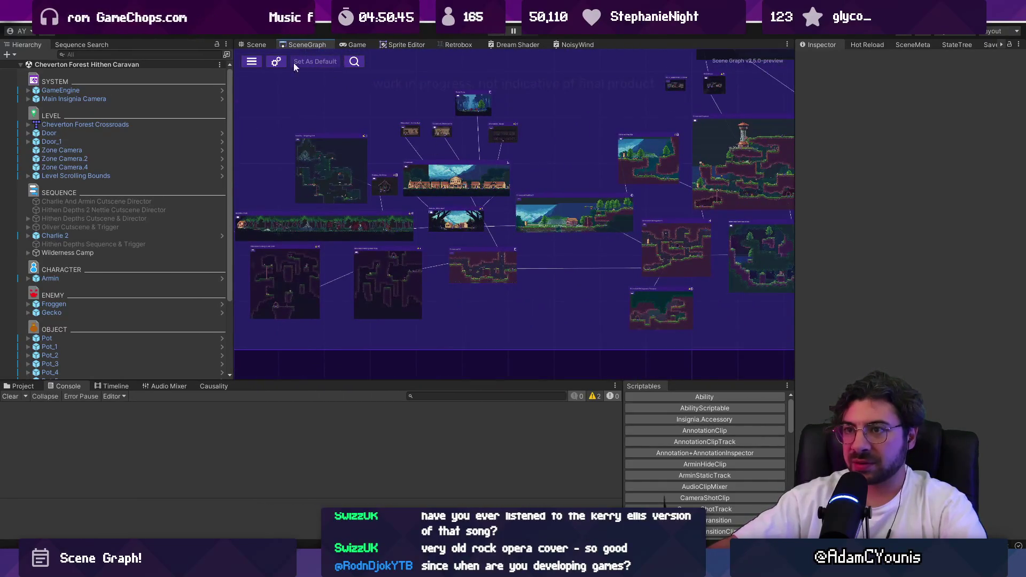
click(277, 62)
click(318, 318)
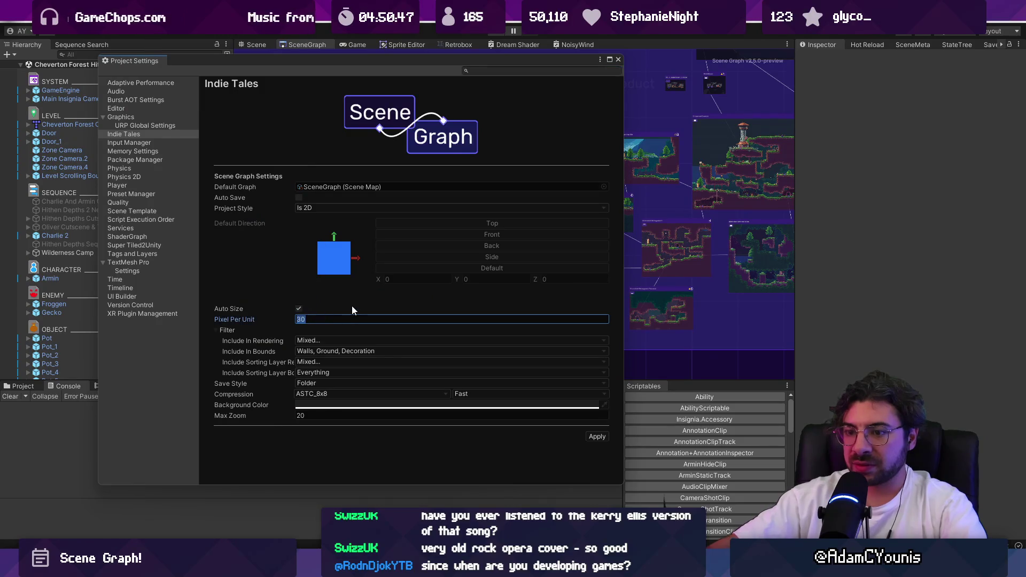
Set Pixel Per Unit to 40 and close the Project Settings
text(40)
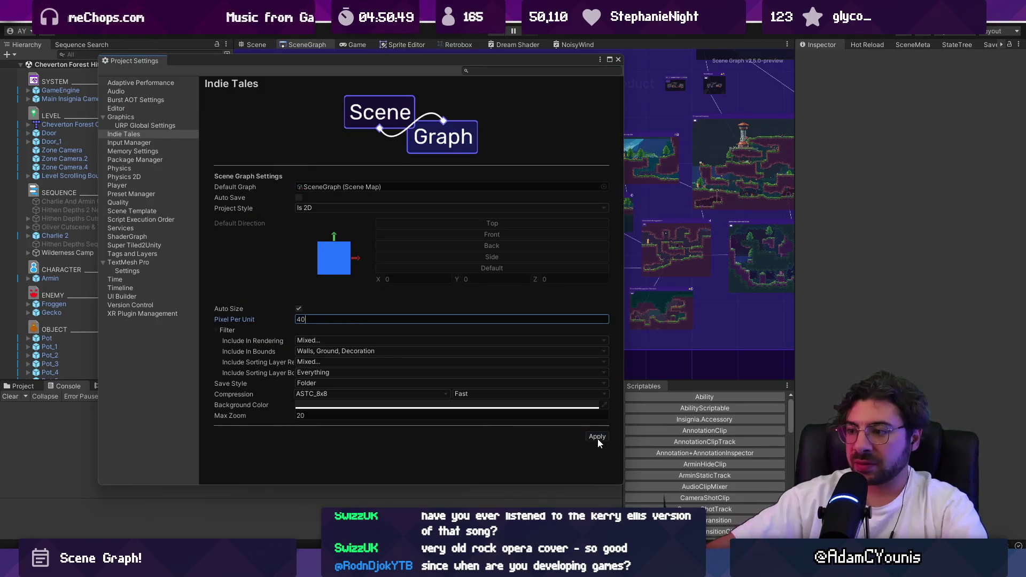
click(299, 309)
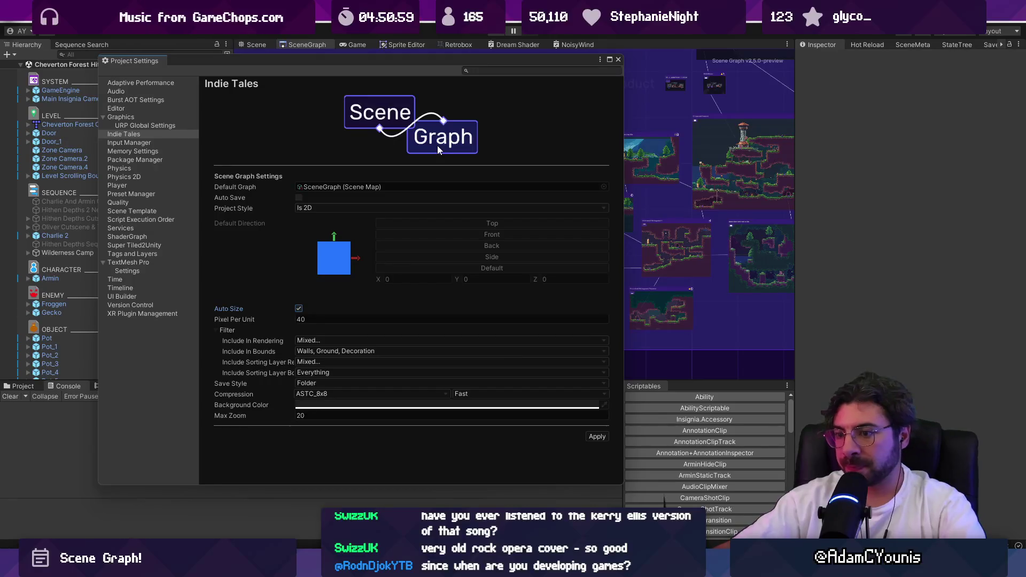
mouse_move(443, 65)
mouse_down()
mouse_move(677, 286)
mouse_move(698, 216)
mouse_up()
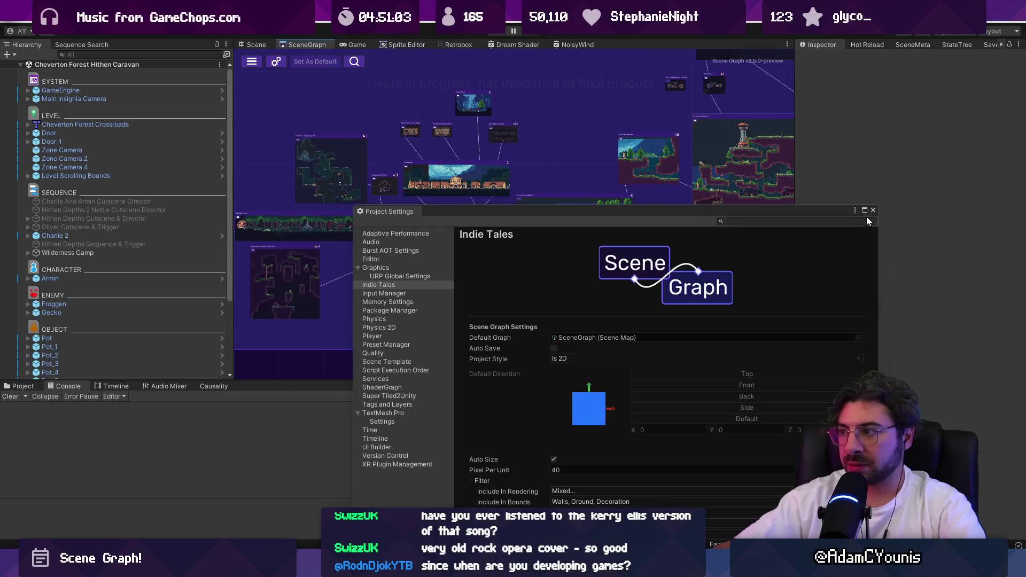
click(873, 210)
Put the Scene Graph Pixel Per Unit back to 30 and close the settings
scroll(388, 216, up, 5)
scroll(464, 226, down, 5)
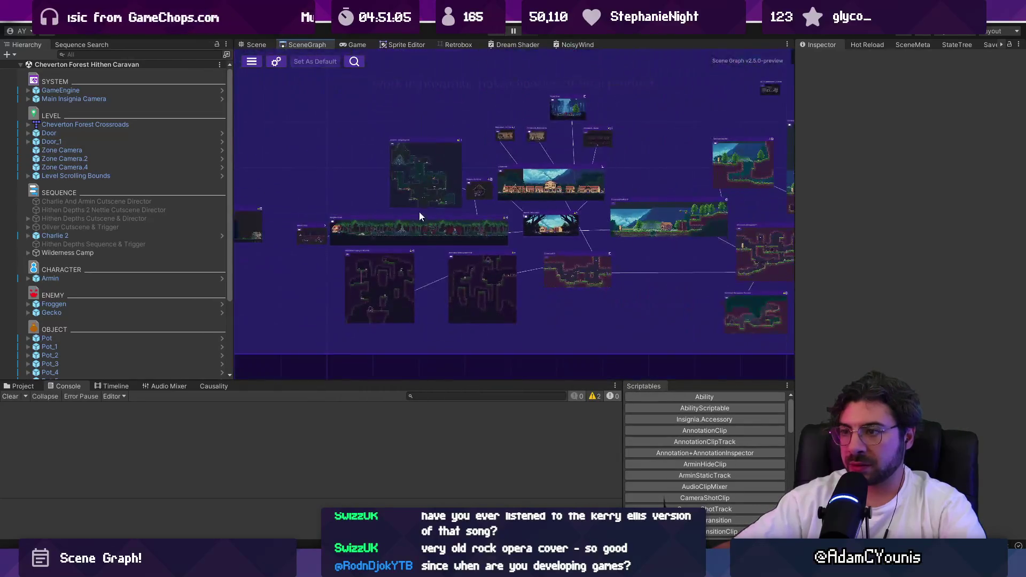
scroll(419, 212, up, 4)
right_click(430, 236)
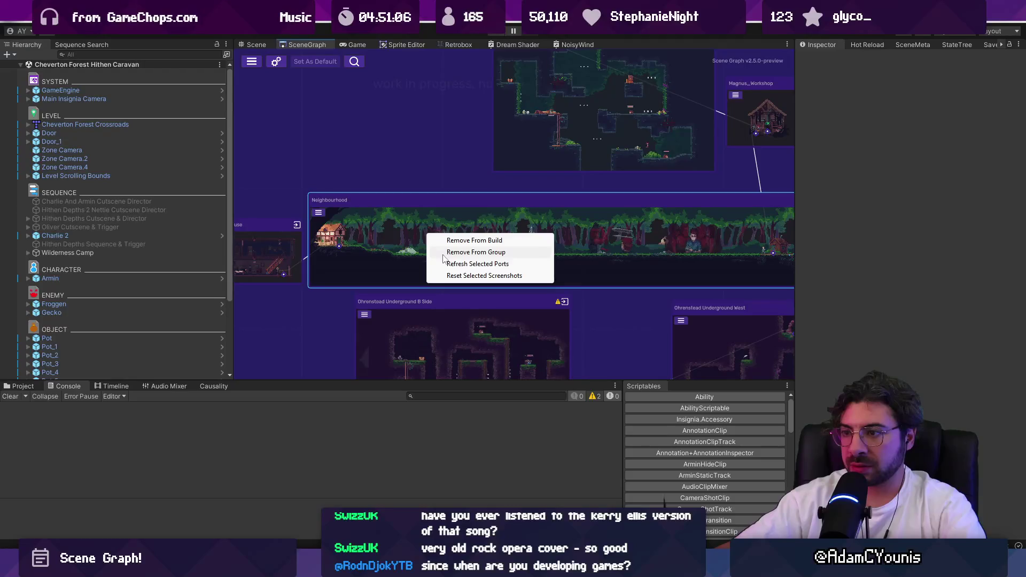
click(422, 166)
click(276, 61)
click(584, 385)
text(30)
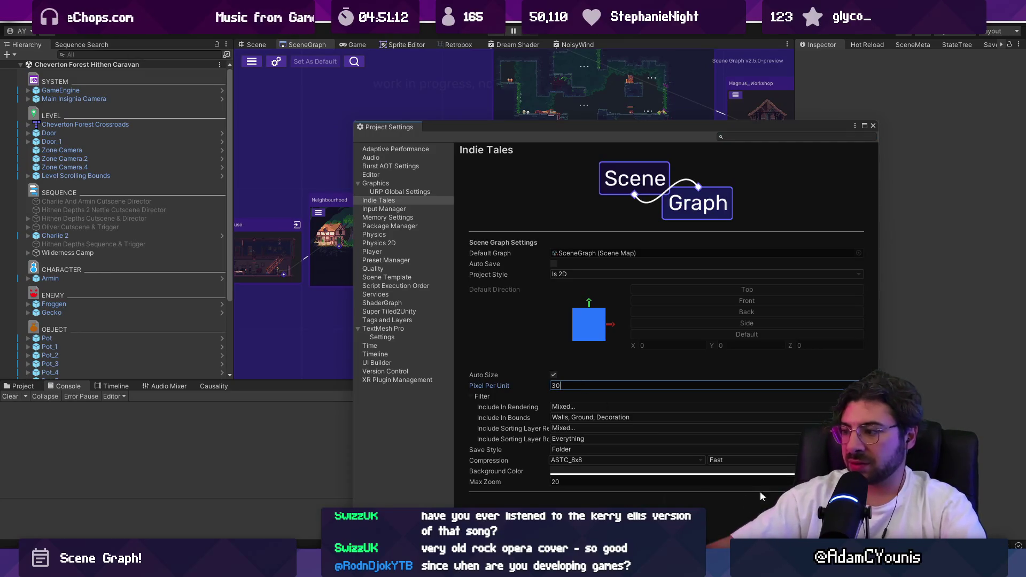
click(872, 127)
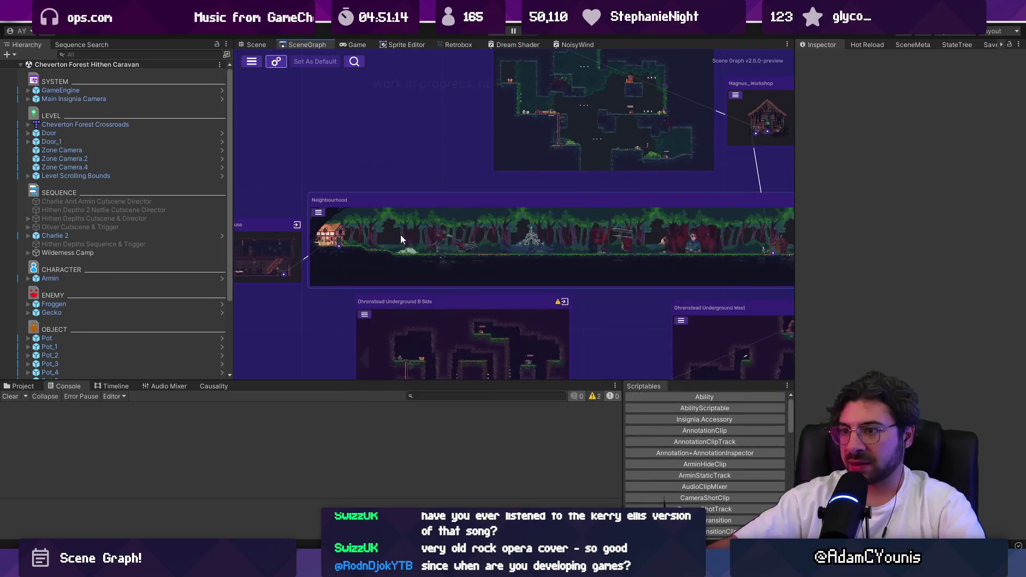
Refresh the Neighbourhood node's ports and reset its screenshots
right_click(400, 235)
click(432, 266)
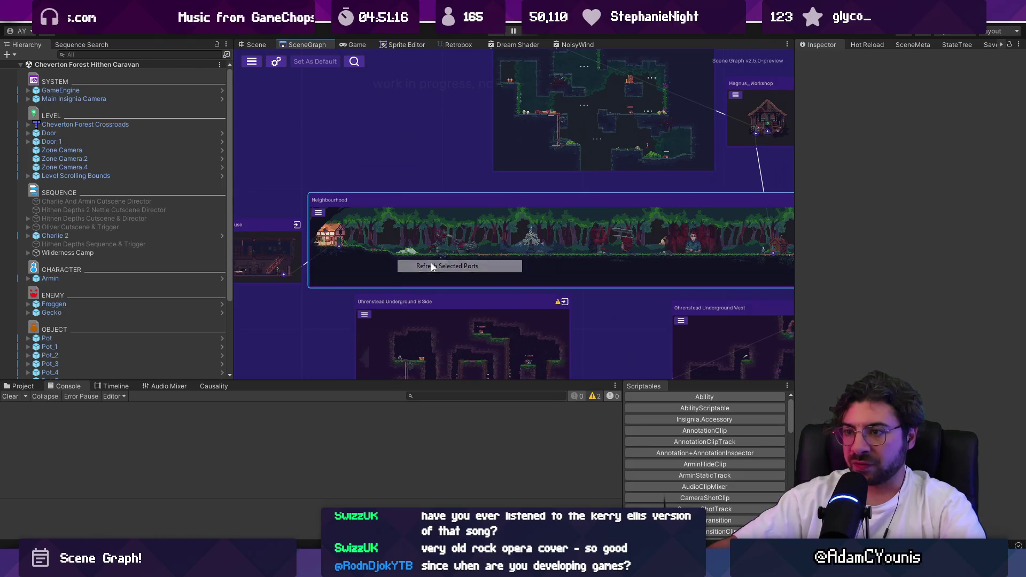
right_click(417, 234)
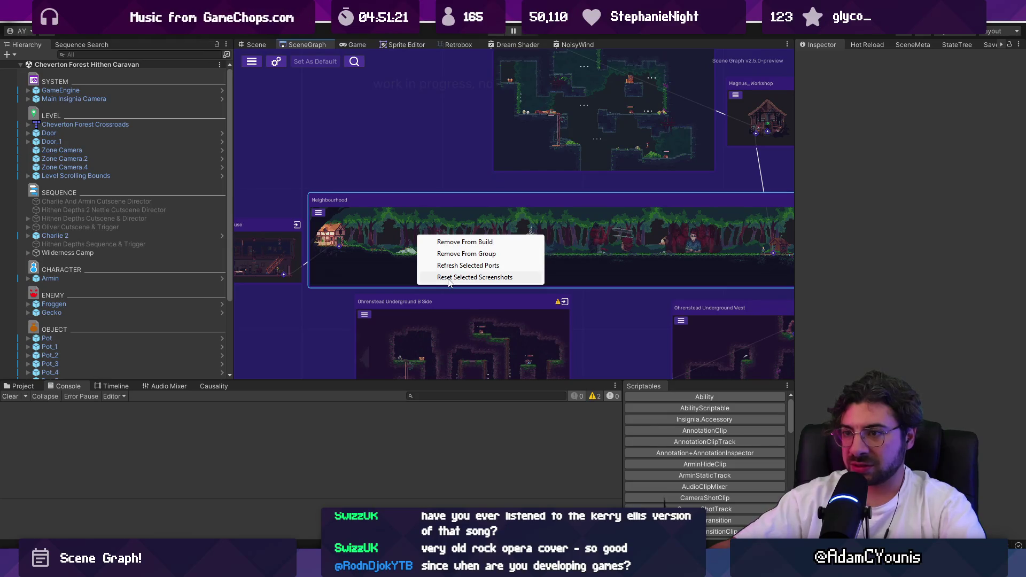
click(448, 278)
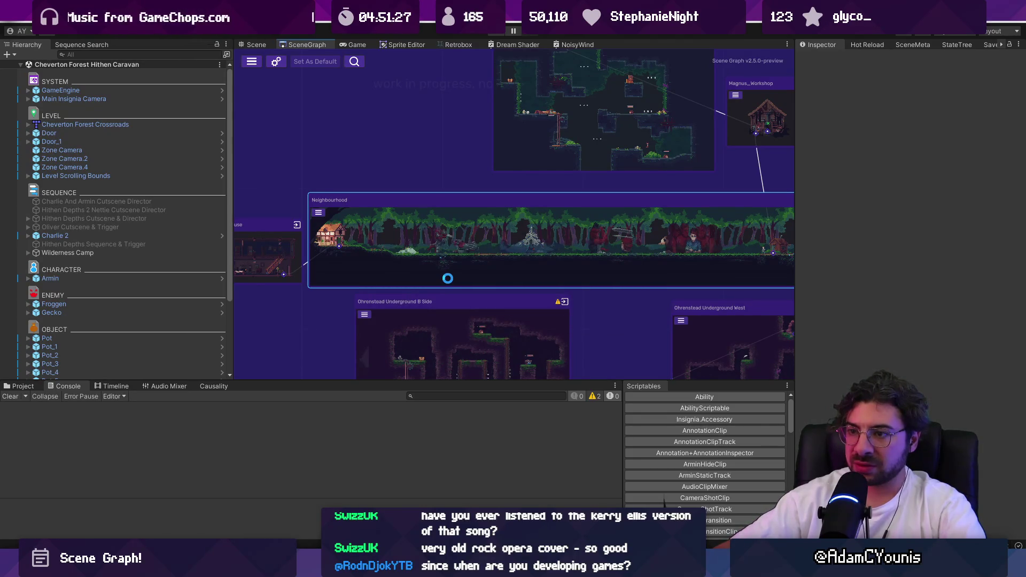
Raise the Scene Graph Pixel Per Unit from 30 to 40
scroll(345, 211, up, 4)
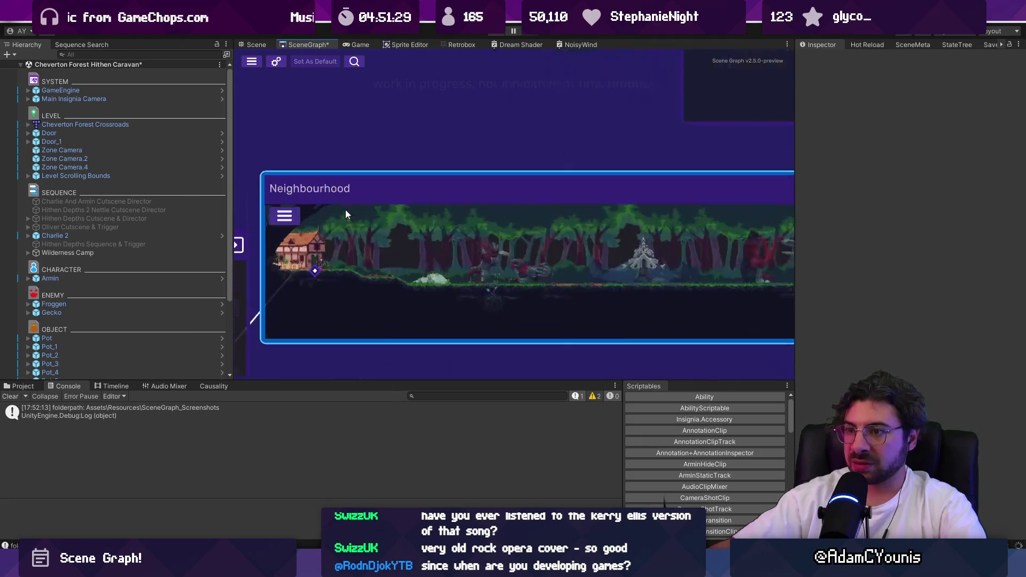
scroll(357, 234, down, 5)
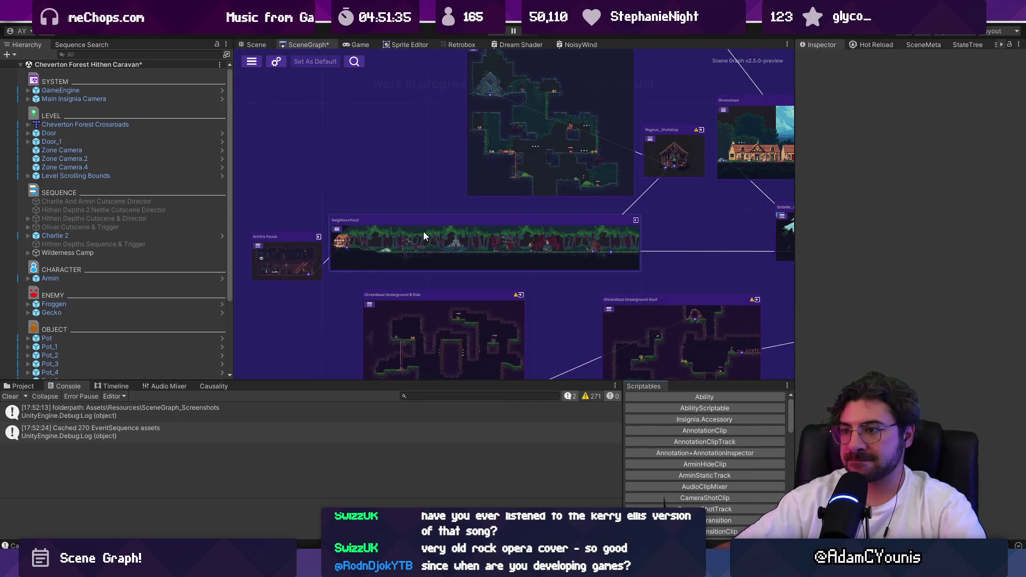
scroll(422, 234, up, 5)
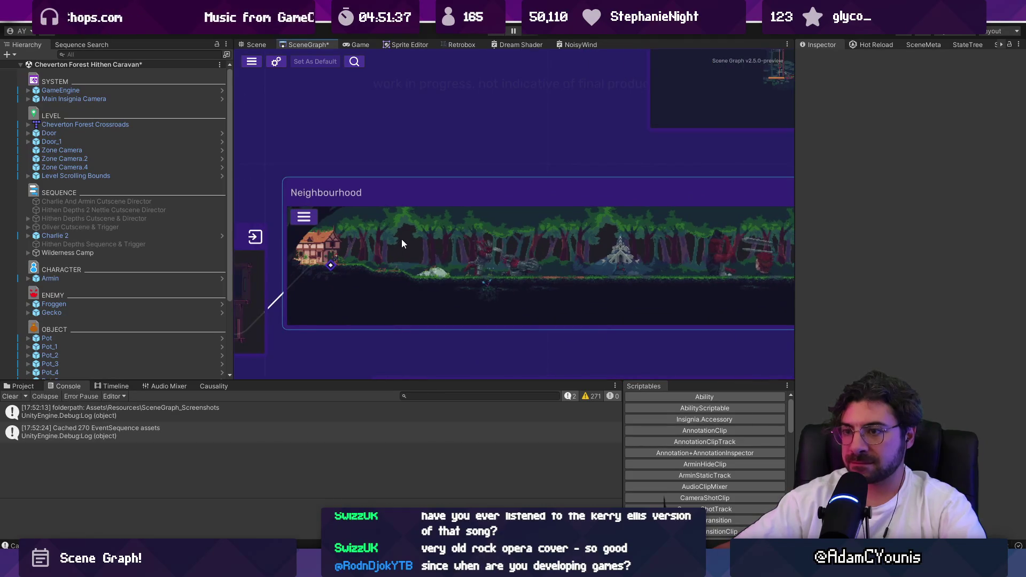
scroll(480, 266, down, 10)
scroll(556, 255, up, 8)
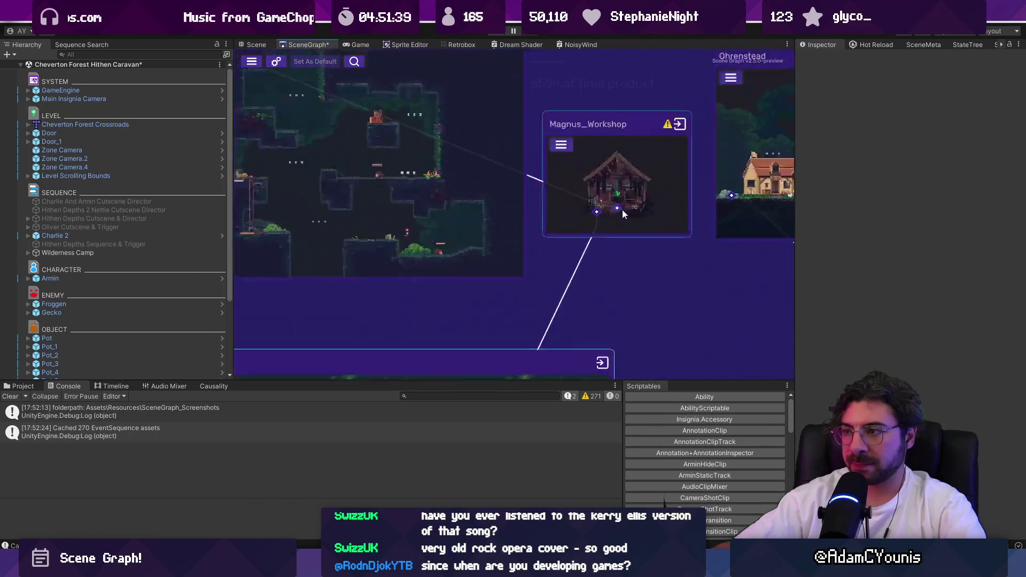
scroll(622, 209, up, 2)
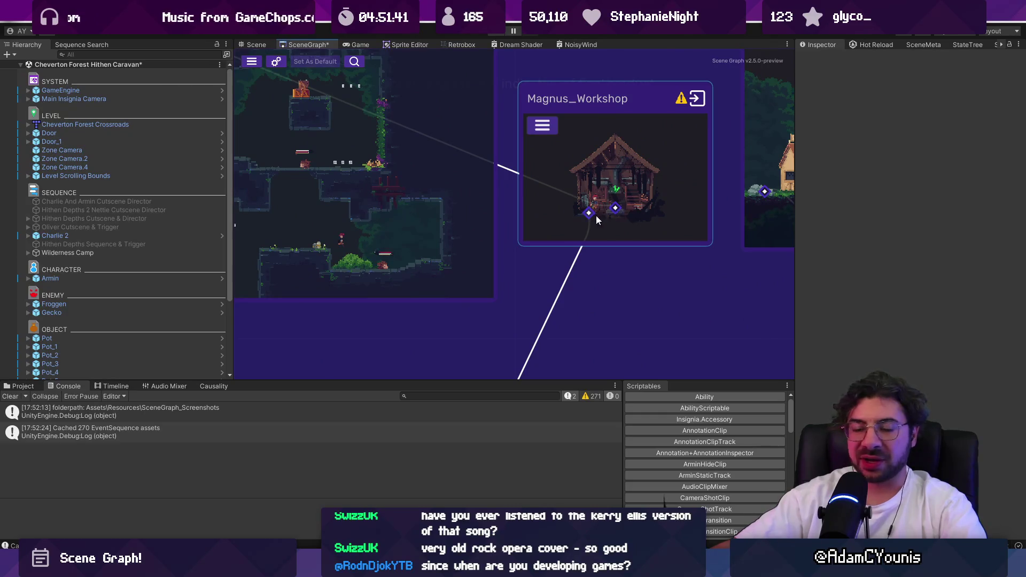
scroll(573, 234, down, 6)
click(251, 62)
click(583, 385)
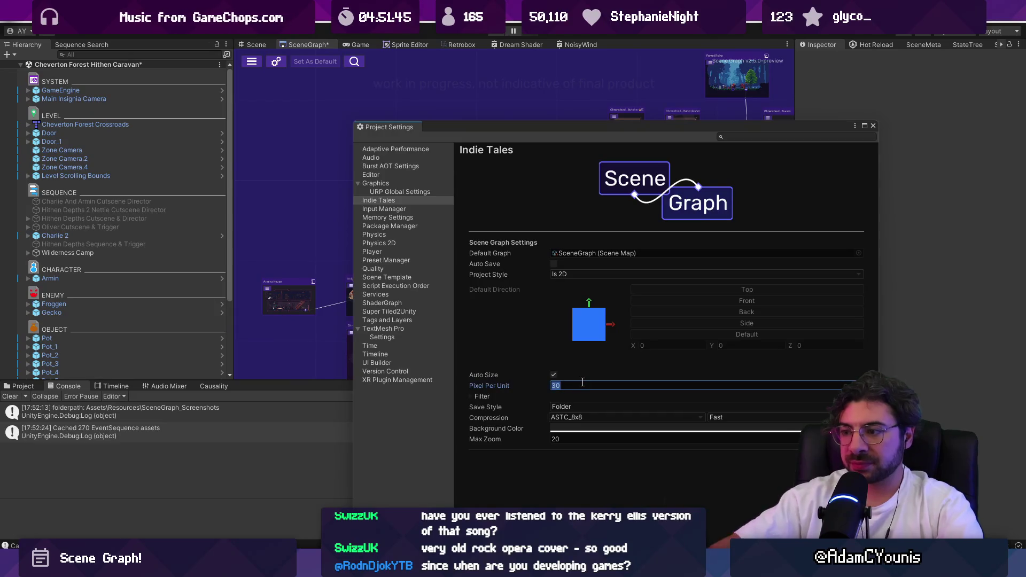
text(40)
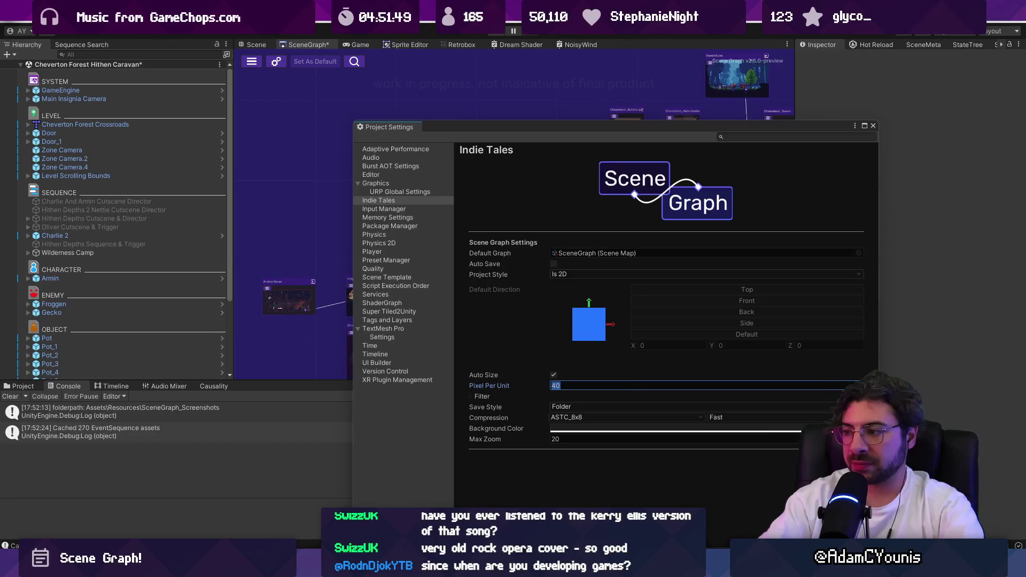
click(875, 126)
Refresh the Neighbourhood node's ports and give the scene graph more vertical space
right_click(419, 298)
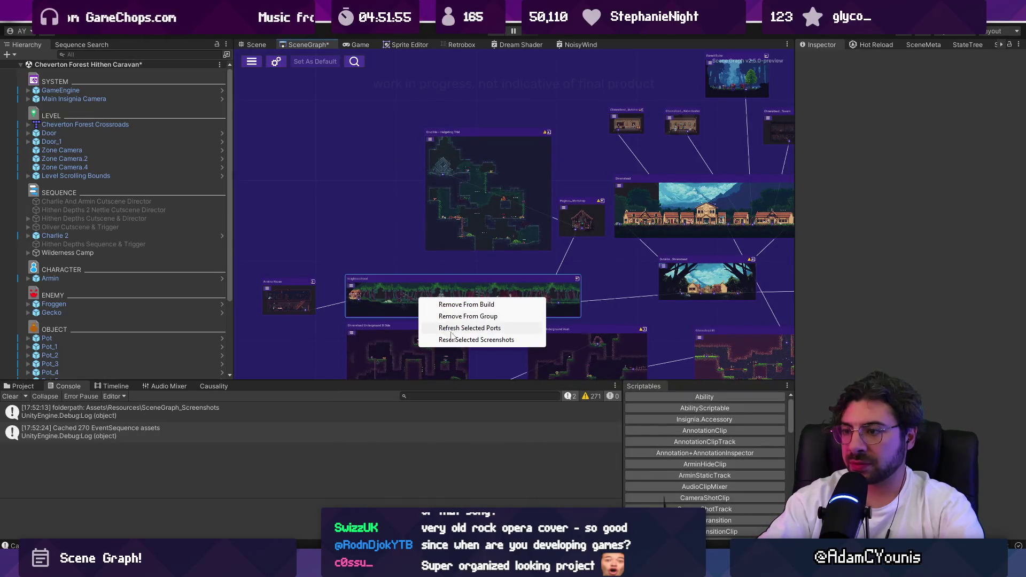
click(446, 327)
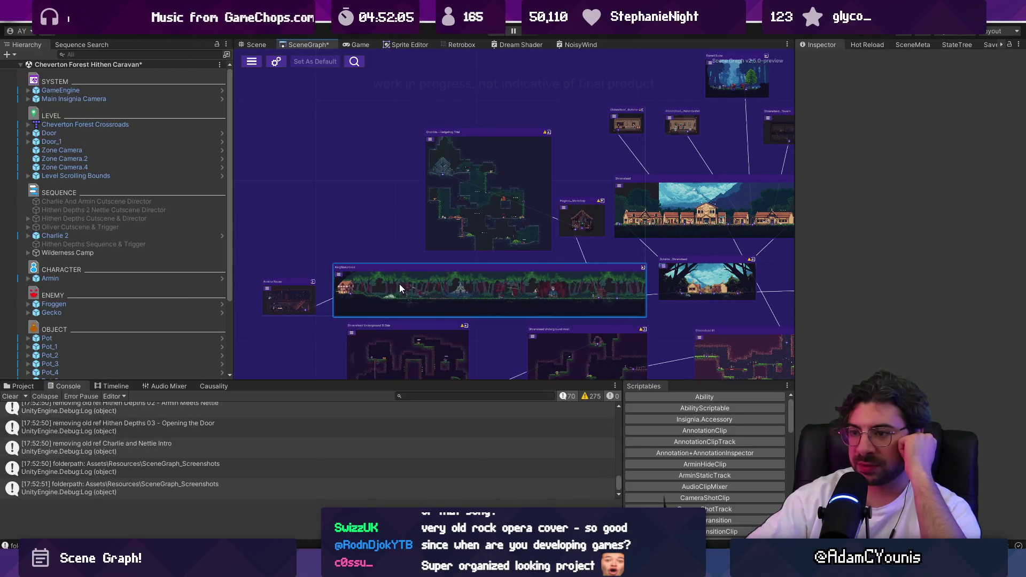
scroll(345, 295, up, 8)
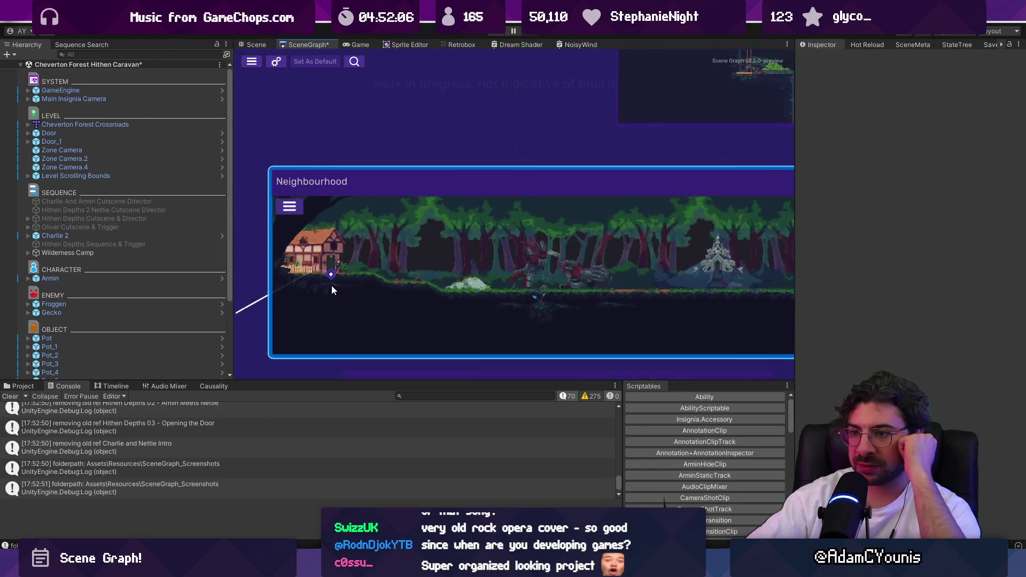
scroll(358, 280, down, 15)
scroll(552, 278, down, 5)
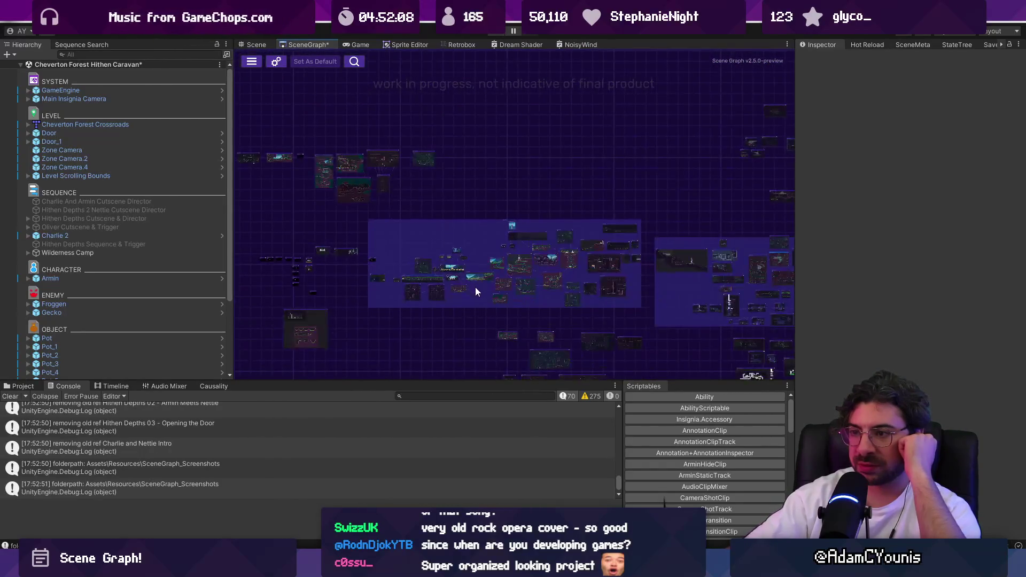
drag(415, 379, 415, 417)
Inspect the Ohrenstead cluster, framing the Crucible - Hedgehog Trial node, then return to the overview
scroll(587, 282, up, 10)
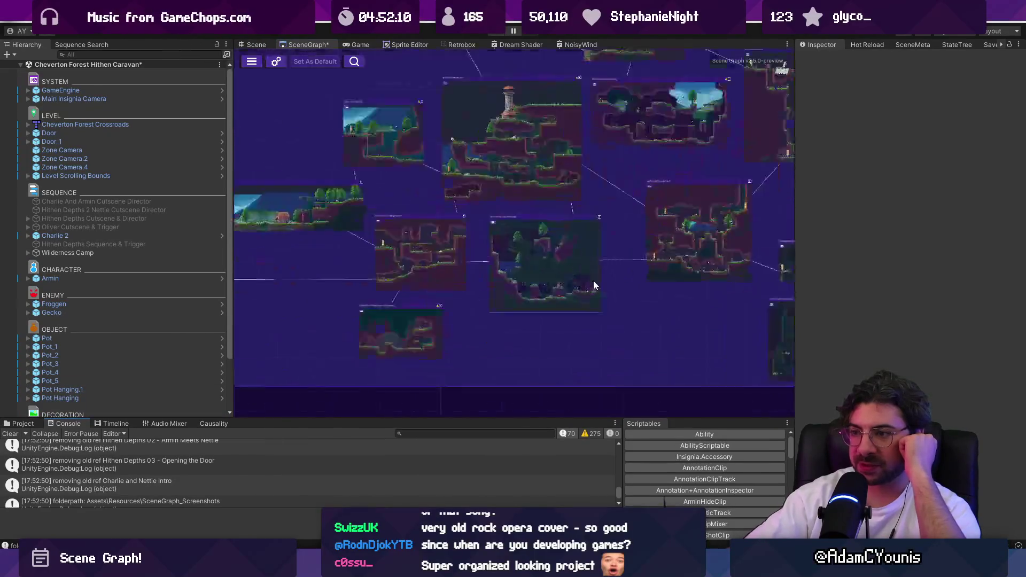
scroll(531, 288, down, 5)
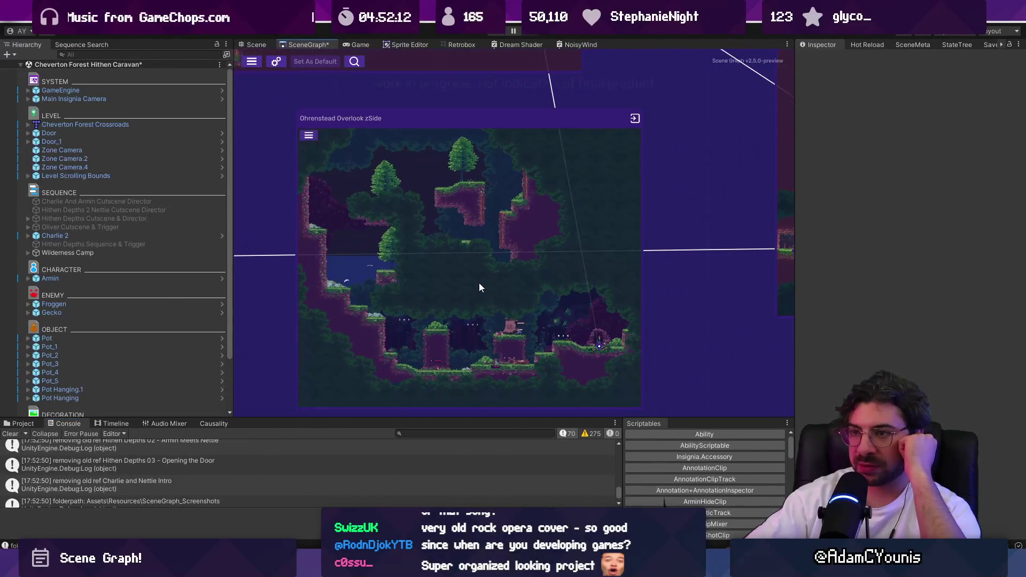
scroll(484, 264, down, 5)
scroll(486, 272, up, 10)
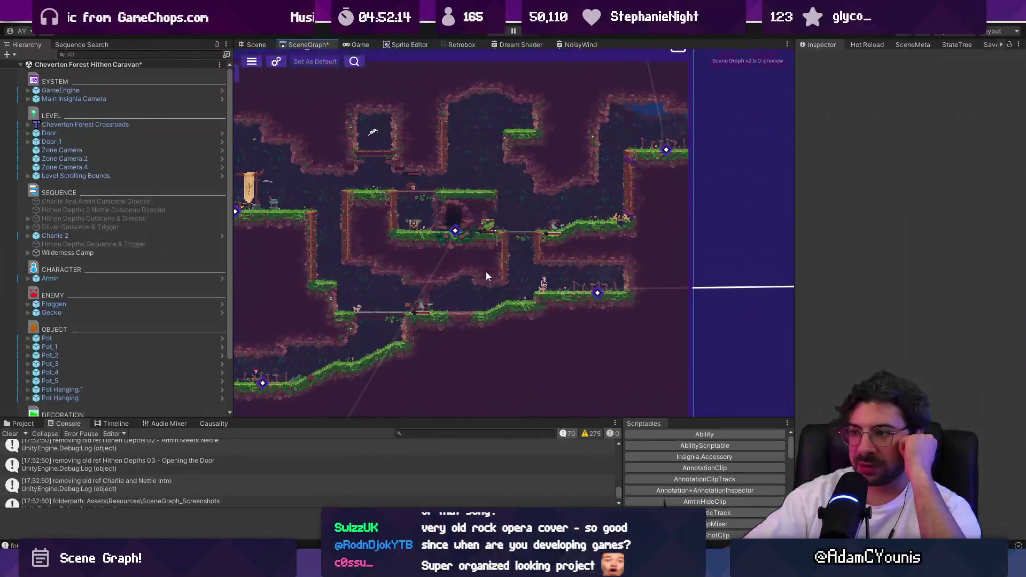
scroll(457, 238, down, 5)
drag(359, 225, 662, 252)
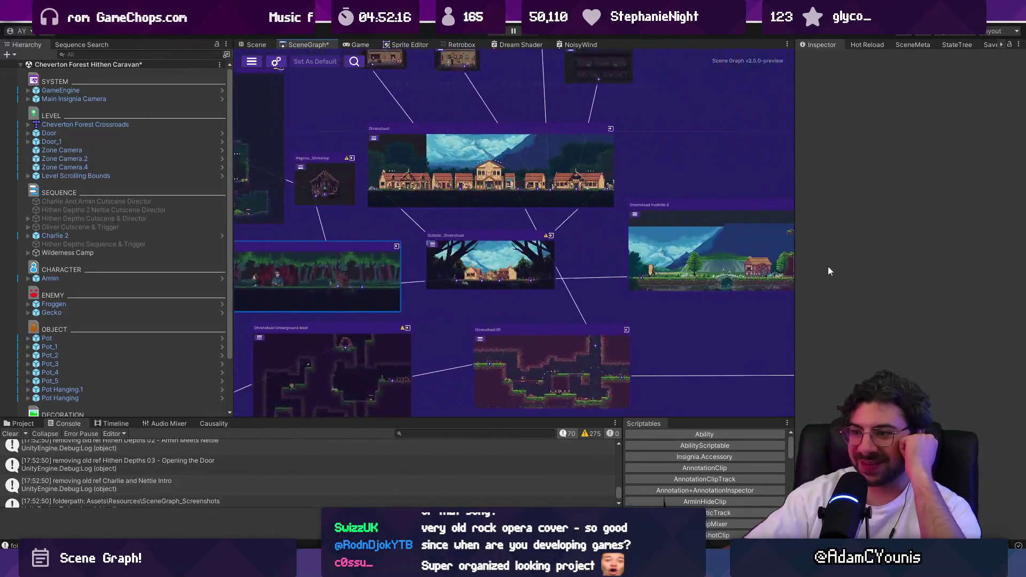
scroll(404, 216, up, 5)
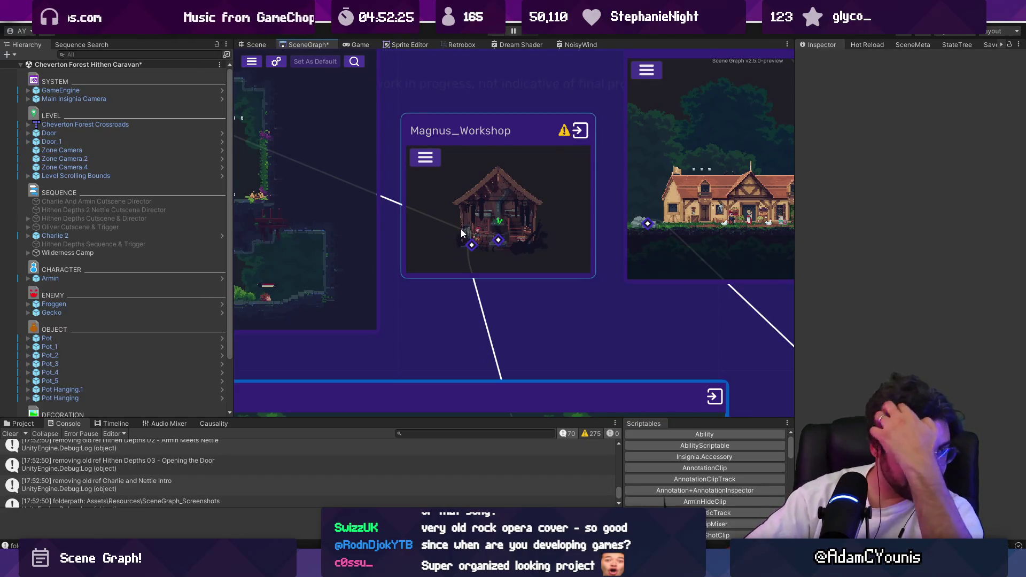
scroll(460, 230, down, 5)
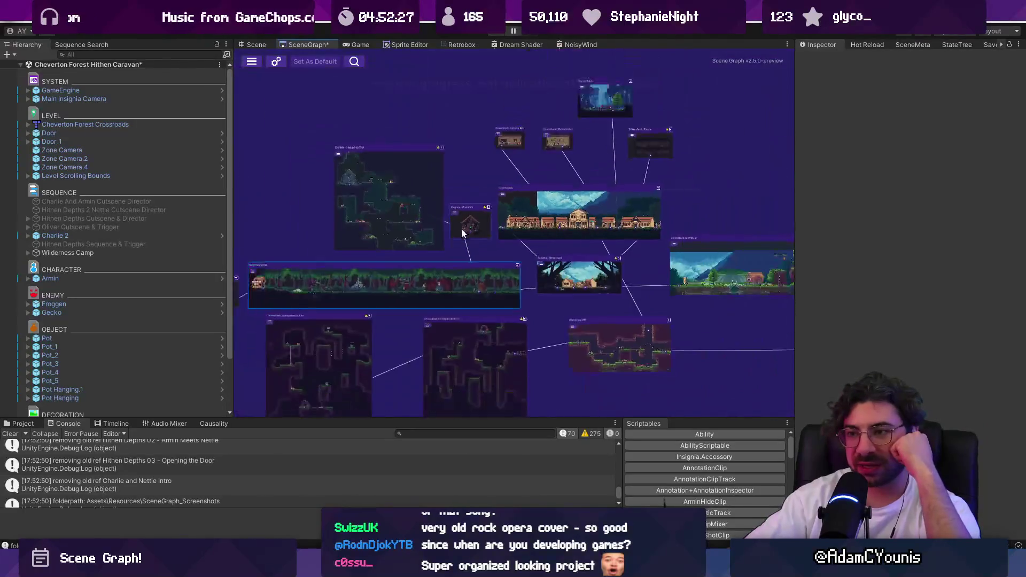
double_click(400, 217)
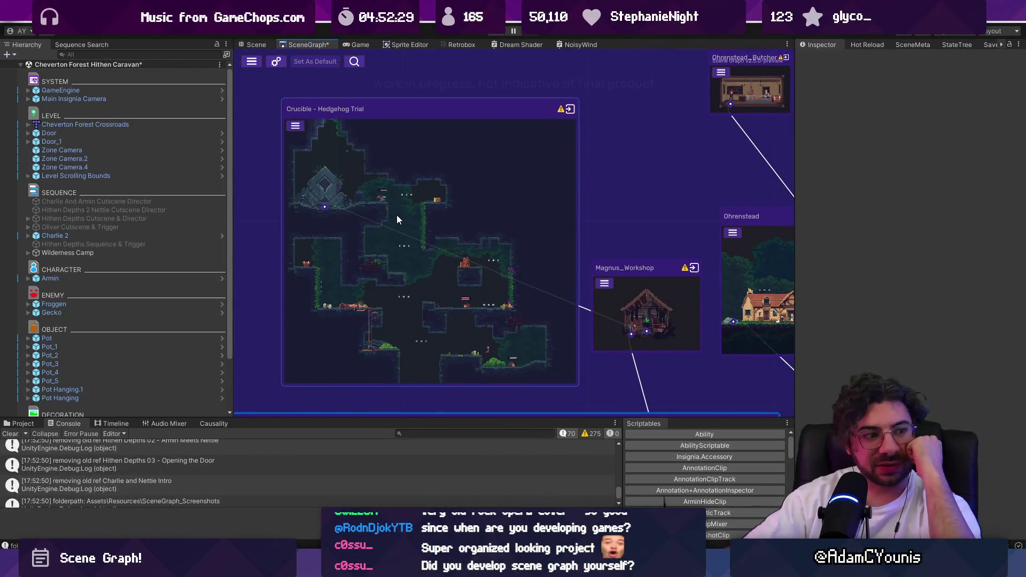
double_click(397, 215)
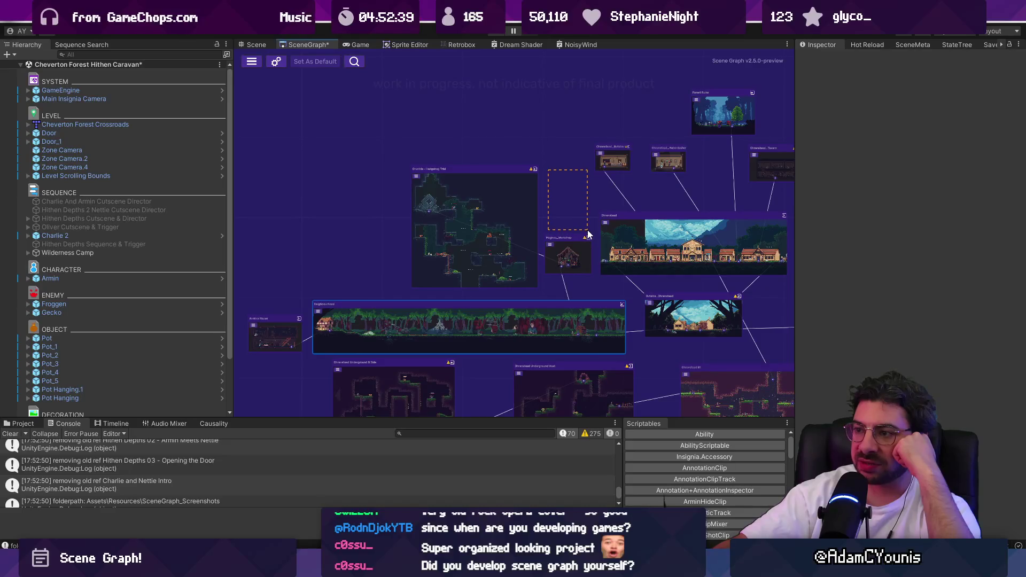
drag(589, 229, 548, 169)
scroll(548, 170, down, 5)
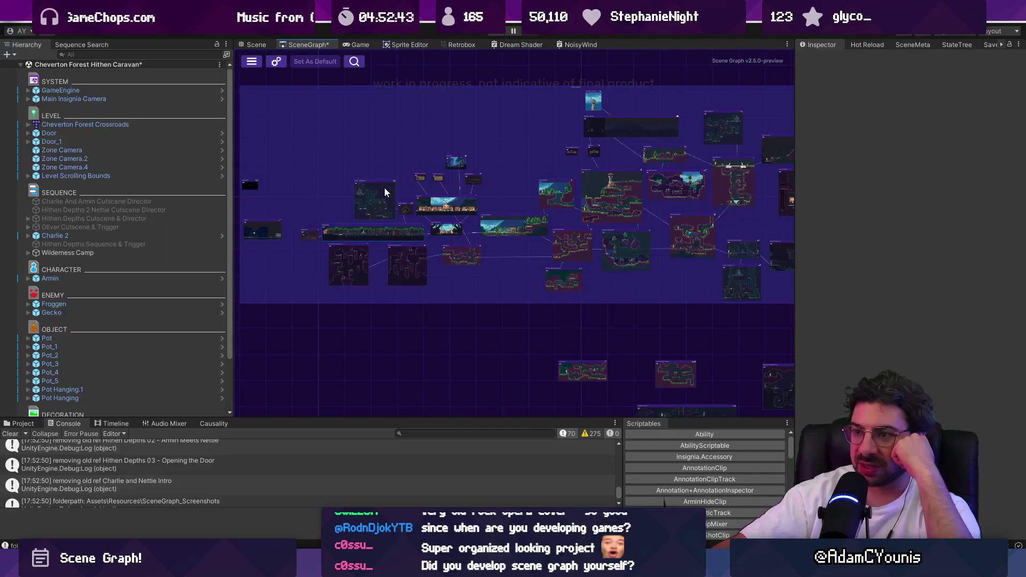
Maximize the scene graph to browse other nodes, then restore the normal editor layout
double_click(303, 44)
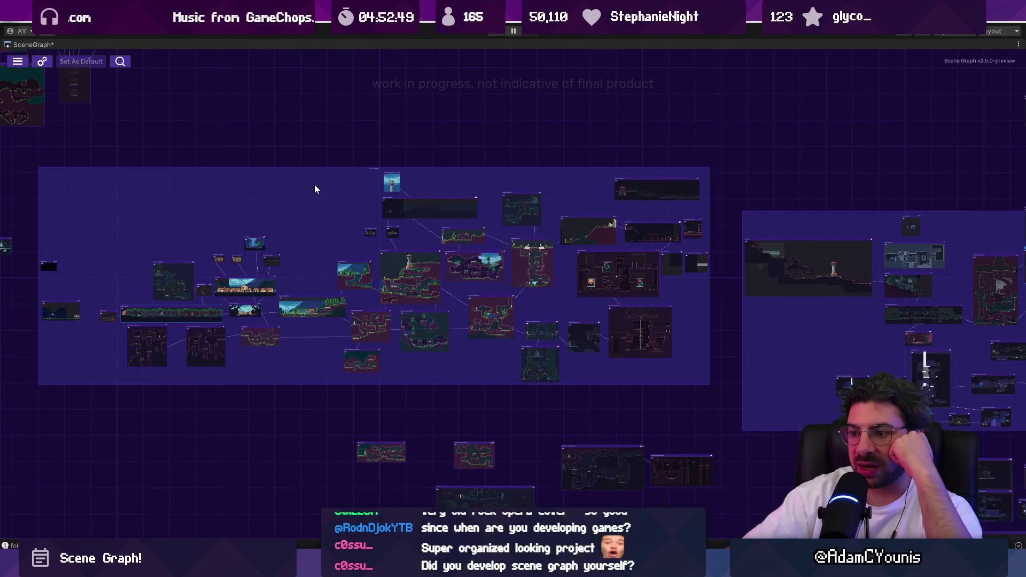
scroll(498, 217, up, 3)
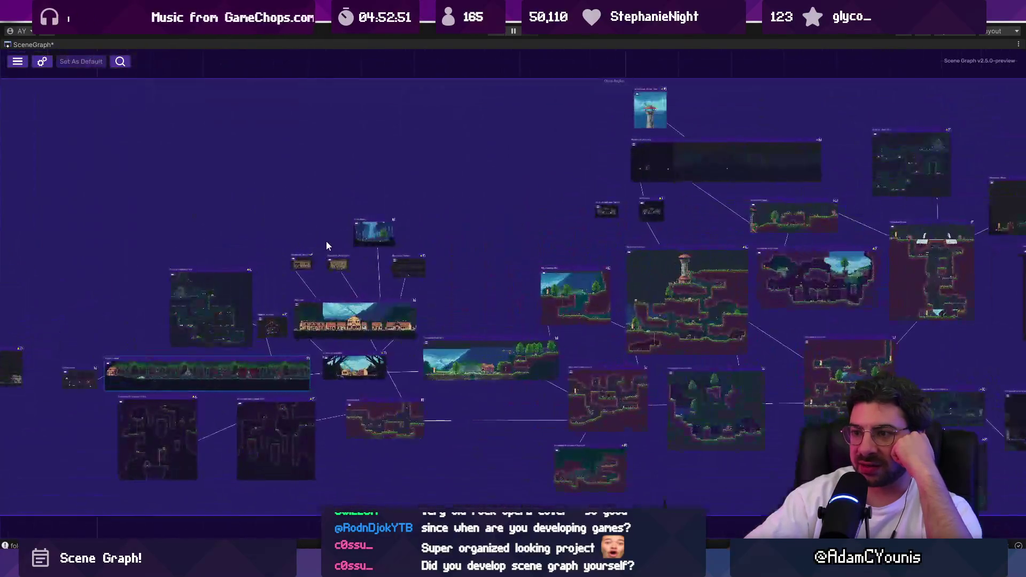
mouse_move(261, 191)
mouse_down()
mouse_move(713, 179)
mouse_move(706, 162)
mouse_move(401, 203)
mouse_up()
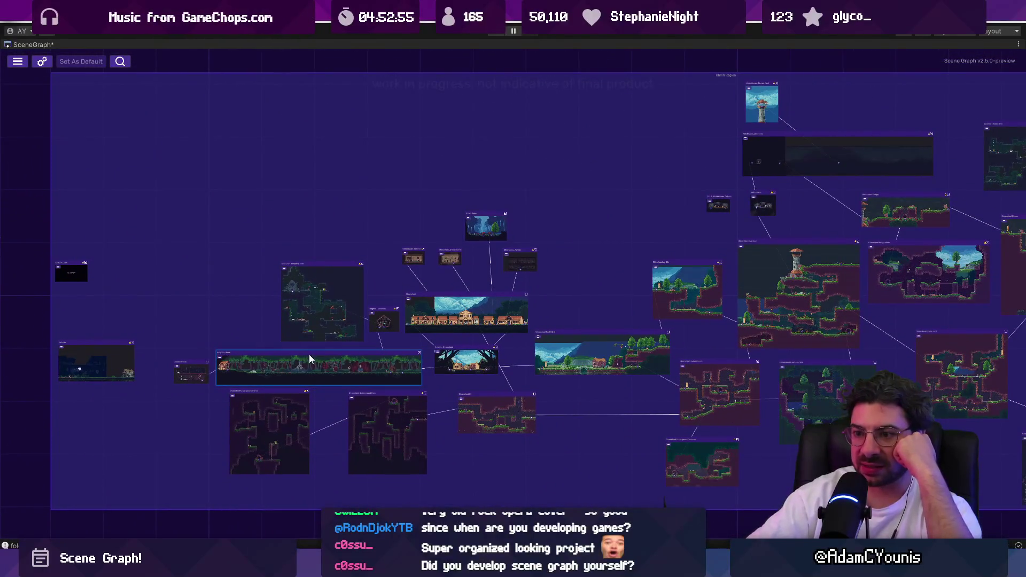
scroll(236, 343, up, 1)
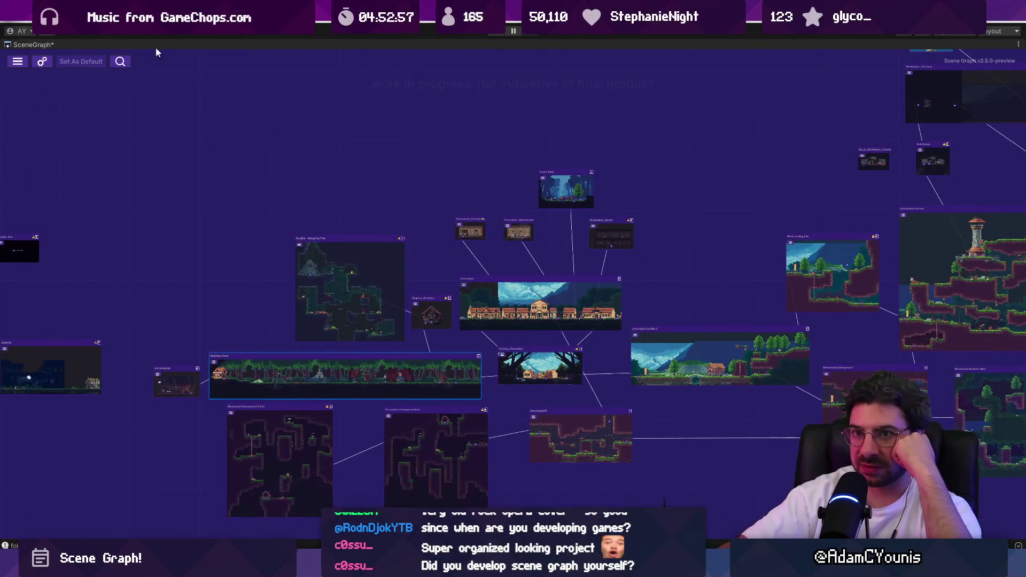
double_click(32, 44)
Widen the scene graph view and clear all Console log entries
scroll(326, 245, down, 5)
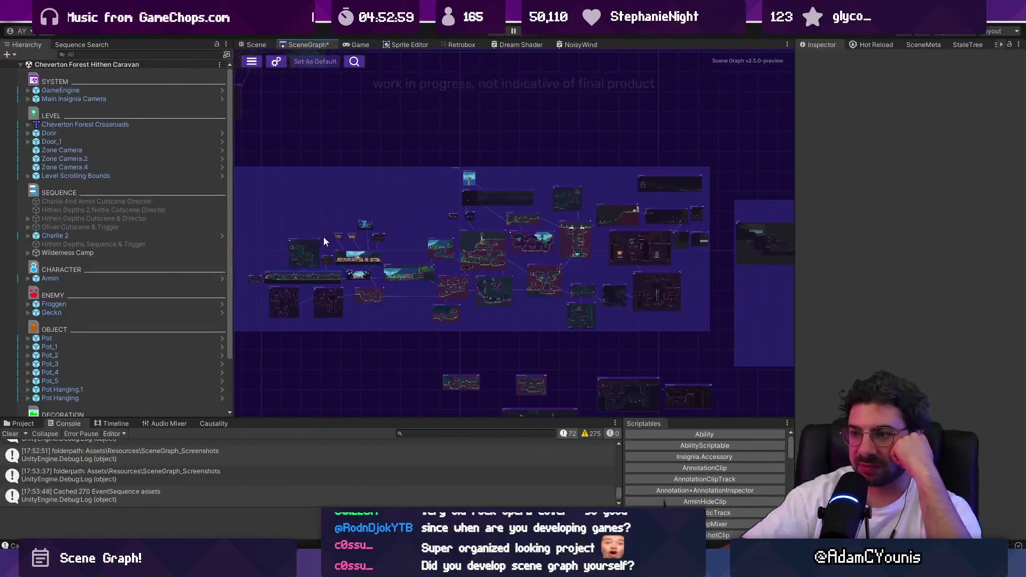
scroll(425, 221, up, 2)
drag(233, 250, 177, 250)
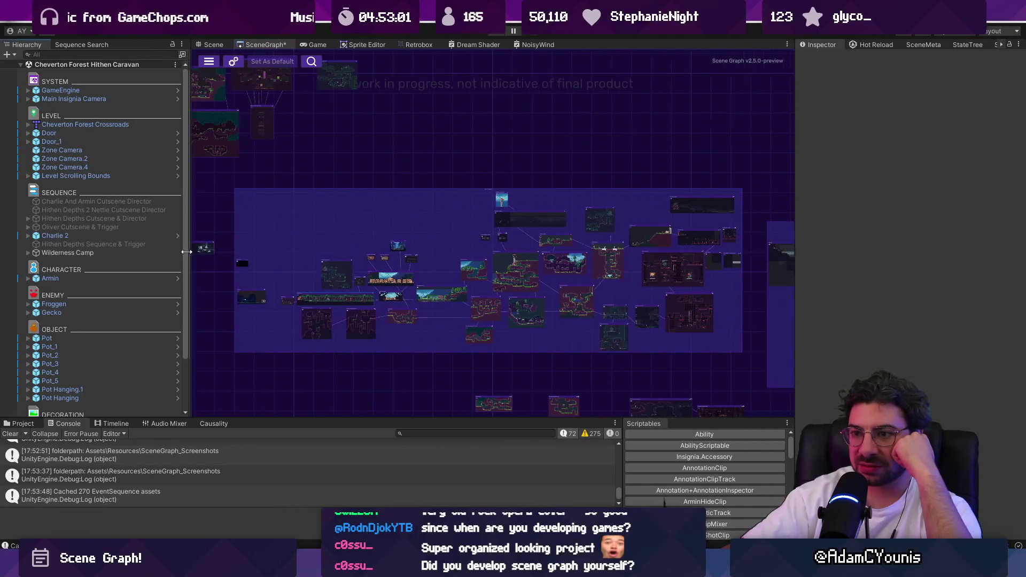
scroll(420, 275, up, 2)
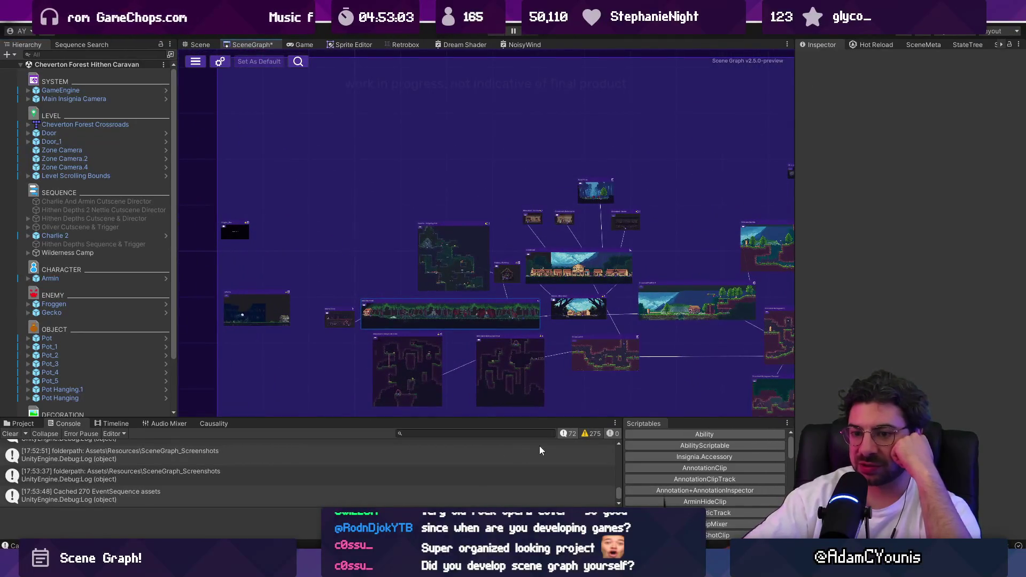
click(10, 433)
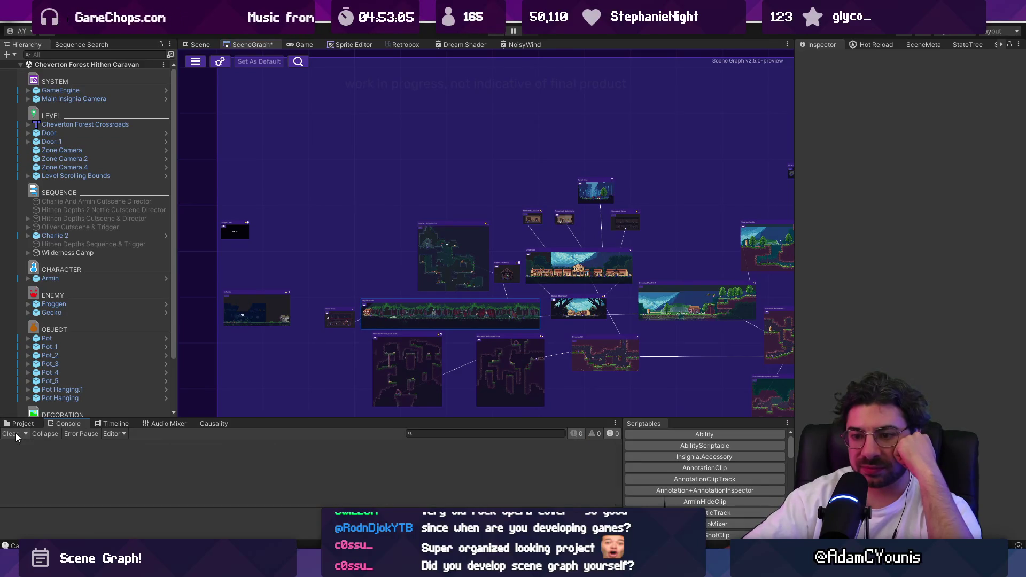
Glance at the Figma task board, then go back to the Unity scene graph
mouse_move(677, 566)
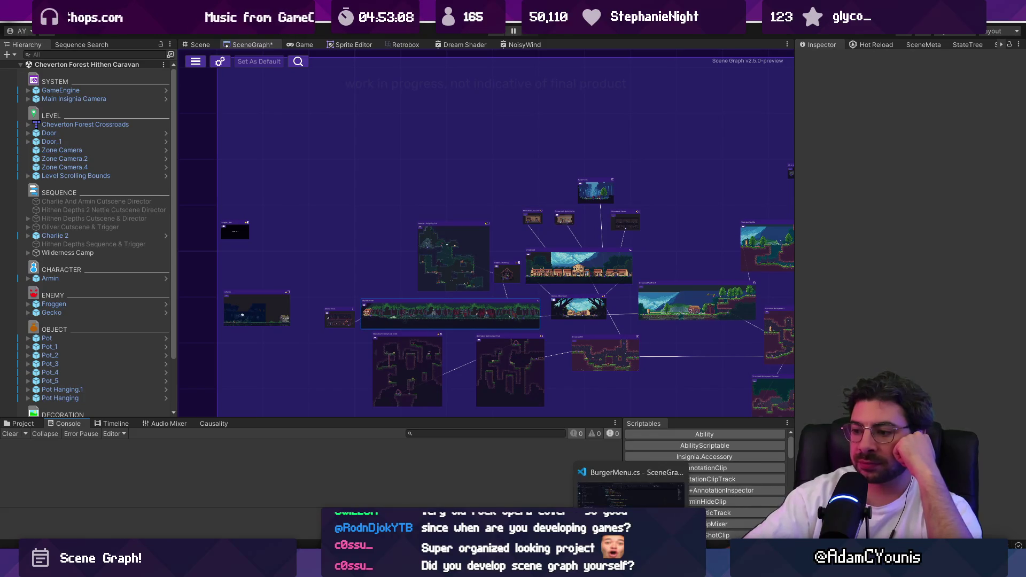
mouse_move(466, 567)
click(480, 504)
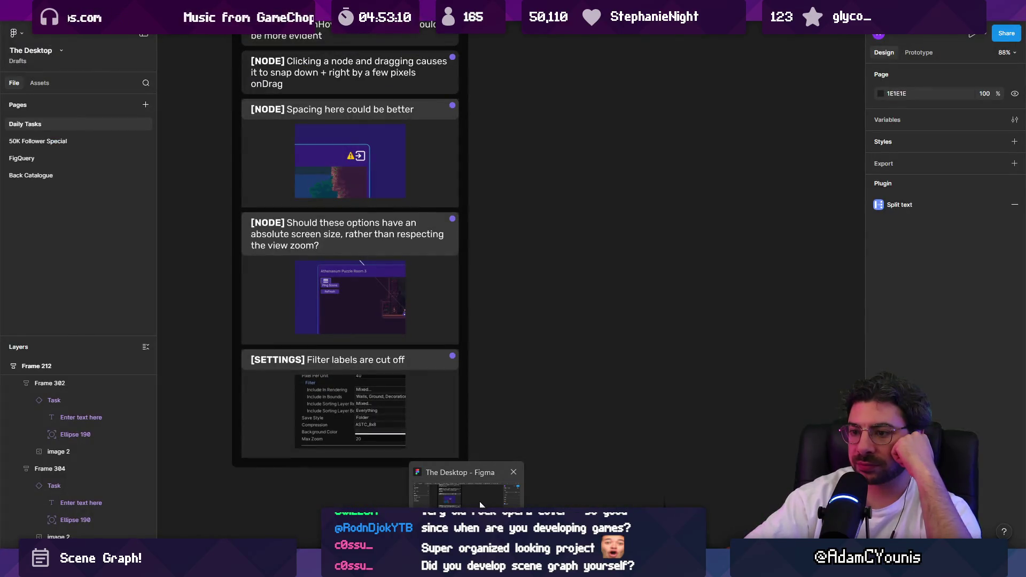
key(alt+Tab)
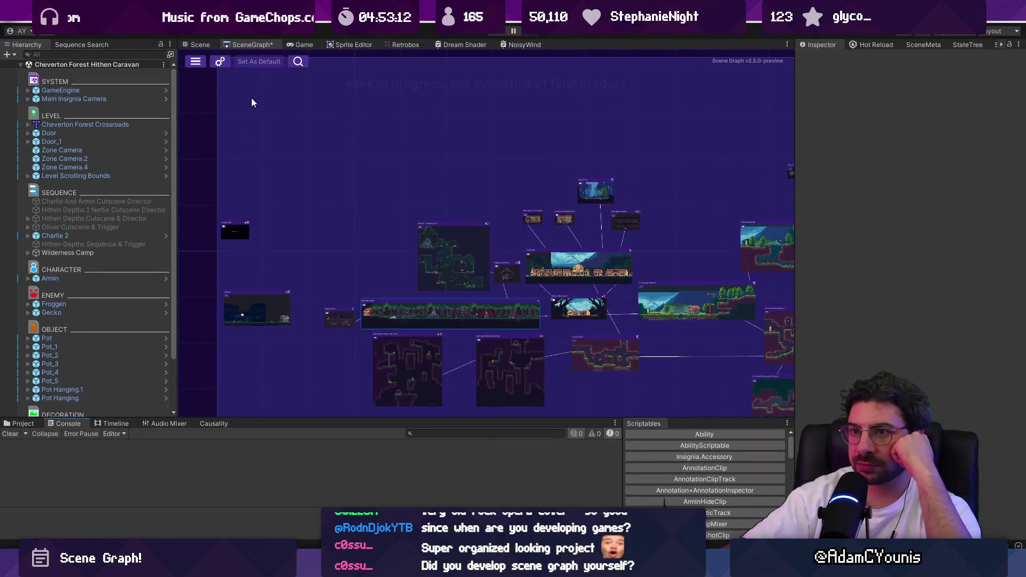
Screenshot the Scene Graph settings and select the 'Filter labels are cut off' card in Figma
click(219, 62)
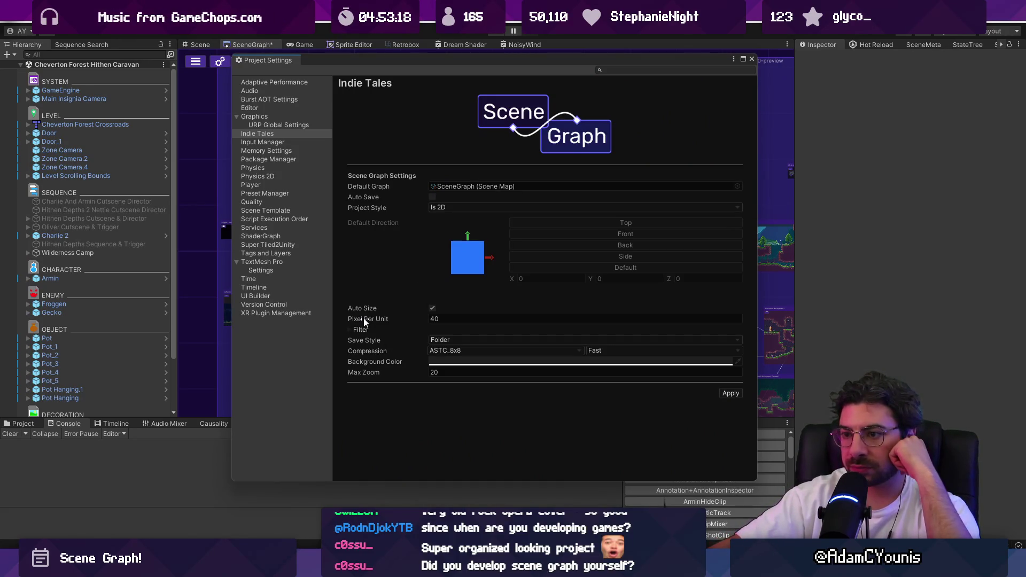
key(Print)
mouse_move(336, 276)
mouse_down()
mouse_move(673, 366)
mouse_move(750, 351)
mouse_move(483, 348)
mouse_up()
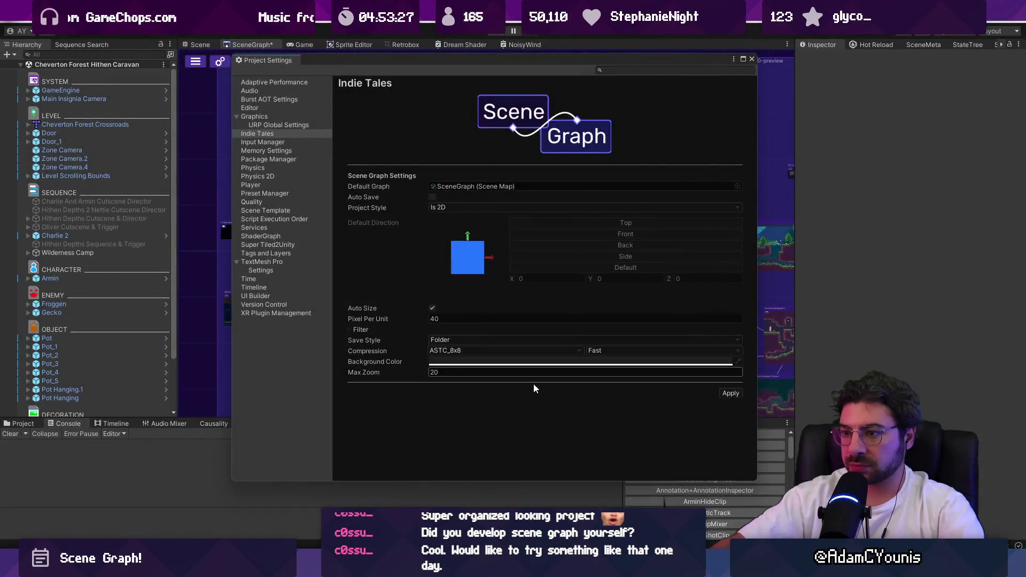
key(alt+Tab)
click(418, 393)
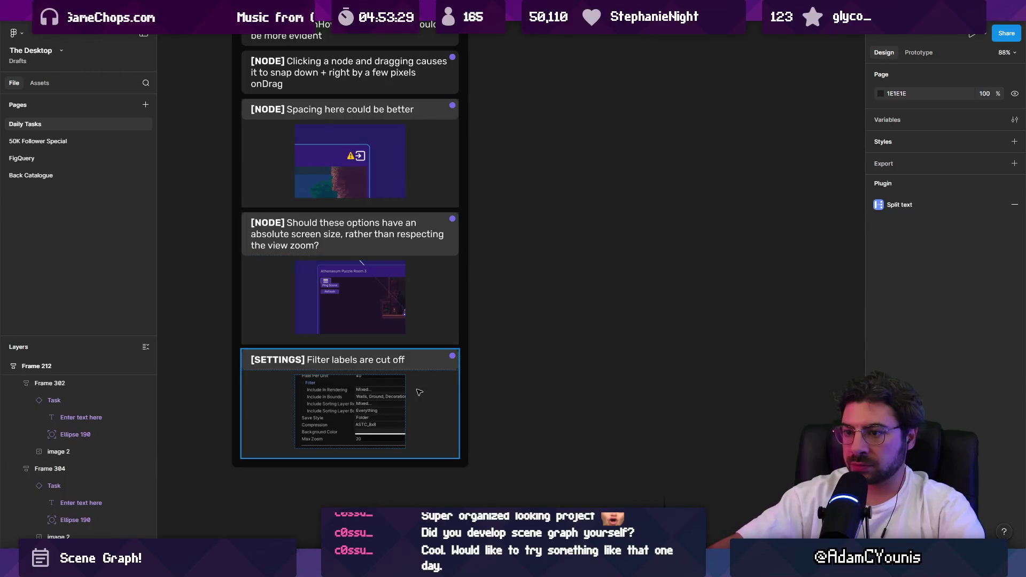
Duplicate the [SETTINGS] card and select the copy's old title text
key(ctrl+d)
scroll(406, 348, down, 3)
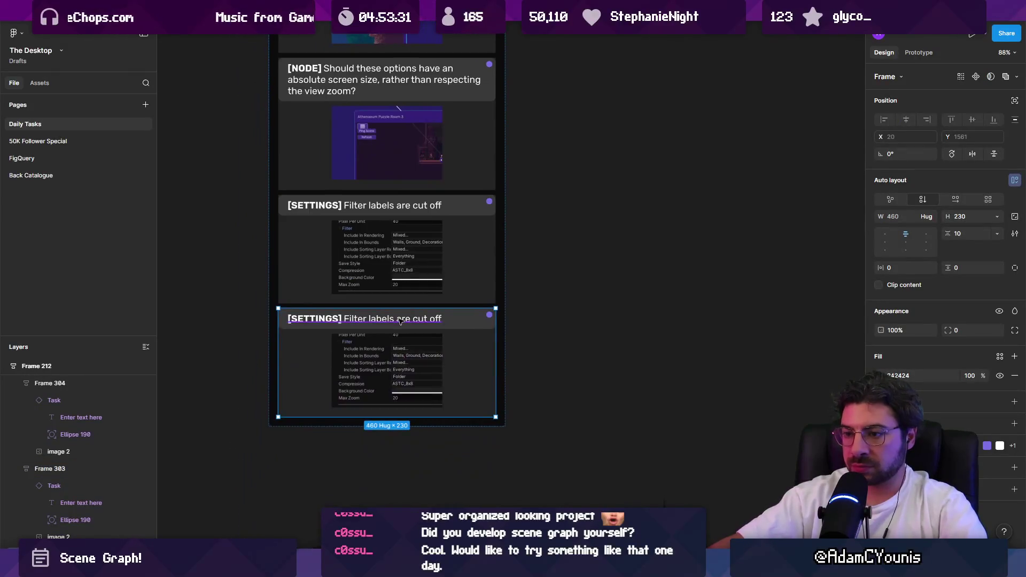
double_click(399, 319)
double_click(419, 319)
key(ctrl+shift+Left)
key(ctrl+shift+Left)
key(ctrl+shift+Left)
Retitle the copy: changing PPU gives no clear feedback and users aren't told how to see changes
text(C)
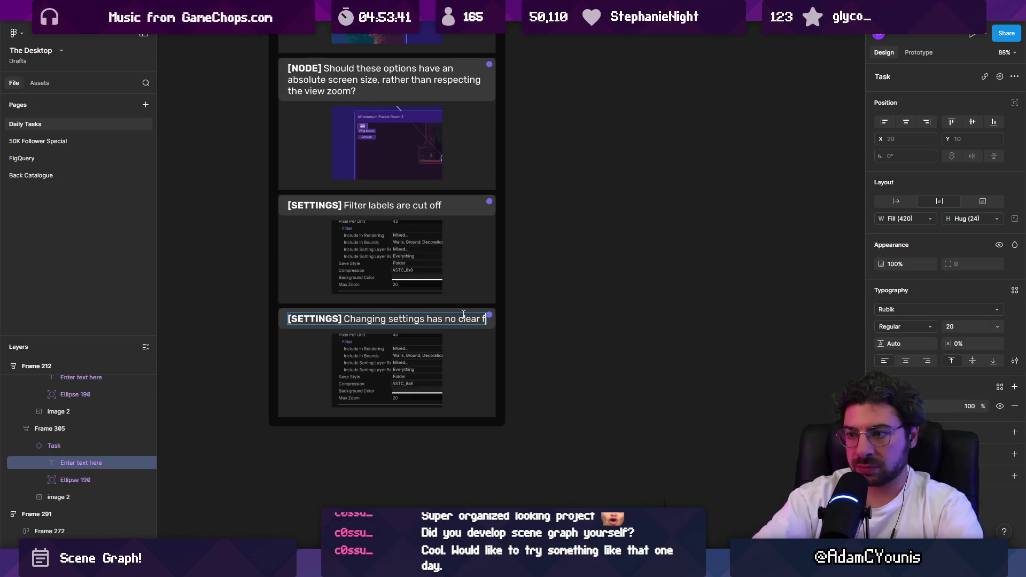
text(eedback. (e.g.)
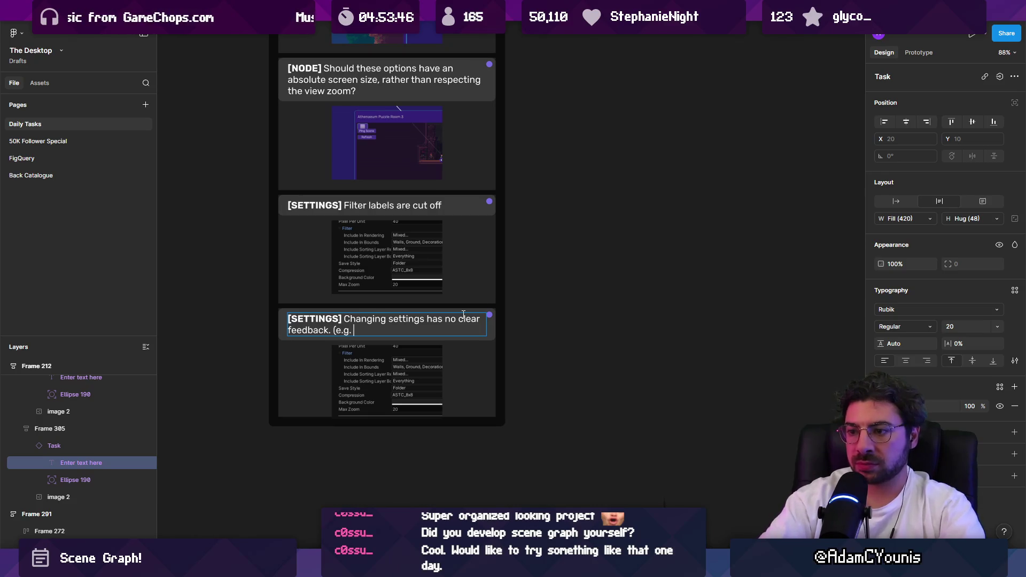
ctrl+scroll(463, 314, up, 5)
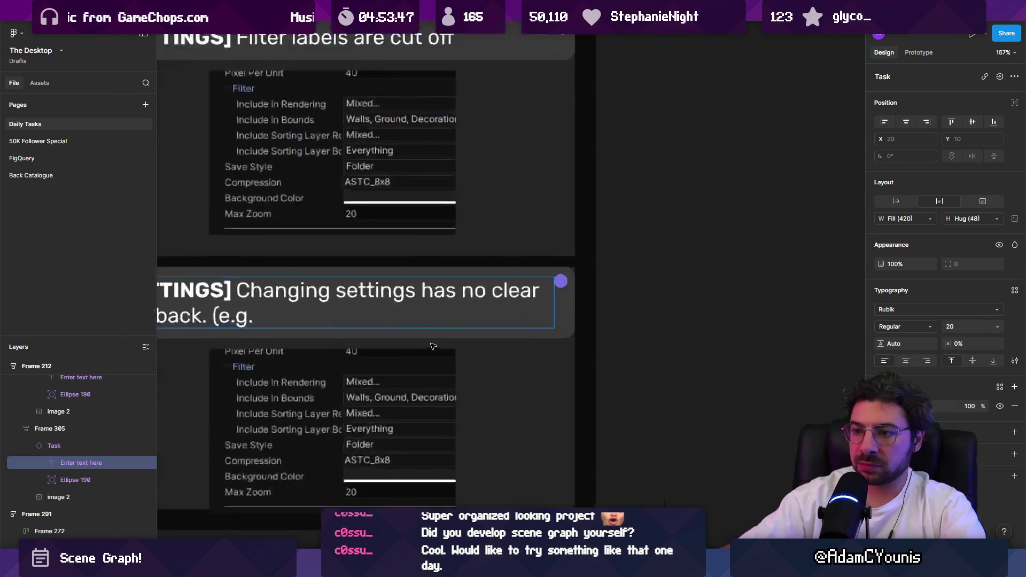
text(g)
key(BackSpace)
text(cha)
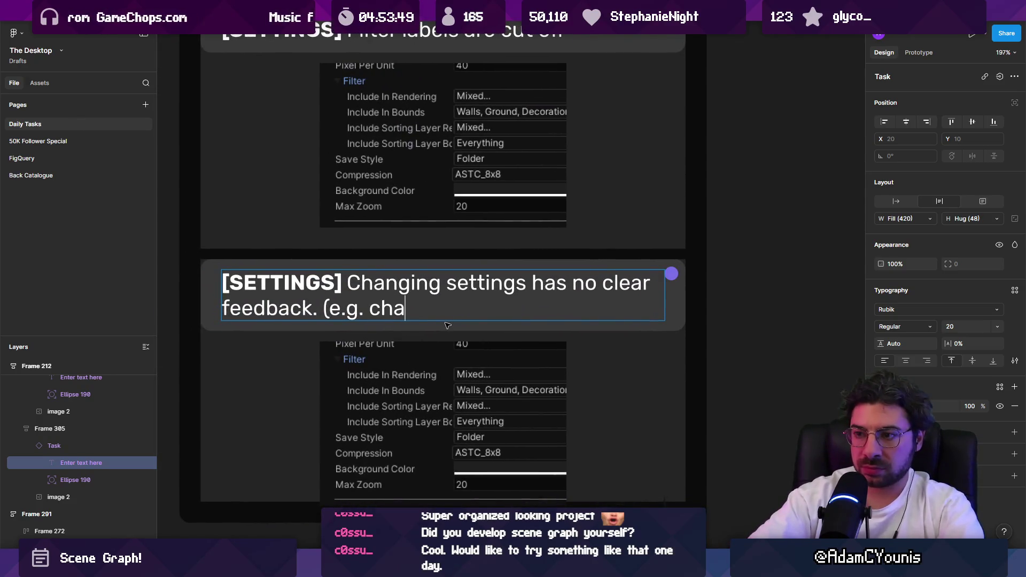
text(nging PPY)
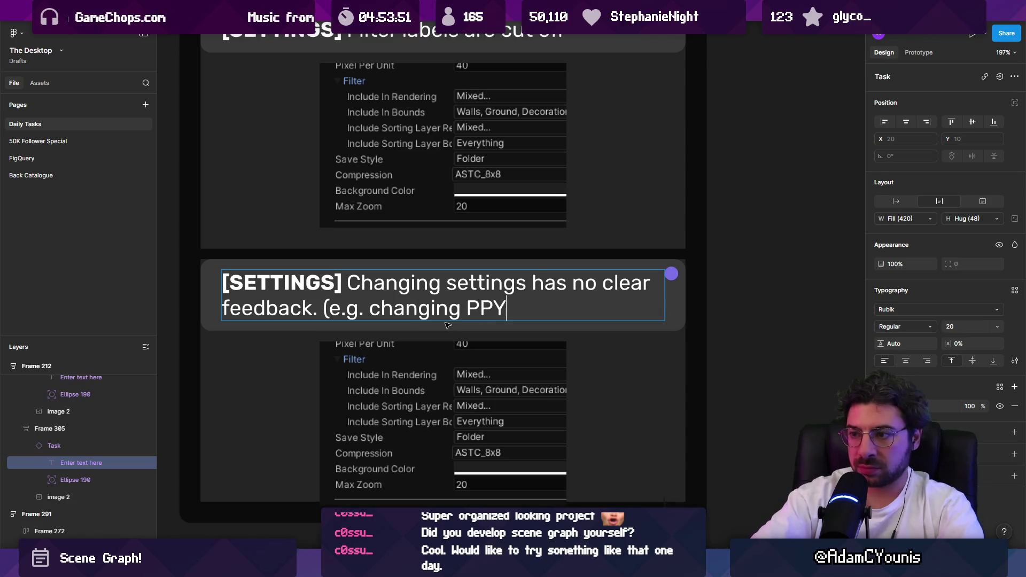
text(U )
text(ien)
key(BackSpace)
key(BackSpace)
key(BackSpace)
text(oesn't resize nodezx)
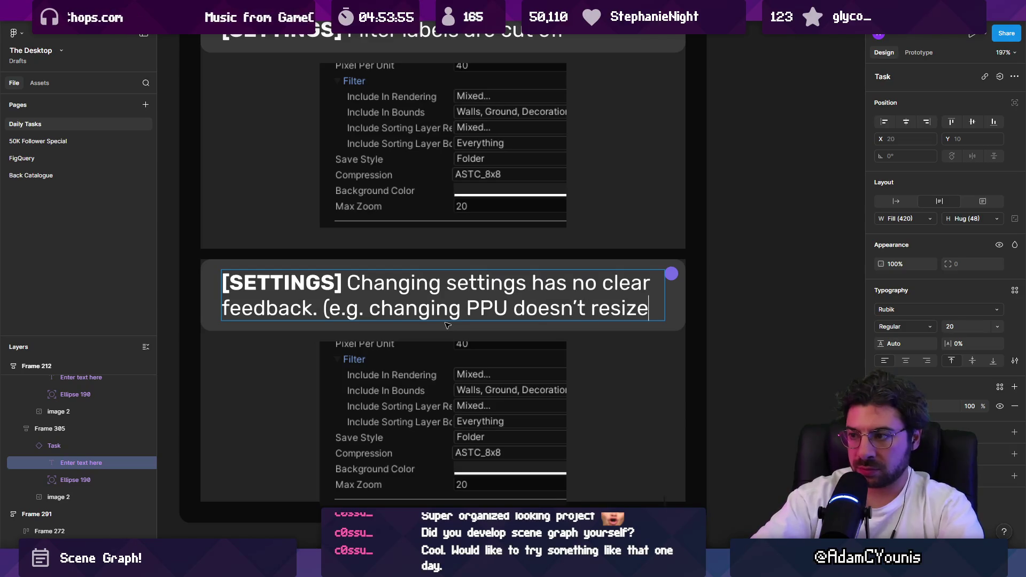
key(BackSpace)
key(BackSpace)
text(s, b)
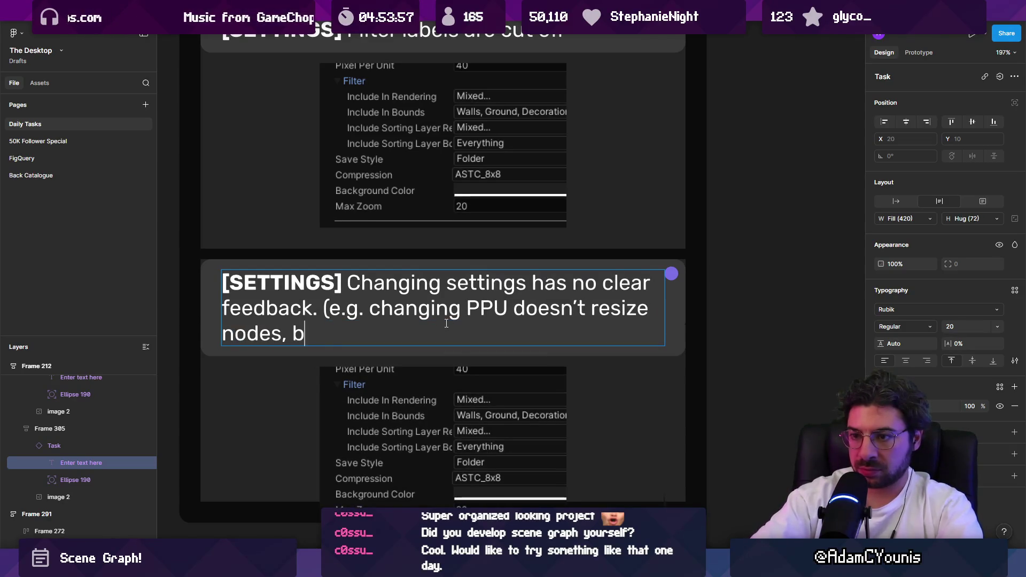
text(ut also we don't tel)
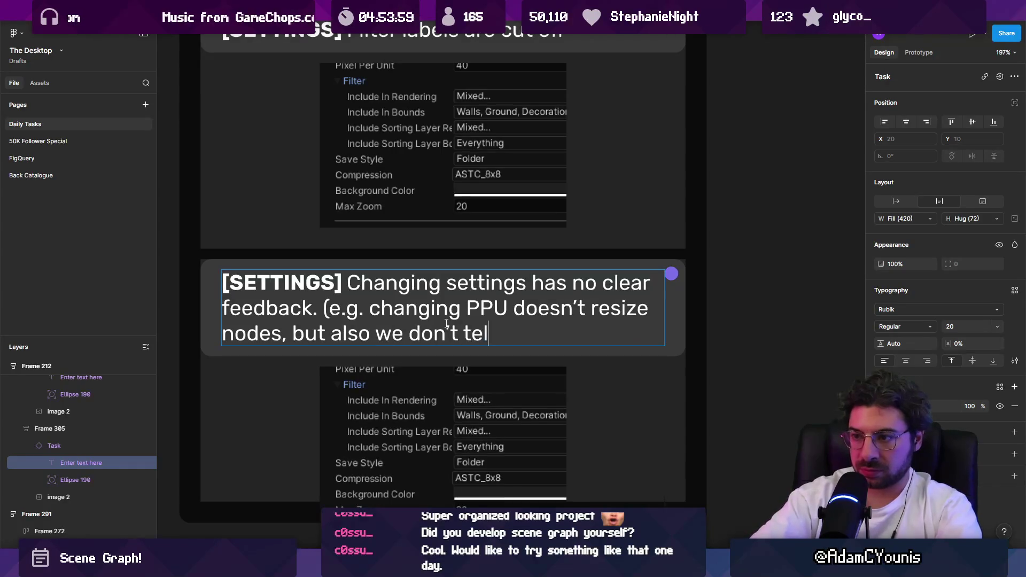
text(l the user what )
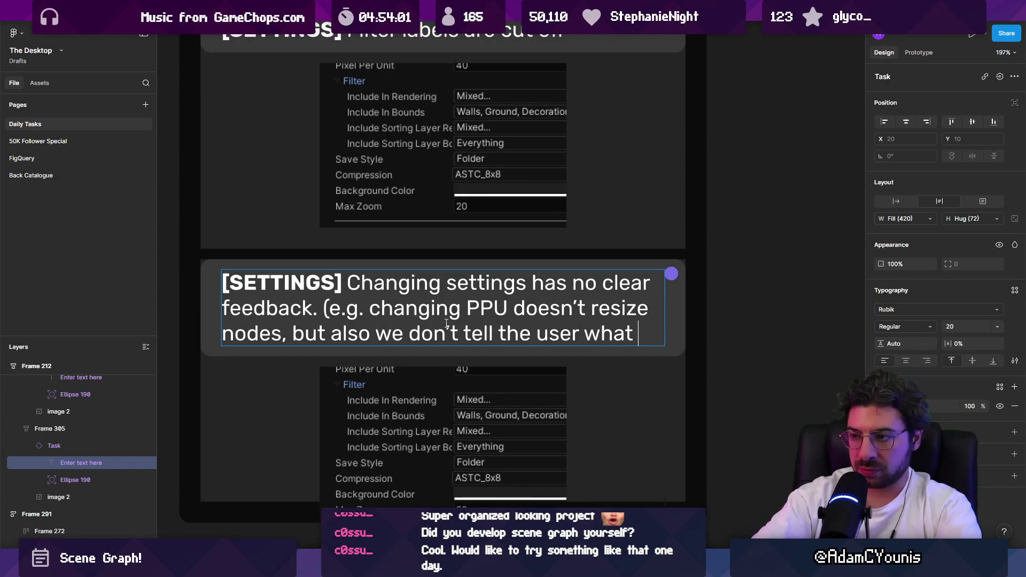
text(they need to do to see the)
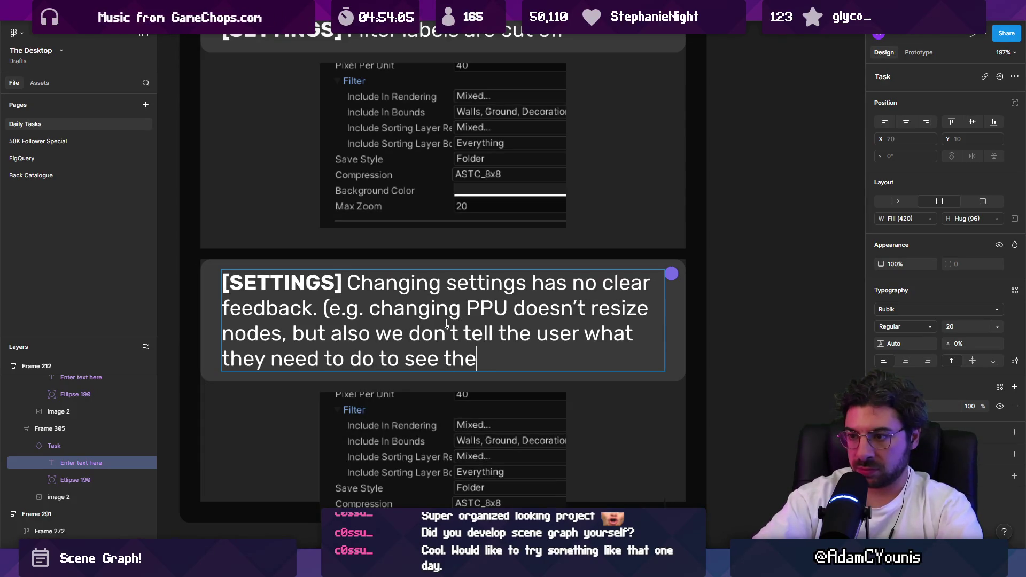
text( echange)
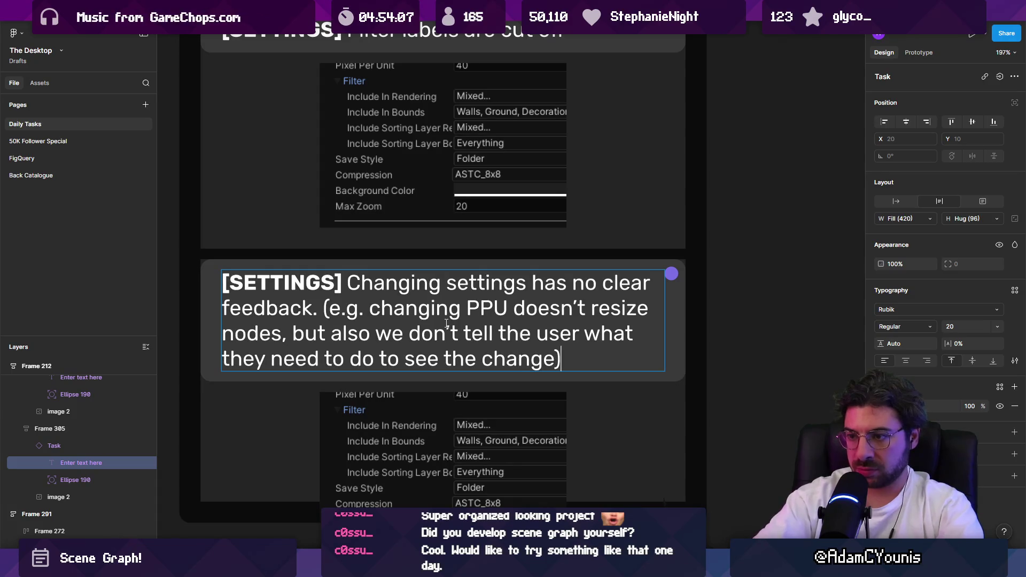
key(Escape)
scroll(497, 214, down, 5)
click(556, 379)
drag(556, 380, 558, 384)
click(672, 348)
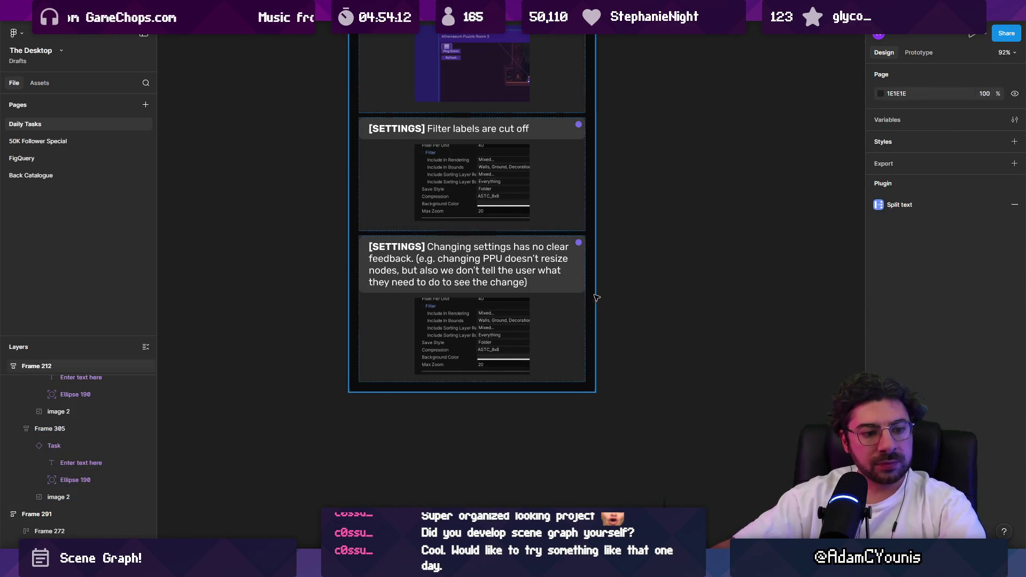
scroll(594, 294, up, 3)
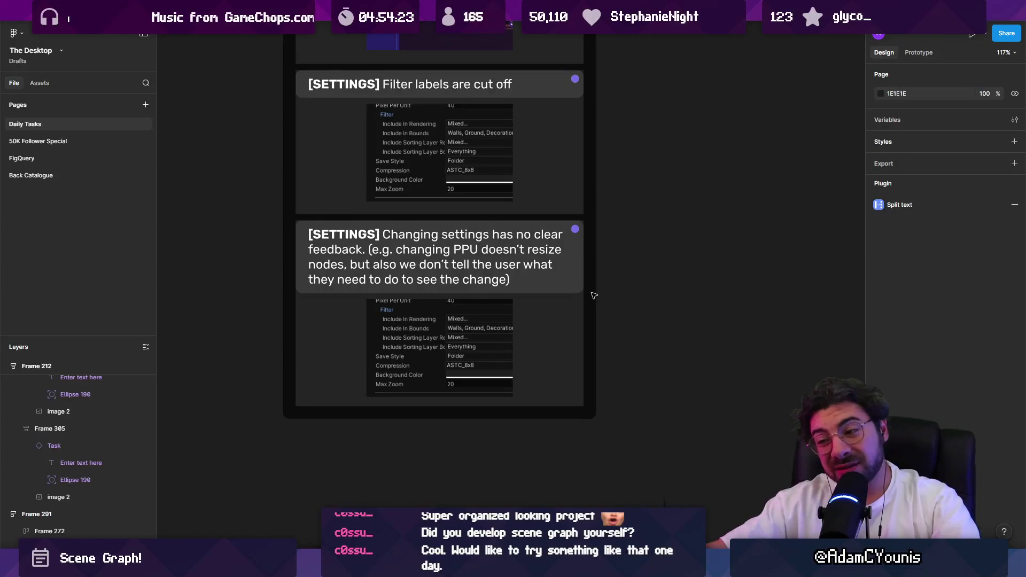
click(564, 317)
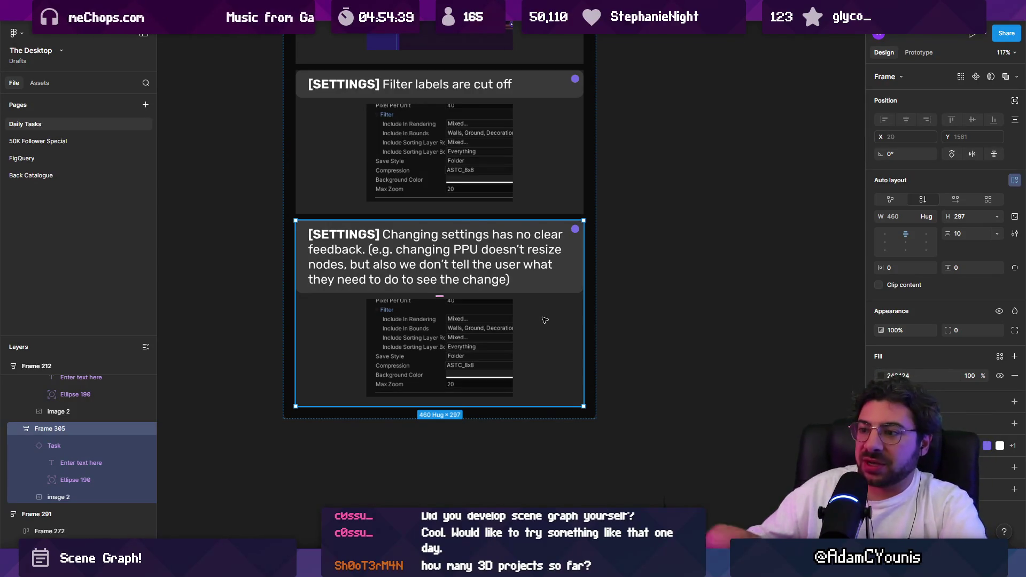
key(Escape)
scroll(453, 406, down, 10)
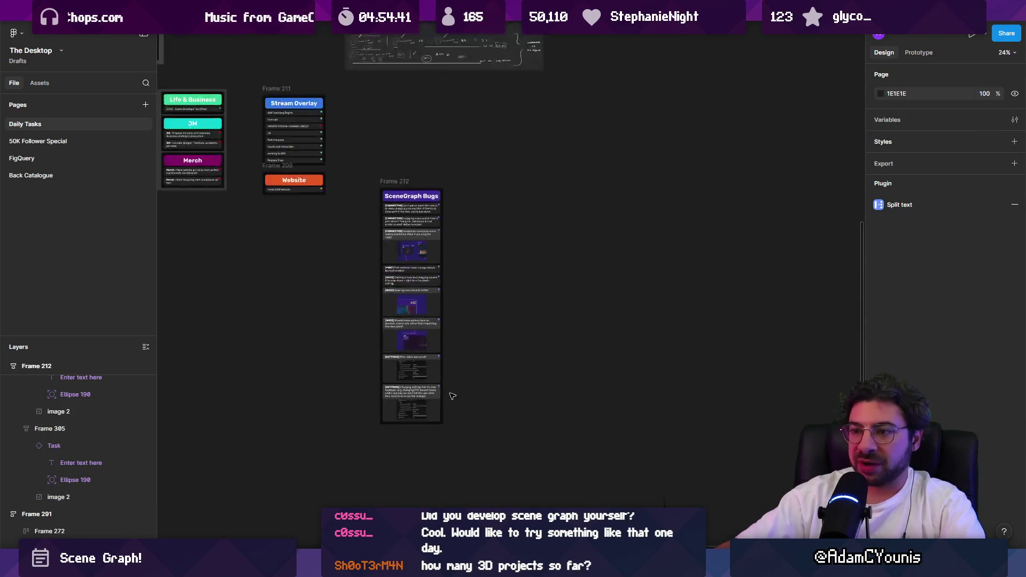
scroll(422, 378, up, 5)
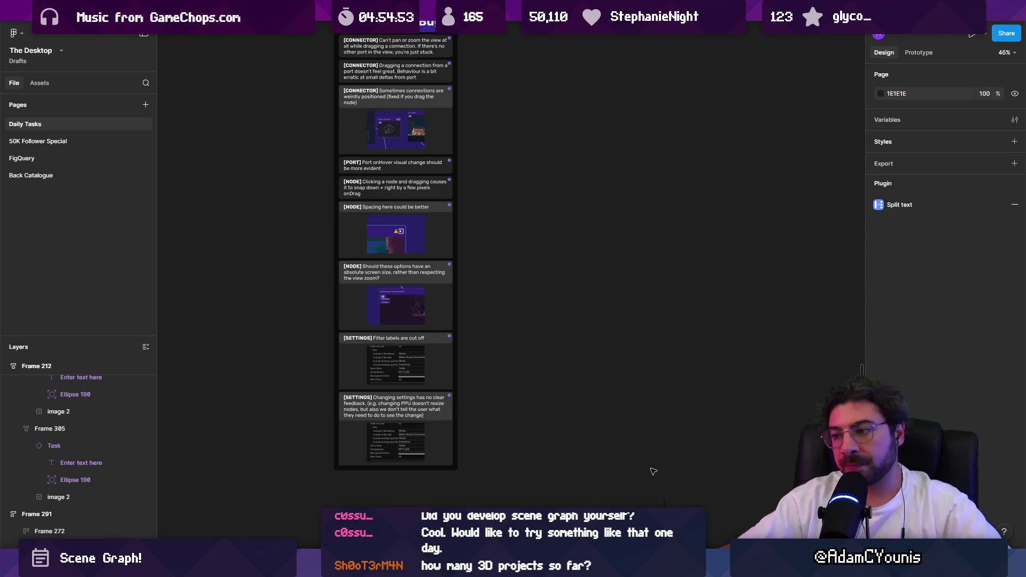
scroll(551, 359, down, 3)
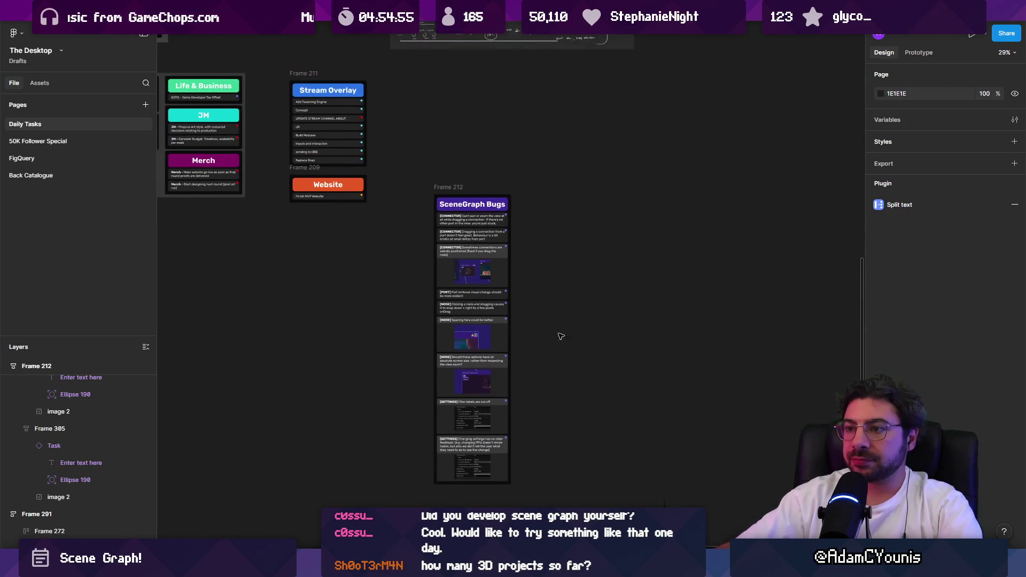
scroll(521, 406, up, 3)
scroll(497, 407, up, 1)
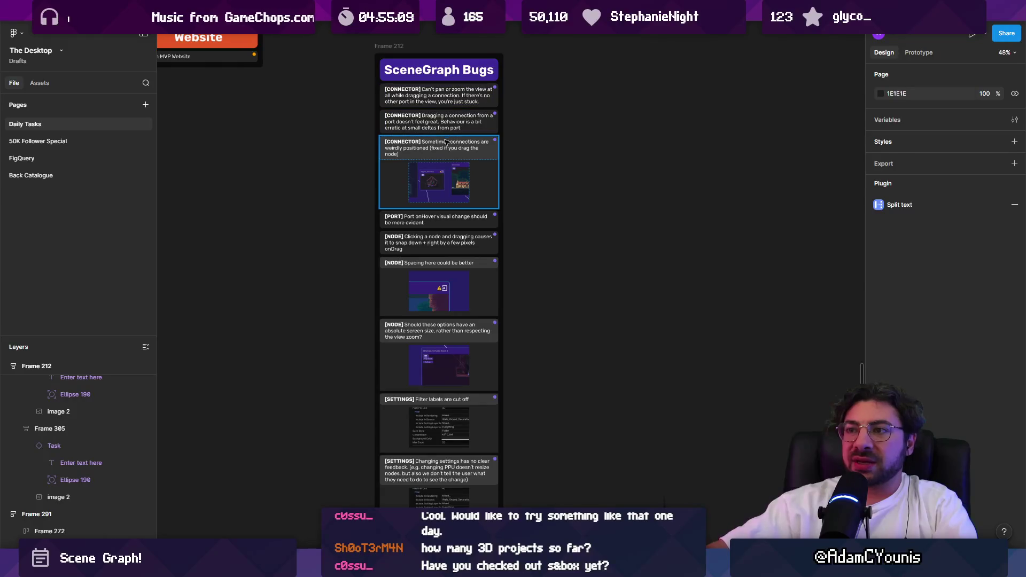
scroll(456, 225, down, 1)
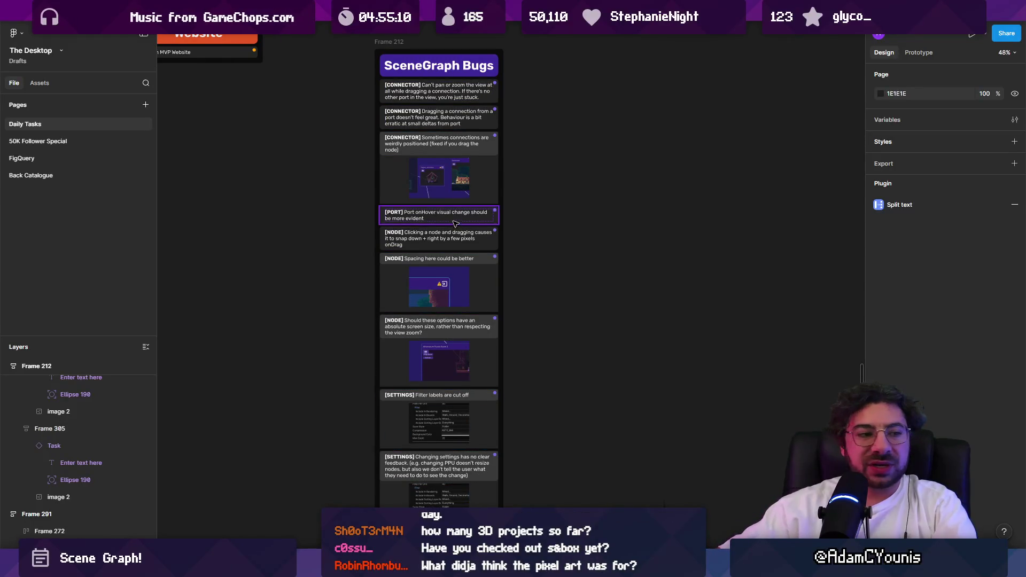
ctrl+scroll(456, 223, down, 3)
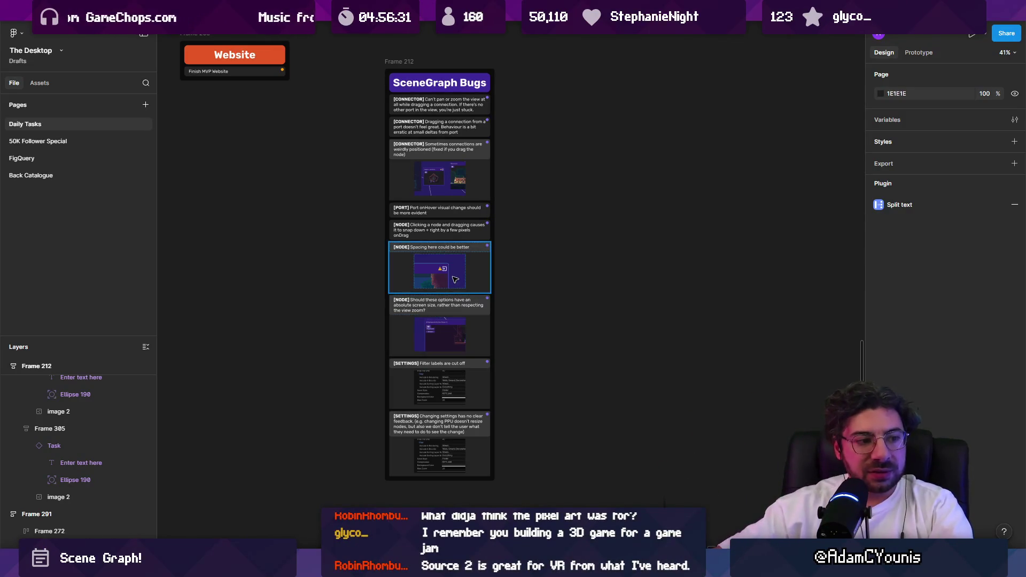
scroll(495, 388, up, 3)
Select Frame 212 holding the bug cards, then deselect it
click(496, 389)
click(512, 394)
click(491, 420)
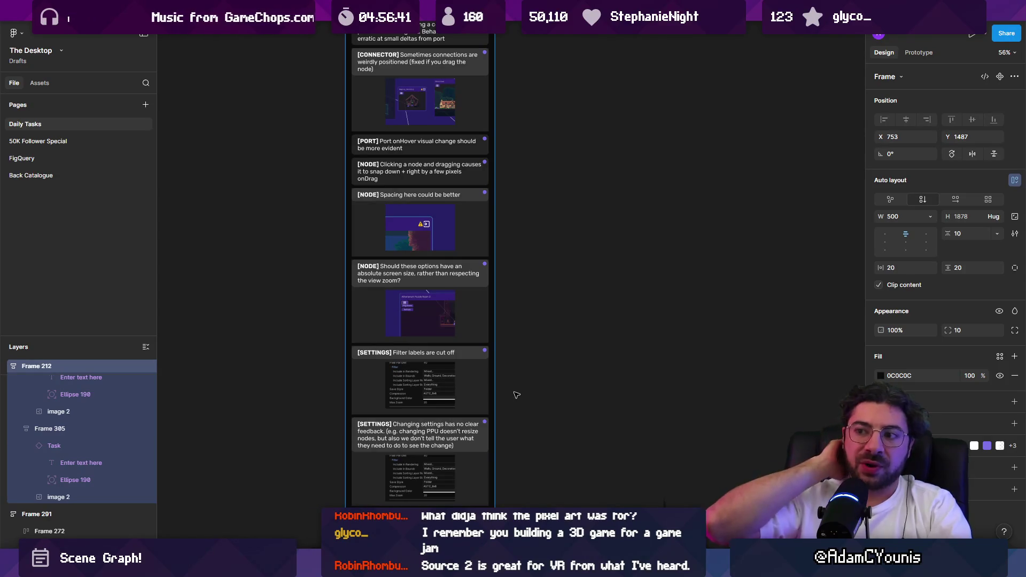
click(516, 395)
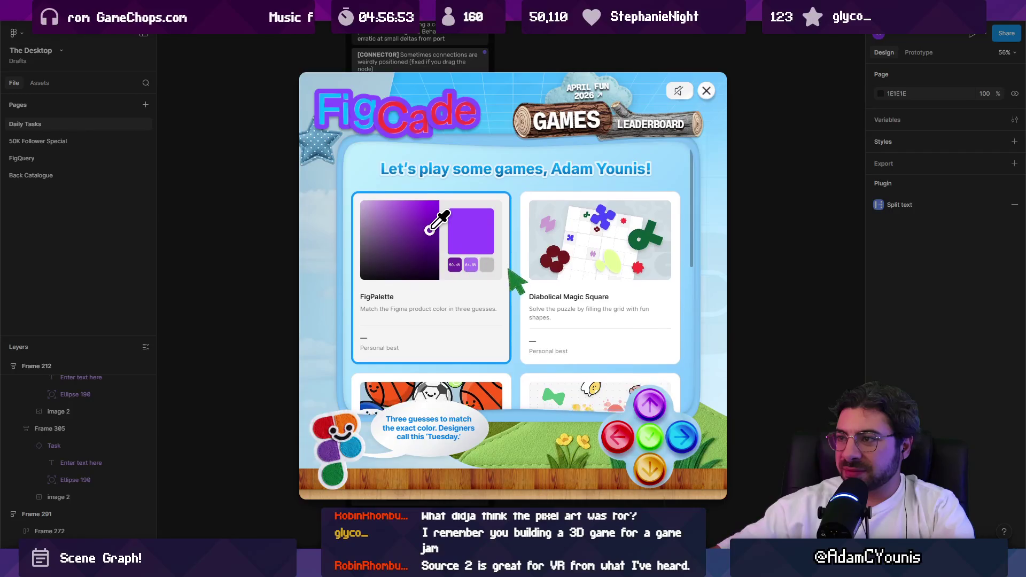
Close the FigCade games popup and switch to the Unity Editor
scroll(510, 281, down, 5)
scroll(515, 287, up, 5)
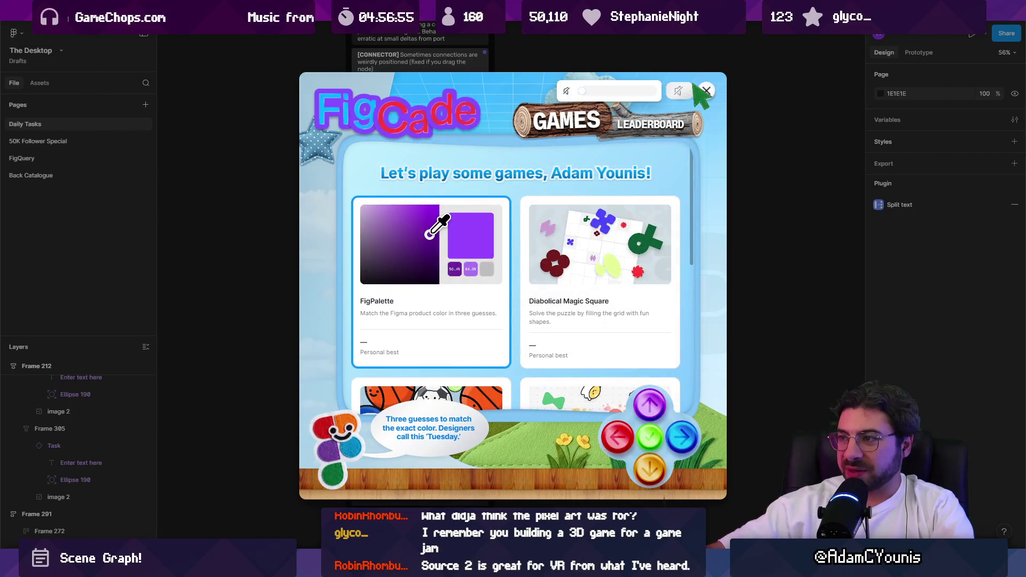
click(706, 91)
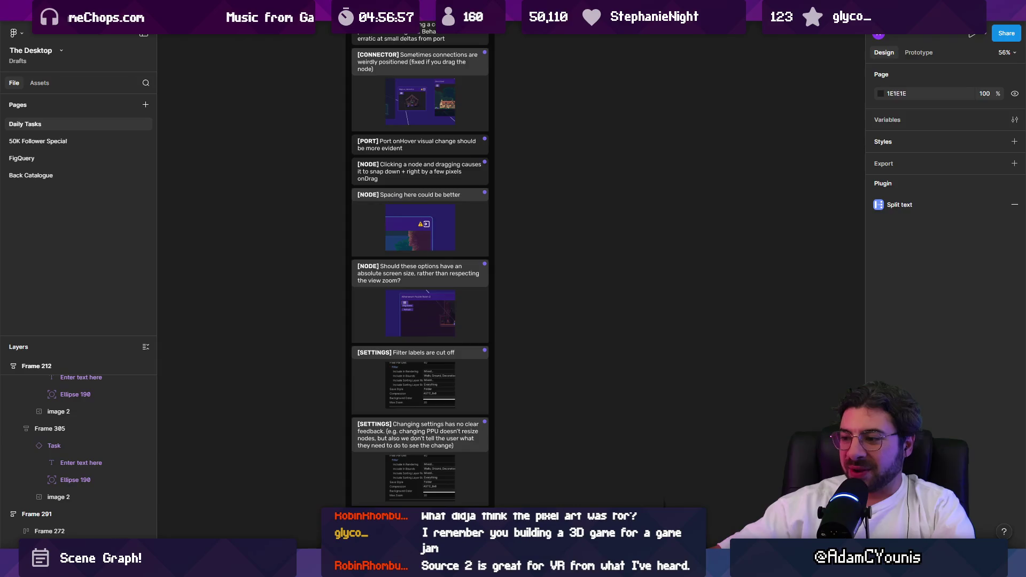
key(alt+Tab)
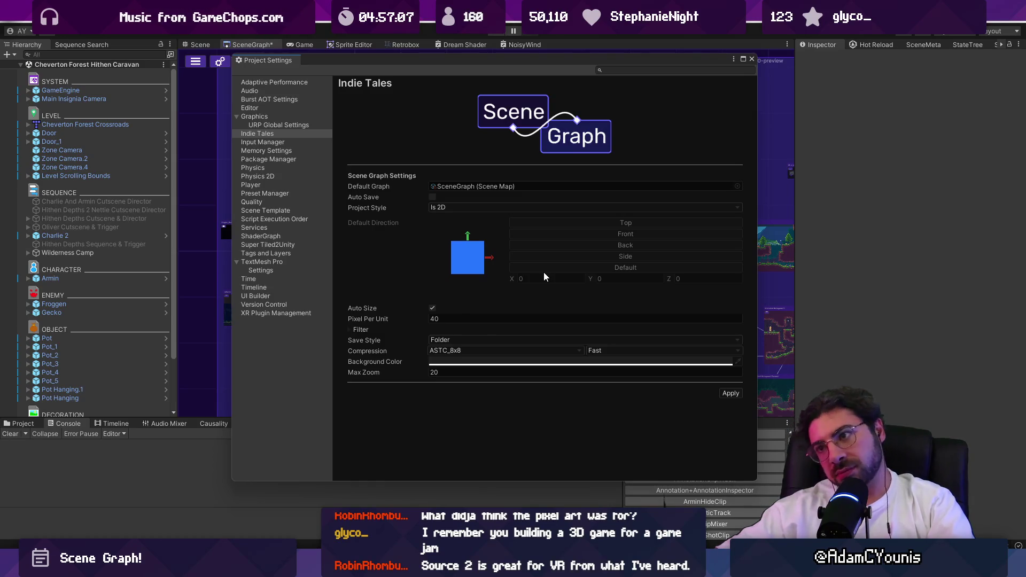
Flip between Input Manager and Indie Tales pages, narrow Project Settings, then close it
click(287, 138)
click(291, 135)
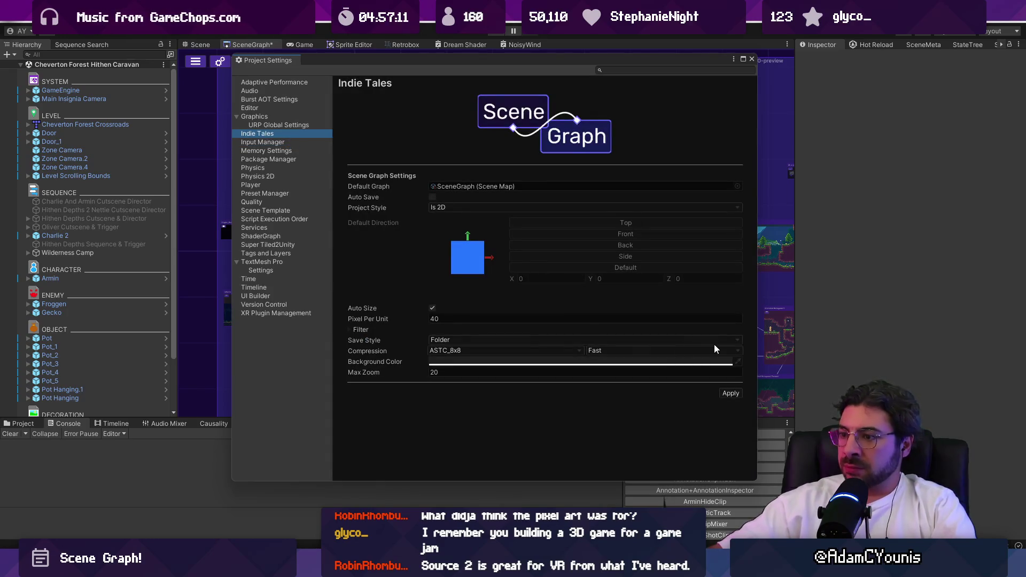
drag(756, 291, 706, 283)
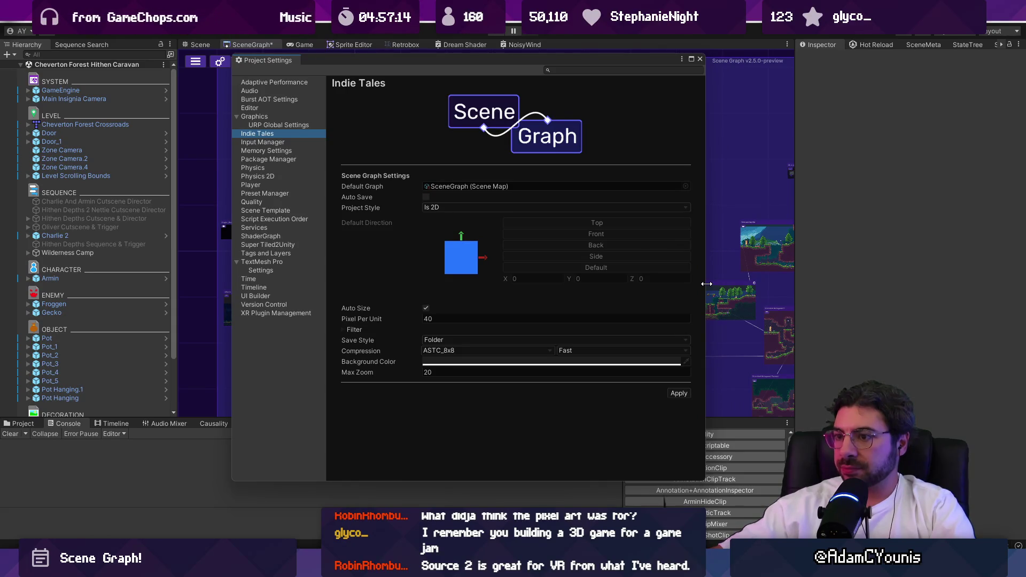
click(699, 59)
Pan and zoom around the SceneGraph to survey the level nodes and those off to the right
scroll(545, 208, up, 5)
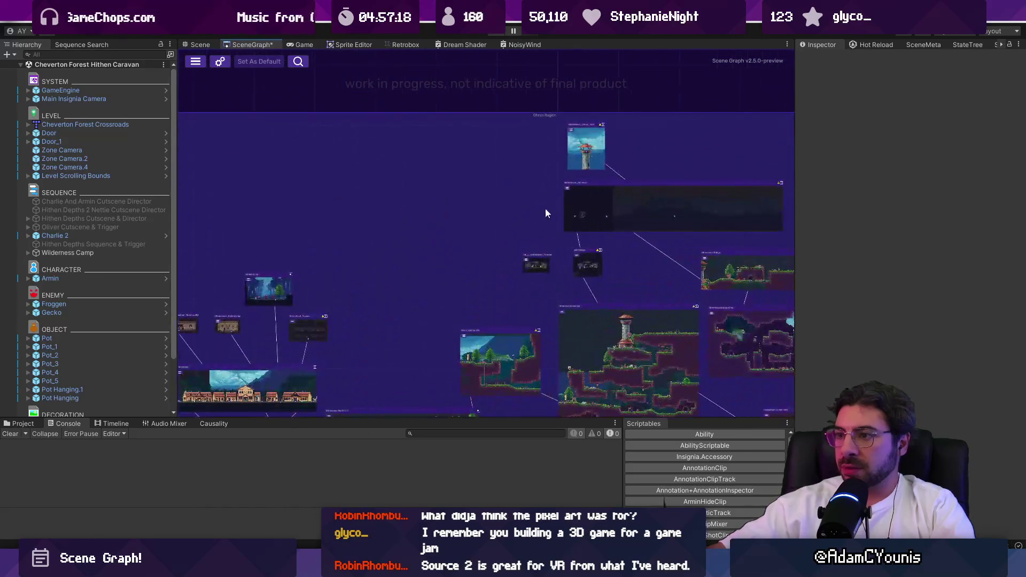
scroll(553, 205, down, 3)
drag(553, 235, 466, 222)
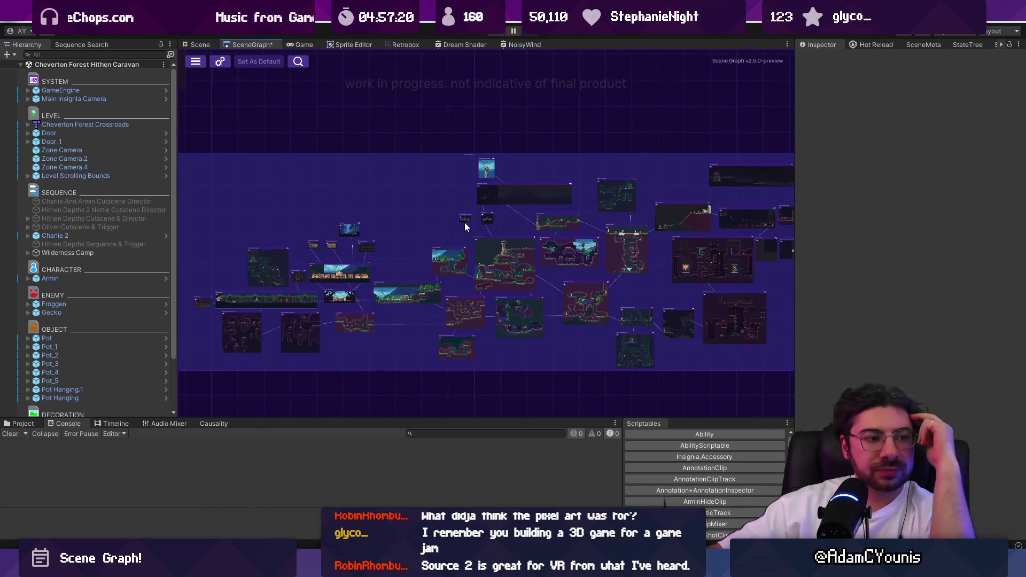
scroll(456, 238, down, 2)
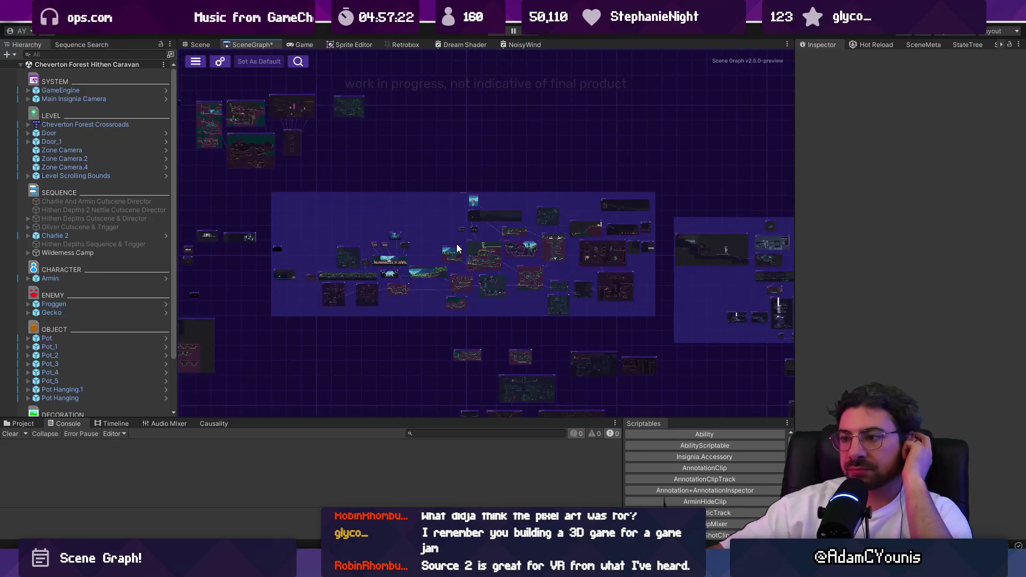
drag(477, 326, 618, 383)
scroll(448, 348, up, 5)
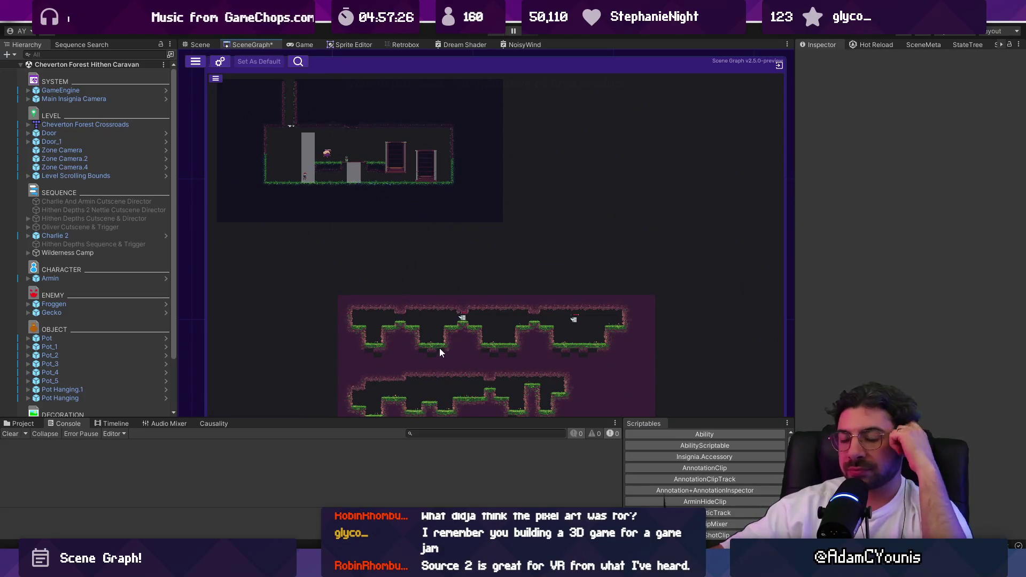
scroll(439, 347, down, 5)
drag(564, 283, 296, 284)
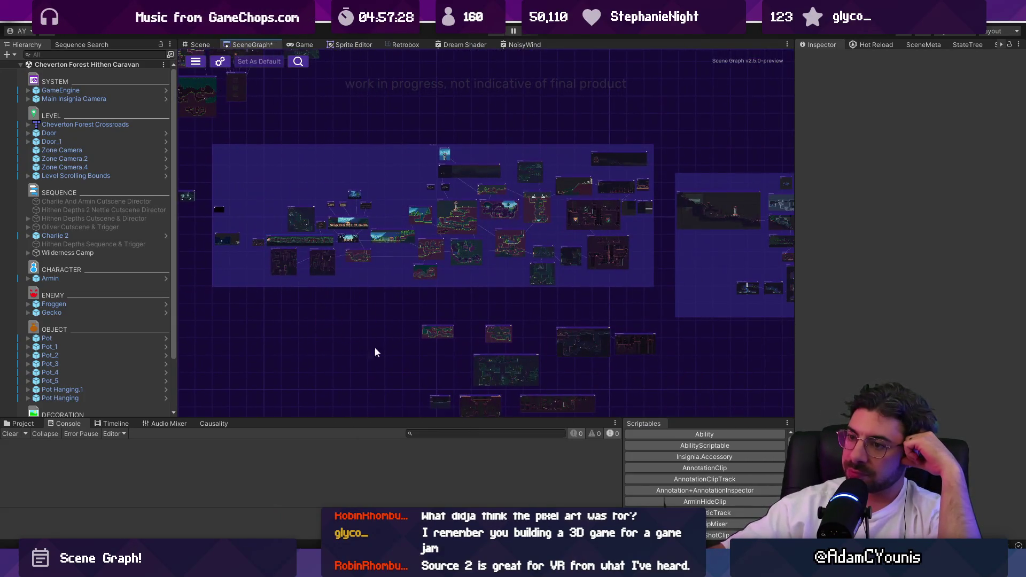
Choose Create Scene Node from the context menu on an empty spot of the canvas
right_click(343, 361)
click(313, 318)
mouse_move(565, 285)
mouse_down()
mouse_move(419, 284)
mouse_move(367, 296)
mouse_up()
right_click(325, 312)
click(323, 304)
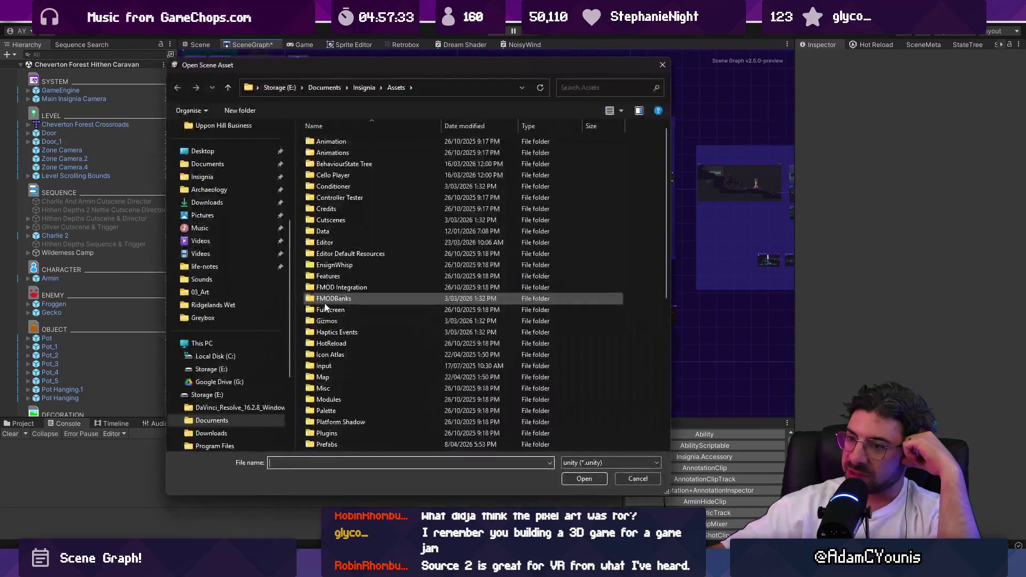
Pick Slide F.unity from the Assets/Scenes folder as the new node's scene
scroll(363, 230, down, 8)
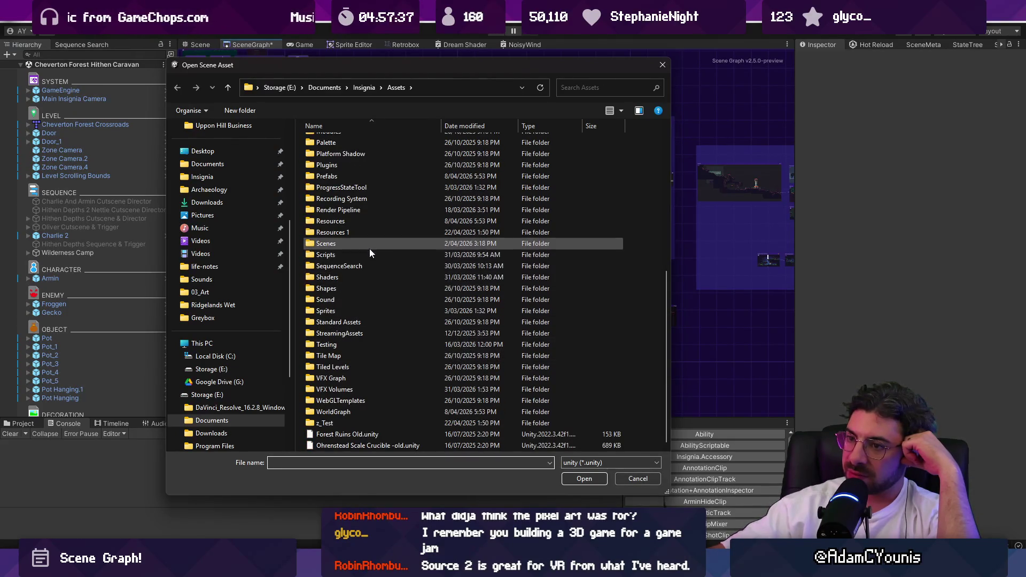
double_click(369, 246)
scroll(370, 374, down, 15)
click(369, 377)
double_click(369, 378)
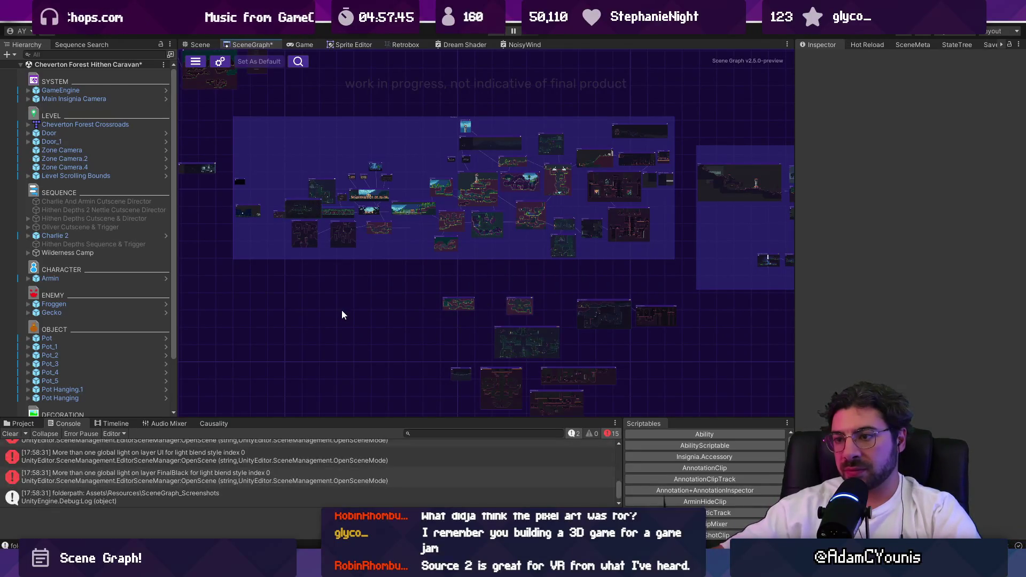
Clear the Console's errors and pan the graph, pulling a scene thumbnail out of the top group
scroll(220, 459, up, 10)
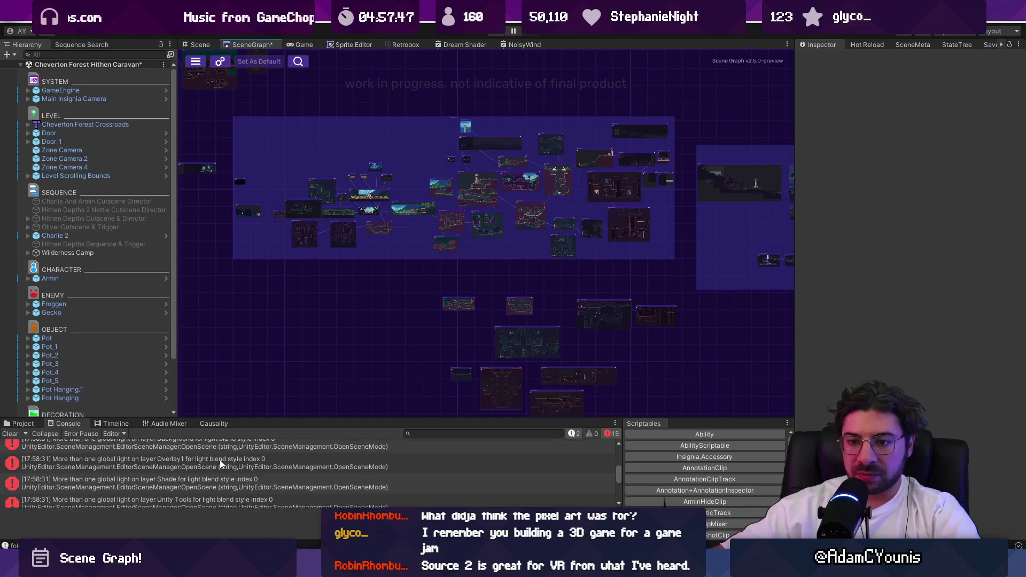
click(10, 433)
scroll(303, 298, down, 2)
mouse_move(304, 293)
mouse_down()
mouse_move(331, 274)
mouse_move(383, 274)
mouse_up()
scroll(370, 304, up, 5)
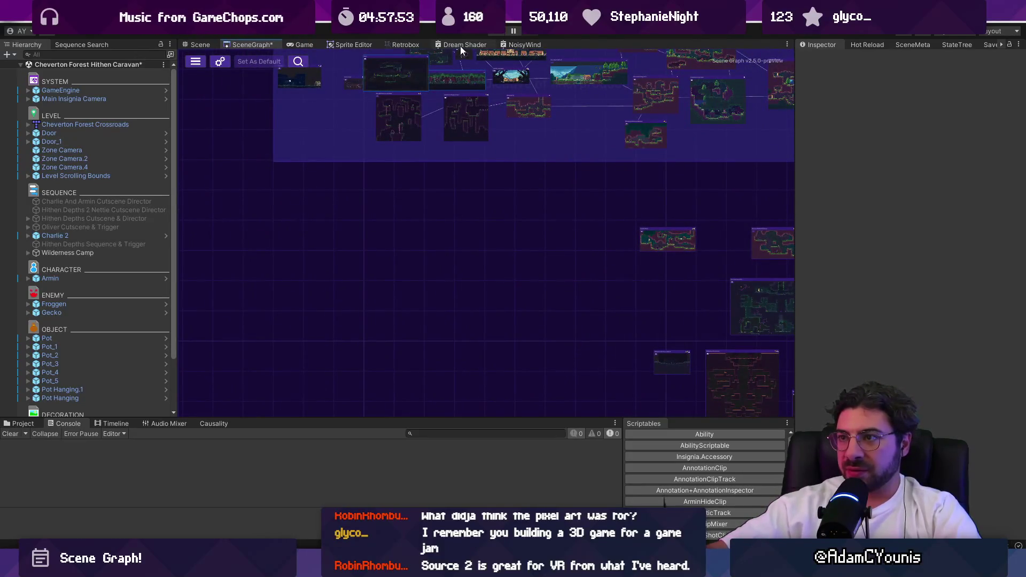
drag(385, 99, 365, 244)
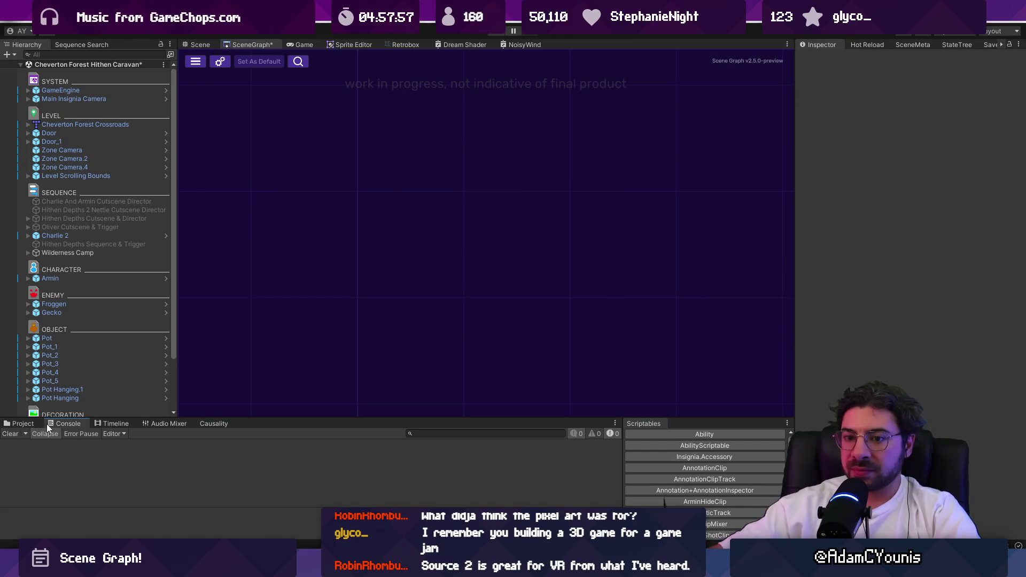
Show the Project's asset folders and focus its search field, then switch to Fork
click(29, 423)
click(412, 434)
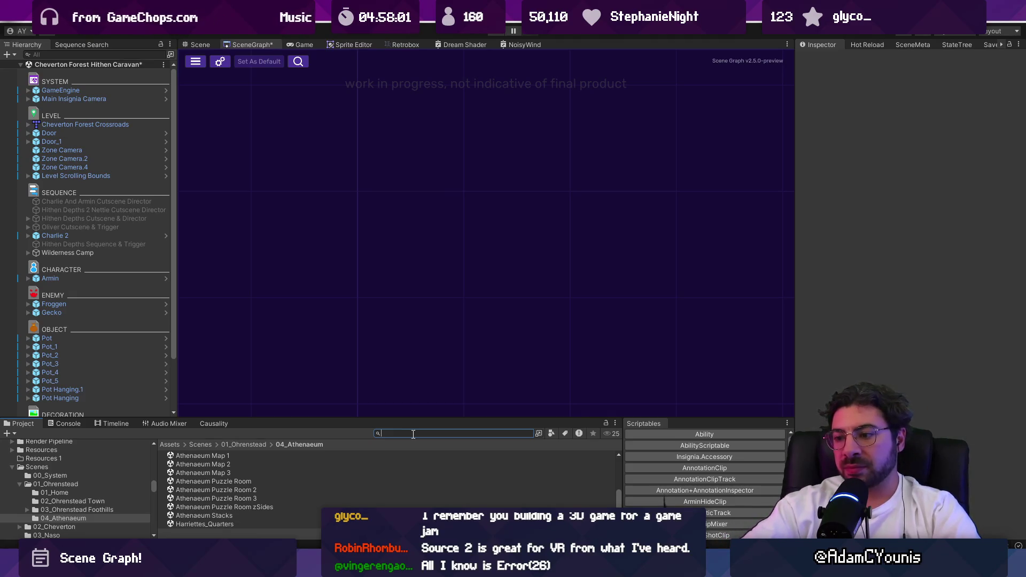
key(alt+Tab)
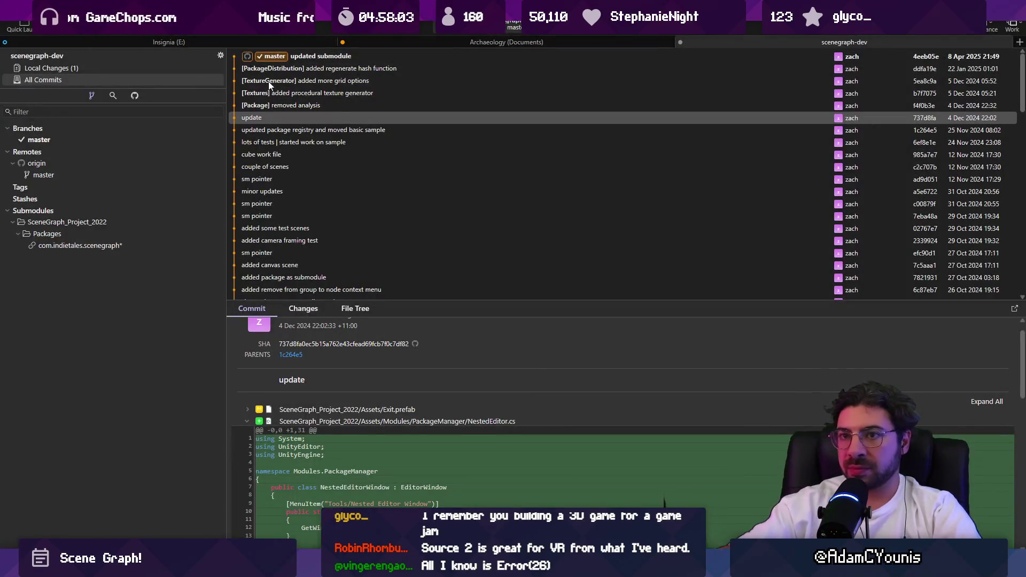
Review the Insignia repository's 15 unstaged local changes and diff, then return to Unity
click(129, 69)
click(134, 42)
click(85, 69)
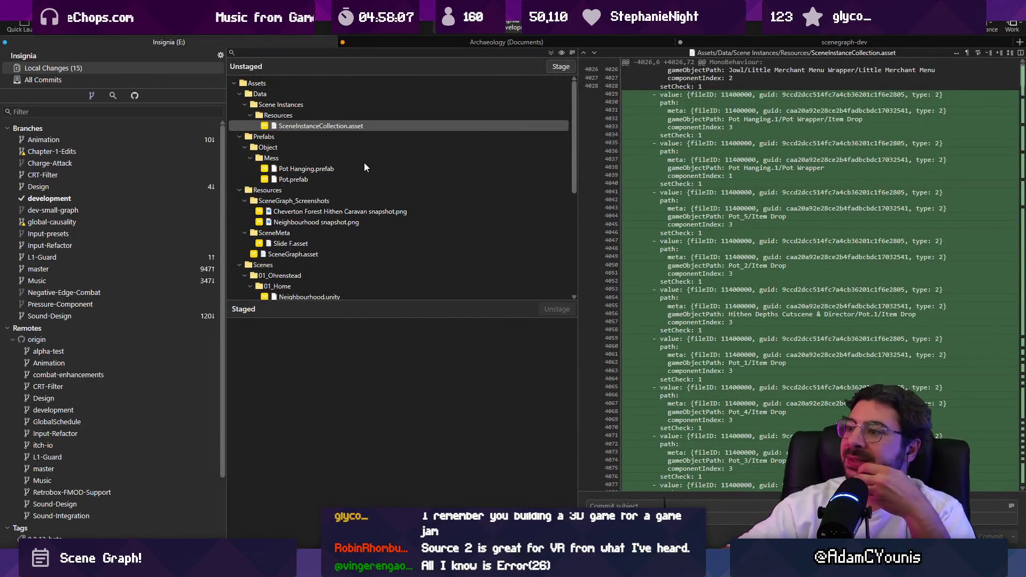
scroll(364, 164, down, 2)
scroll(364, 169, down, 1)
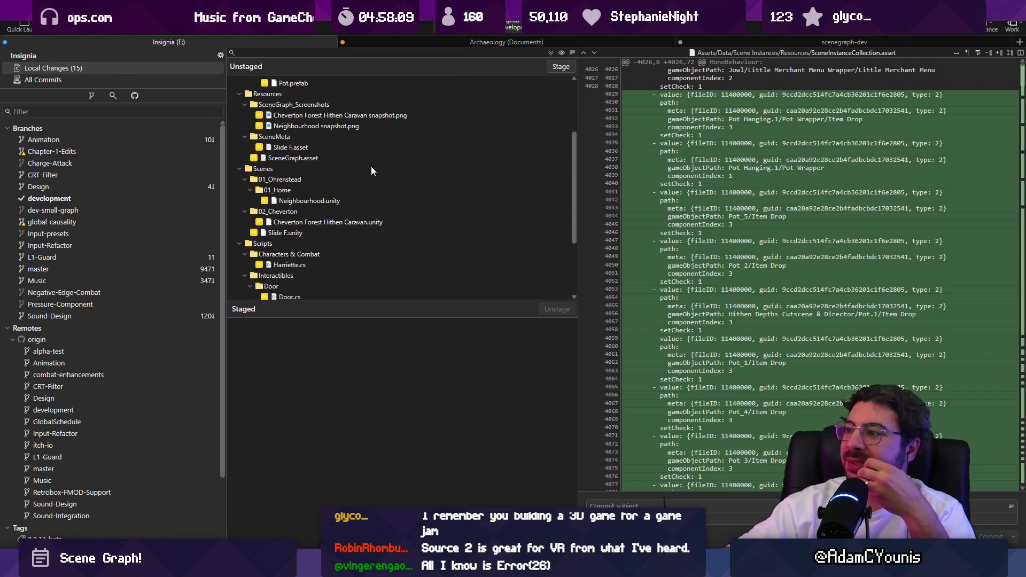
scroll(750, 213, down, 5)
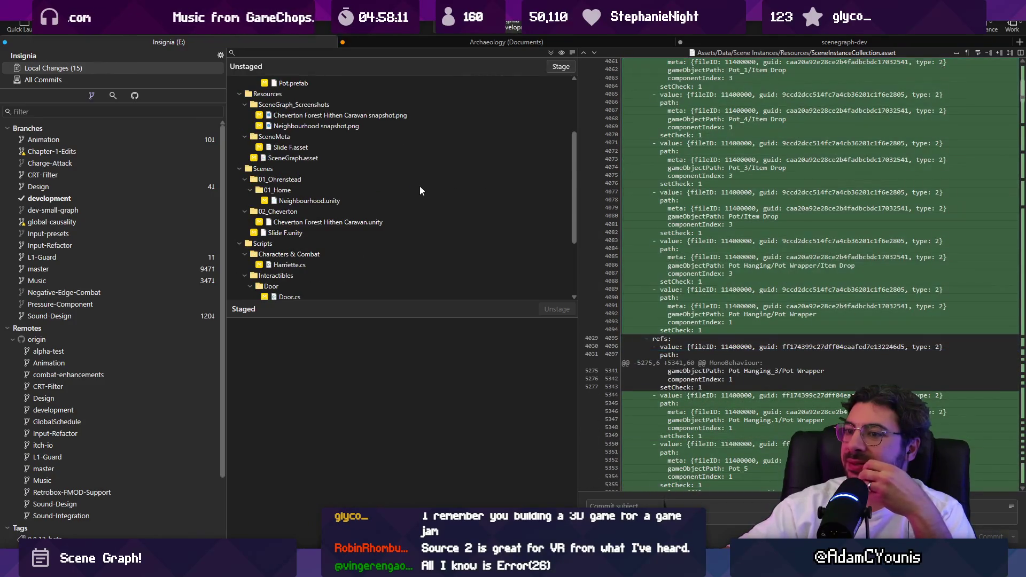
scroll(406, 187, down, 3)
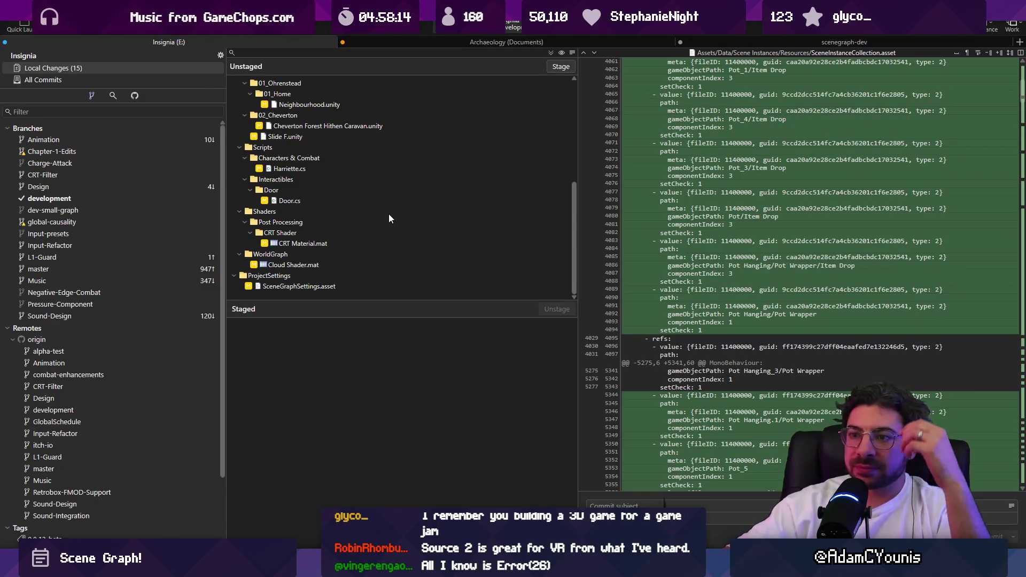
scroll(389, 213, up, 2)
scroll(389, 218, up, 2)
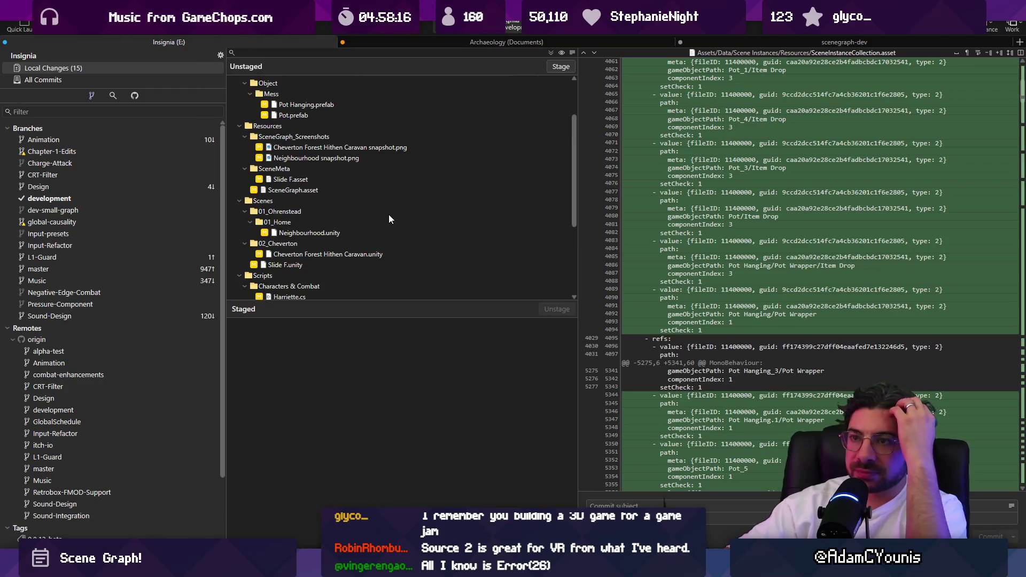
scroll(389, 218, up, 2)
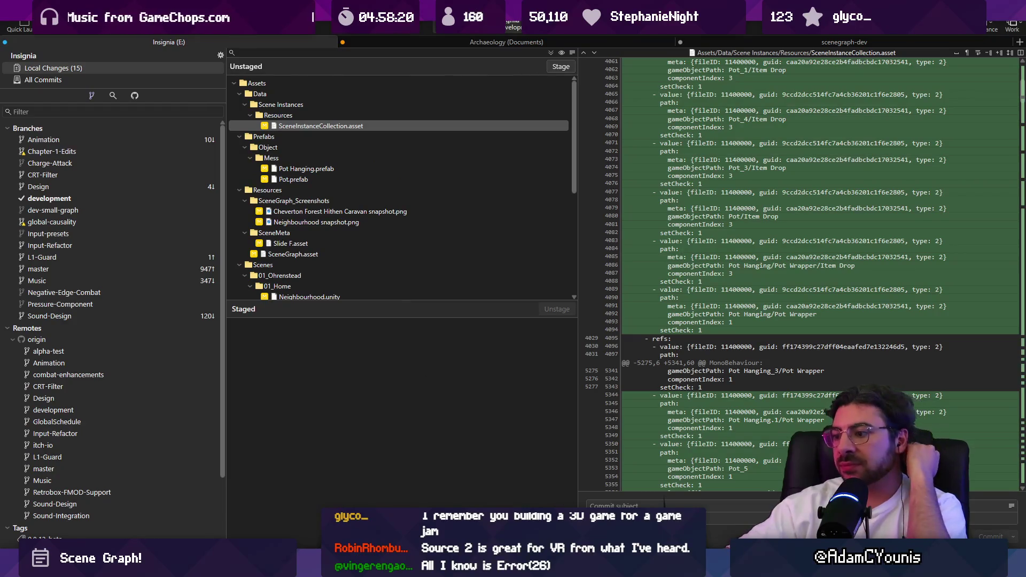
key(alt+Tab)
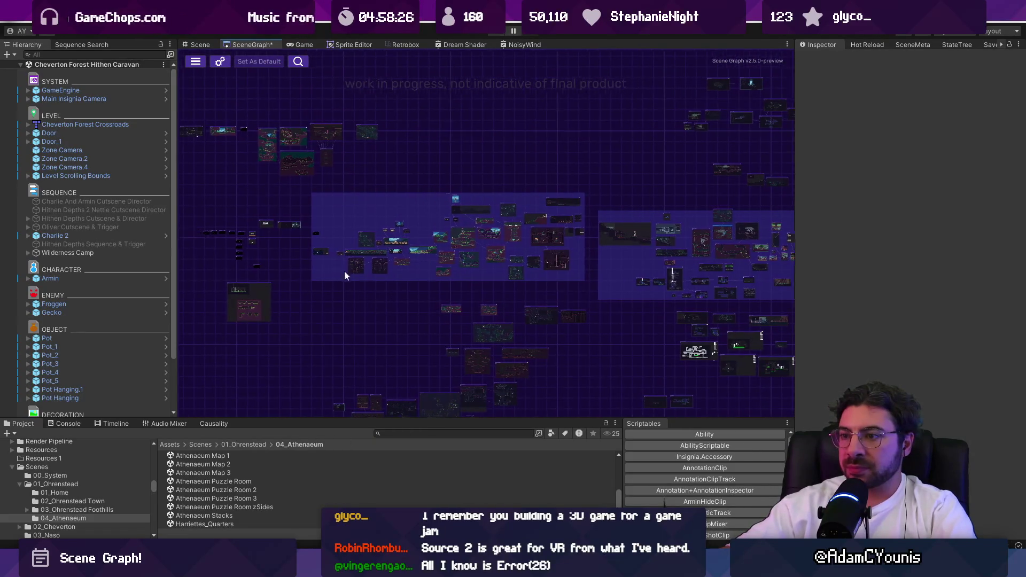
Zoom into the Ohrenstead group and open the Haberdasher node's context menu
scroll(344, 272, up, 3)
scroll(443, 280, down, 5)
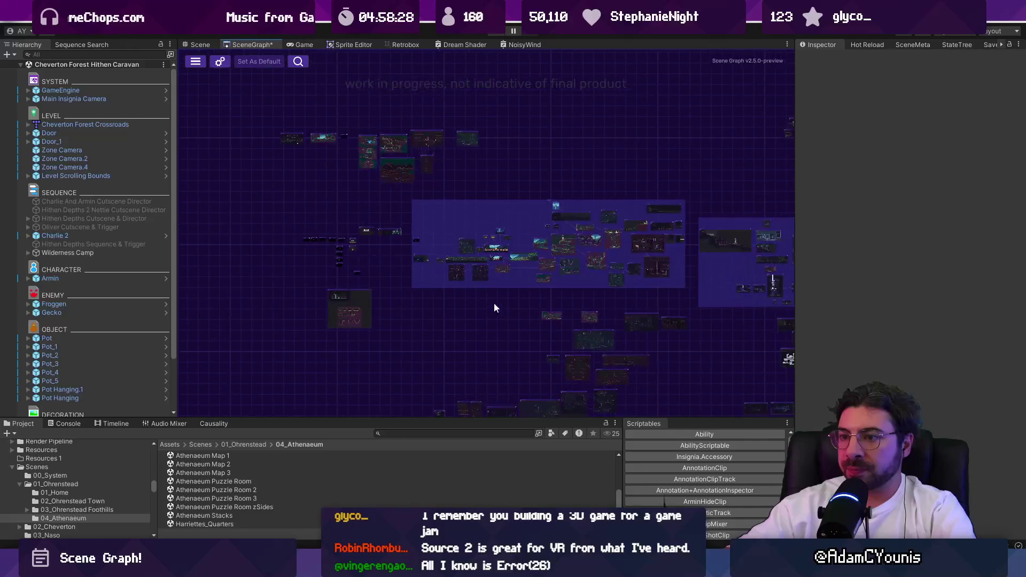
scroll(441, 268, up, 5)
right_click(485, 254)
click(457, 259)
right_click(462, 258)
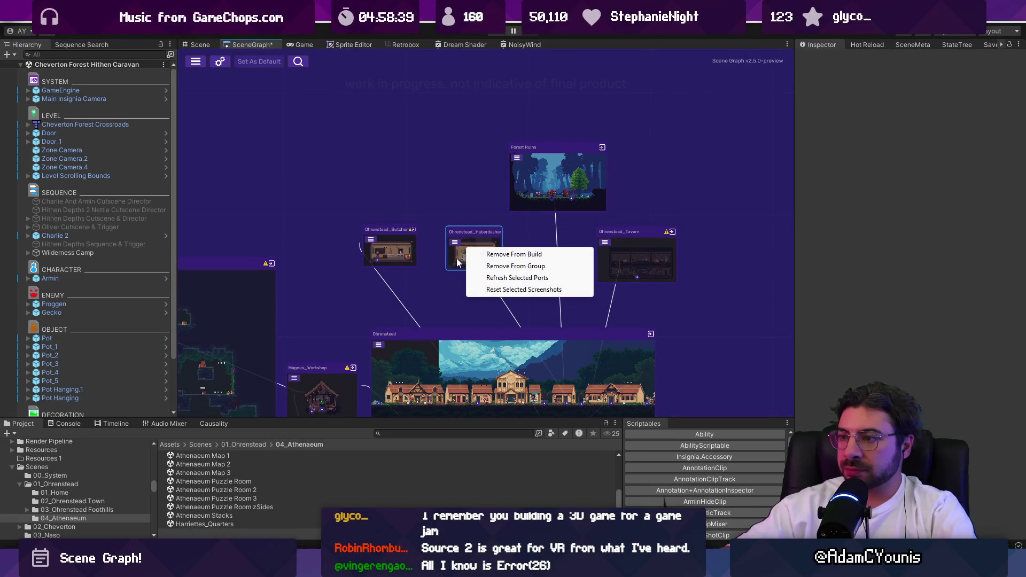
Snip the context menu with its Remove, Refresh and Reset entries, then return to Figma
key(super+shift+s)
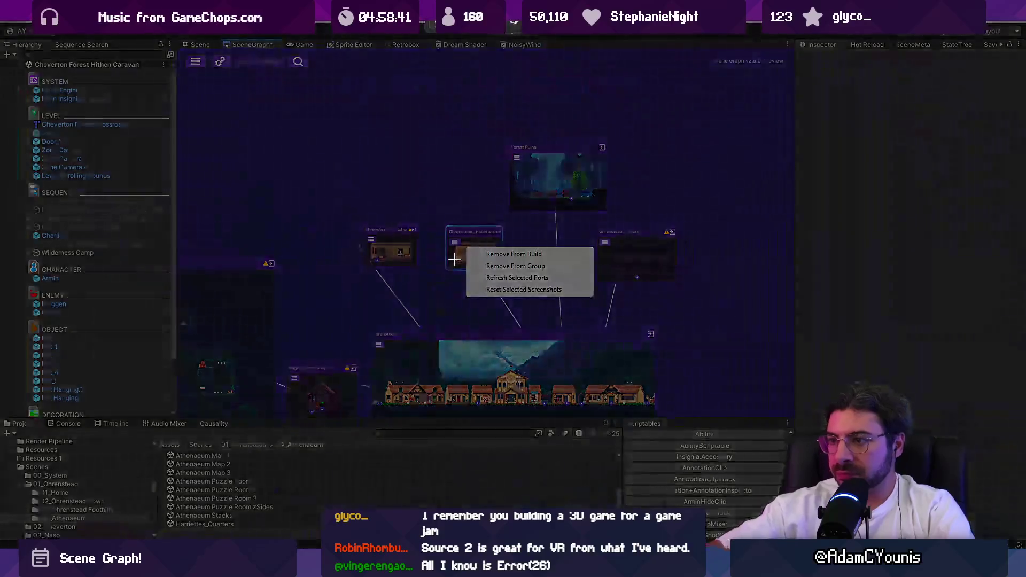
drag(463, 242, 597, 302)
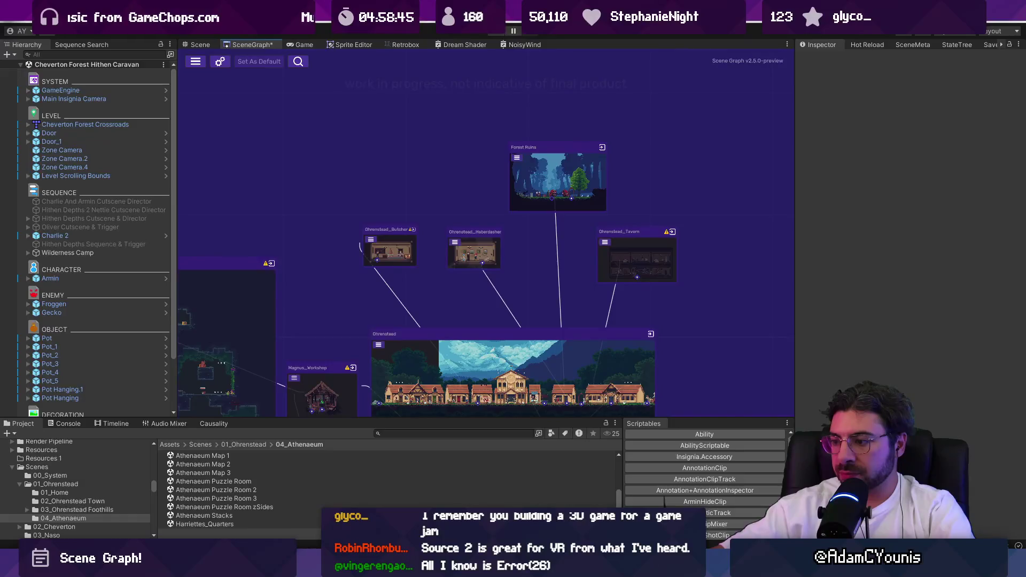
key(alt+Tab)
key(alt+Tab)
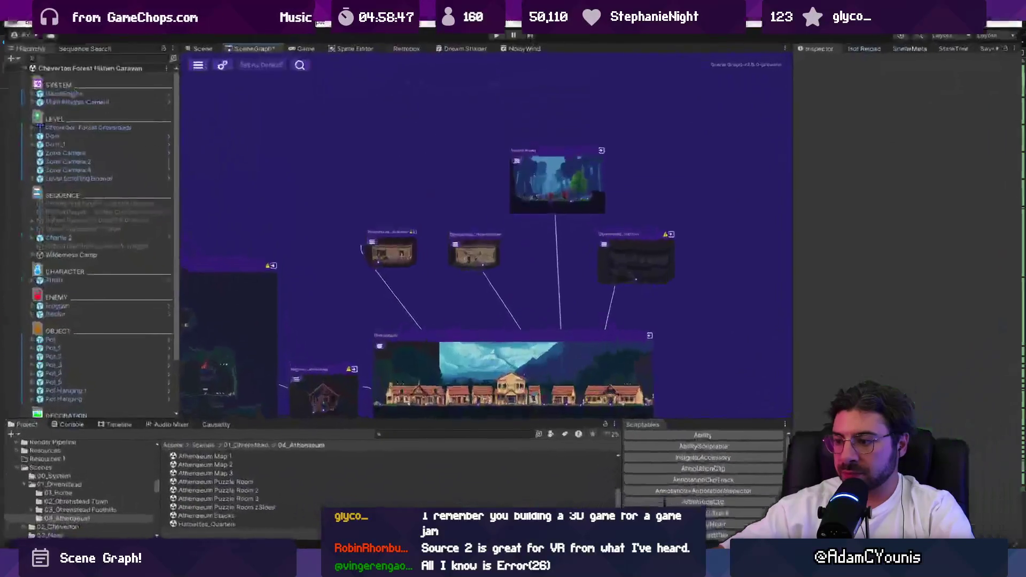
key(alt+Tab)
Duplicate the Changing settings card and change its tag from [SETTINGS] to [NODE]
scroll(431, 399, up, 2)
click(432, 399)
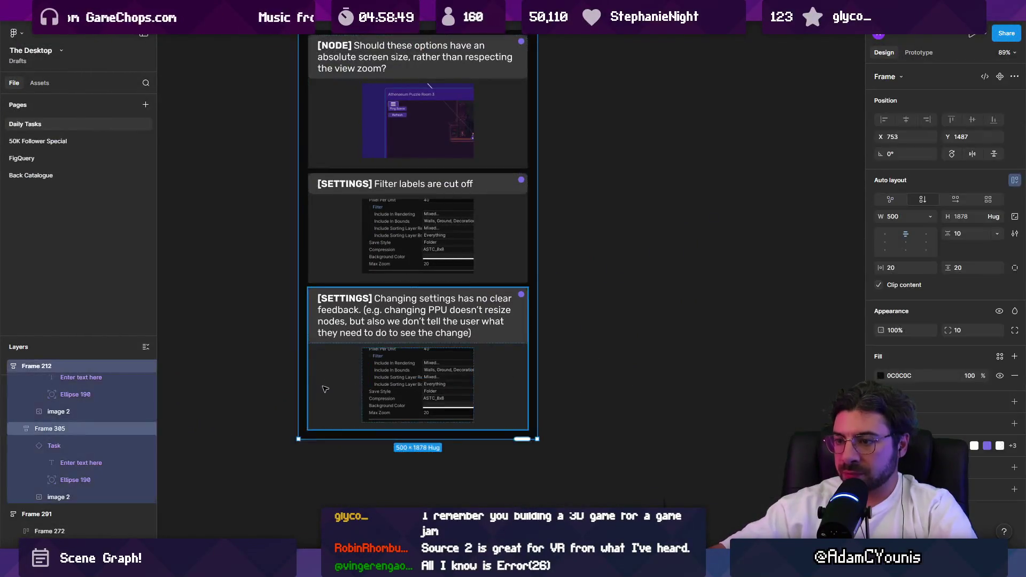
key(ctrl+d)
scroll(420, 387, up, 3)
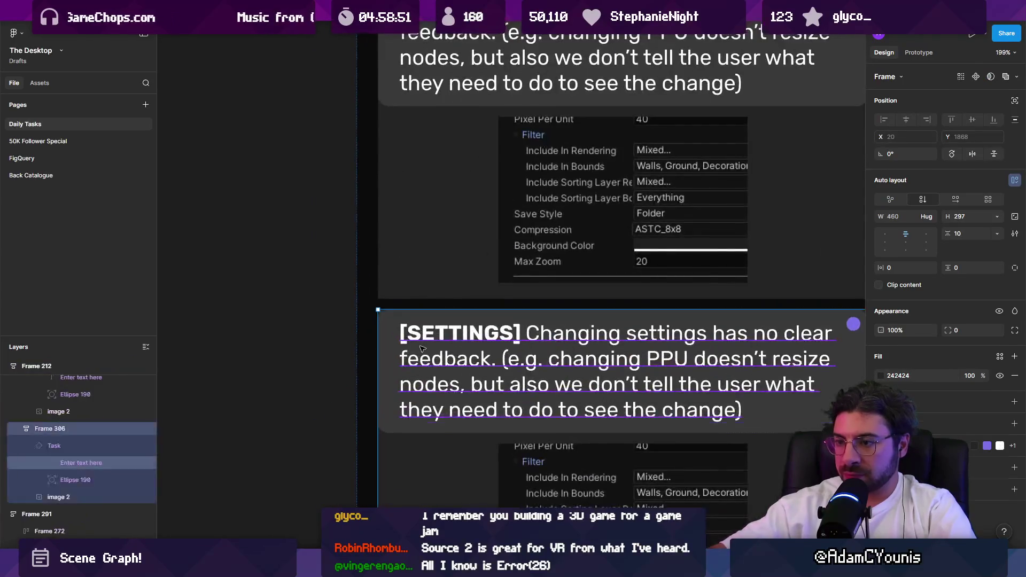
double_click(420, 388)
scroll(722, 422, up, 1)
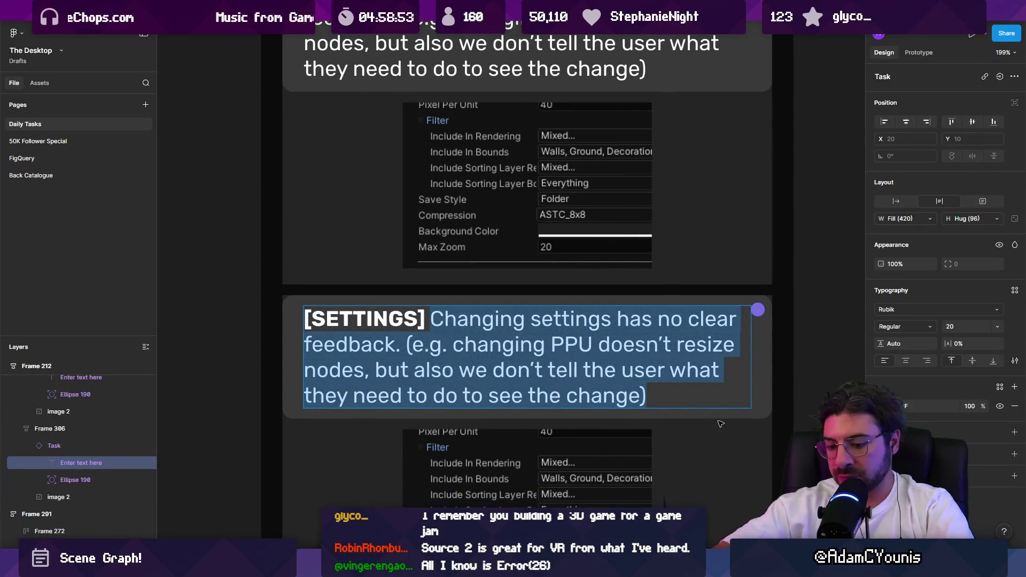
key(Right)
key(Left)
key(Left)
key(Left)
key(ctrl+Home)
key(Right)
key(ctrl+shift+Right)
text(NODE)
key(Right)
key(Right)
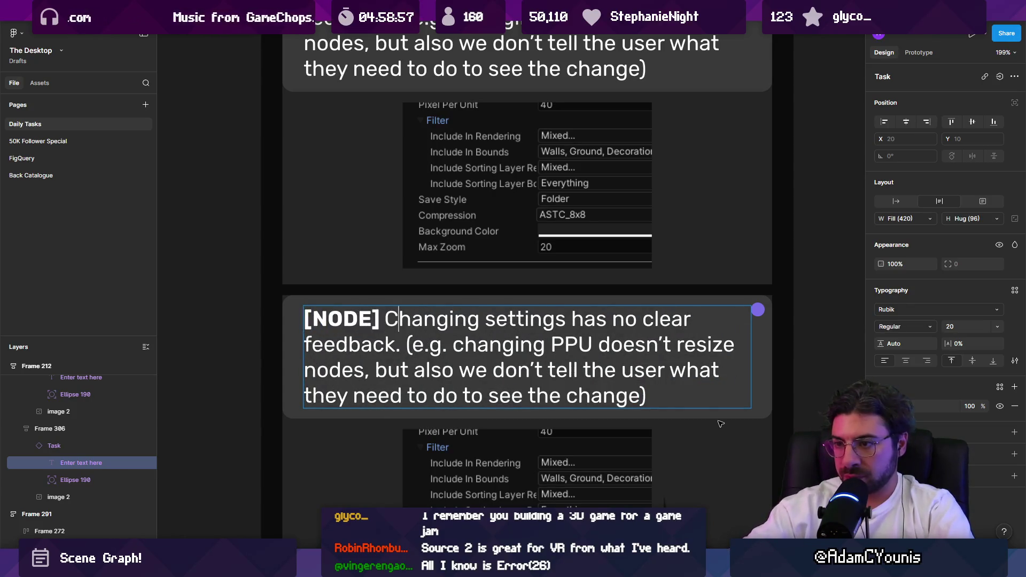
Replace the card's description with 'Not a fan of the wording “refresh selected”'
key(shift+Down)
key(shift+Down)
key(shift+Down)
text(No)
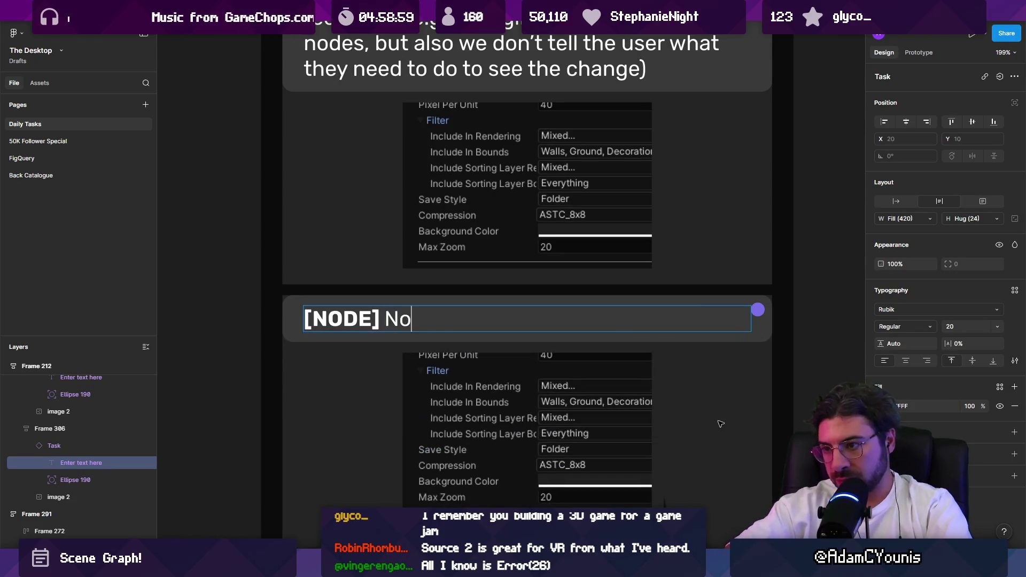
text(t a fan of the )
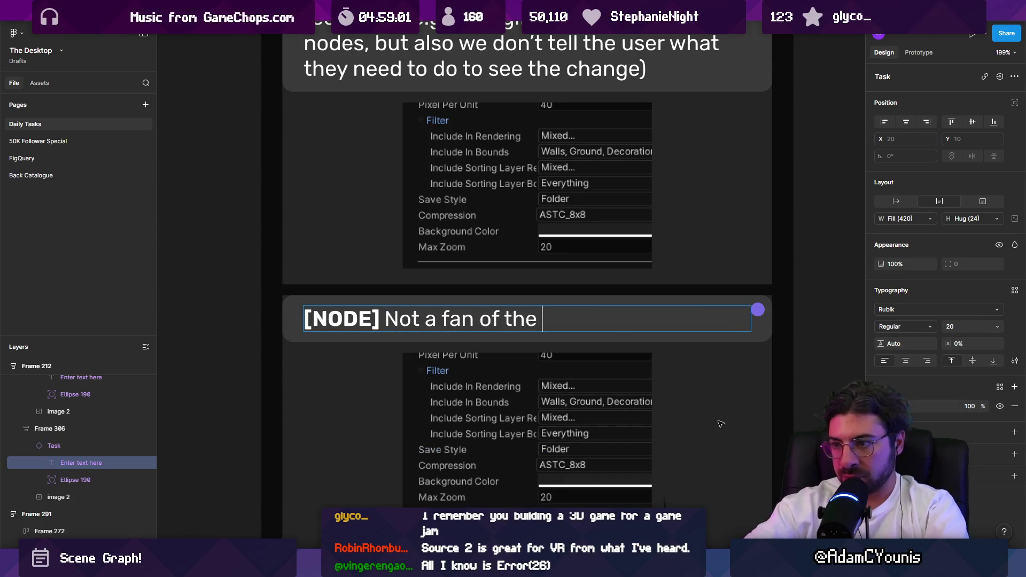
text(wording “refresh selected”)
key(Escape)
Paste the context-menu screenshot into the new card's image
click(552, 396)
scroll(552, 395, down, 2)
key(ctrl+v)
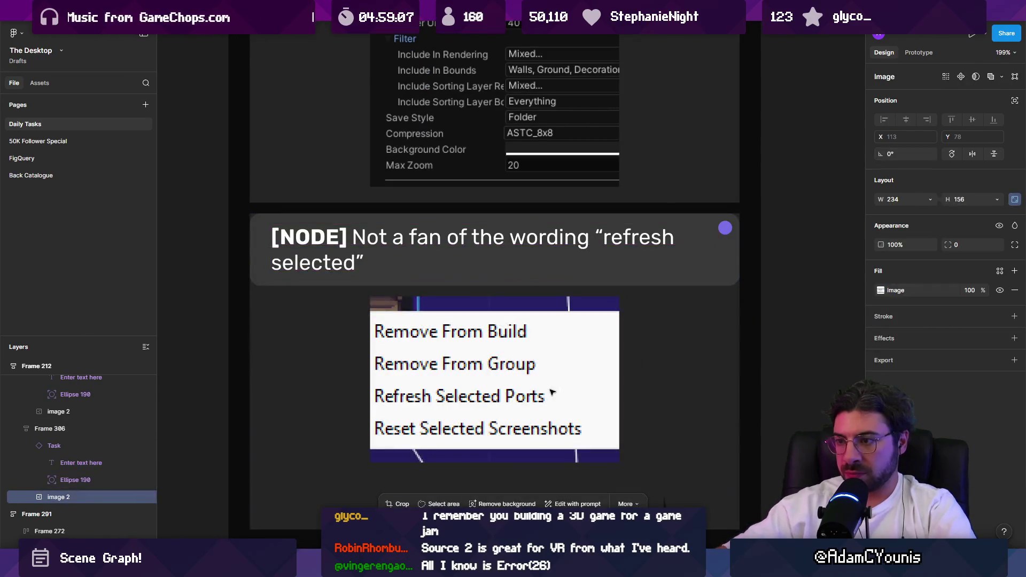
scroll(551, 392, down, 5)
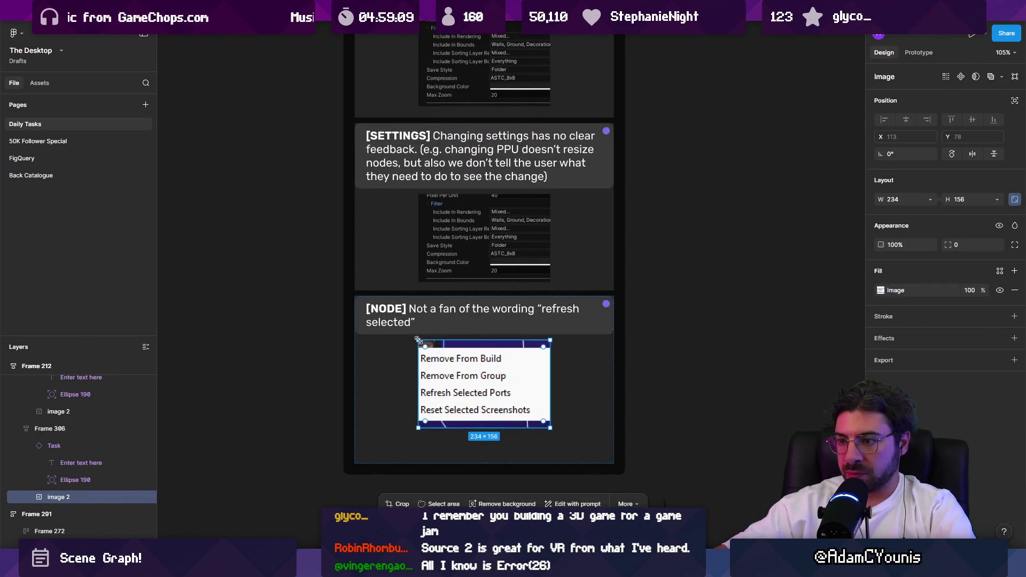
scroll(396, 332, up, 2)
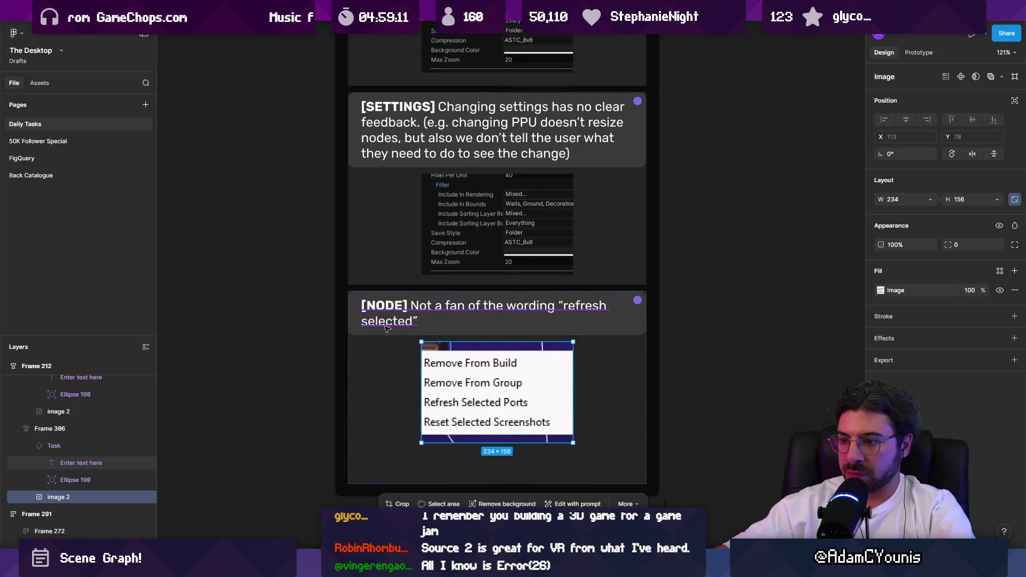
scroll(387, 328, up, 2)
Extend the quote with 'Ports” or “Reset selected screenshots”' and a note about more descriptive language
double_click(413, 319)
click(414, 319)
text(Ports” or “)
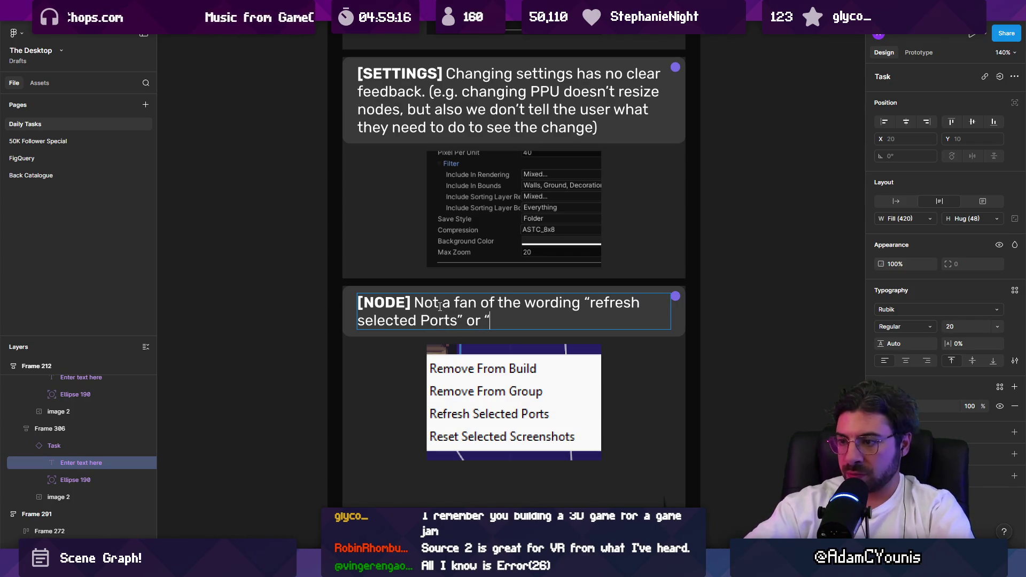
text(Reset selected screenshotgs”)
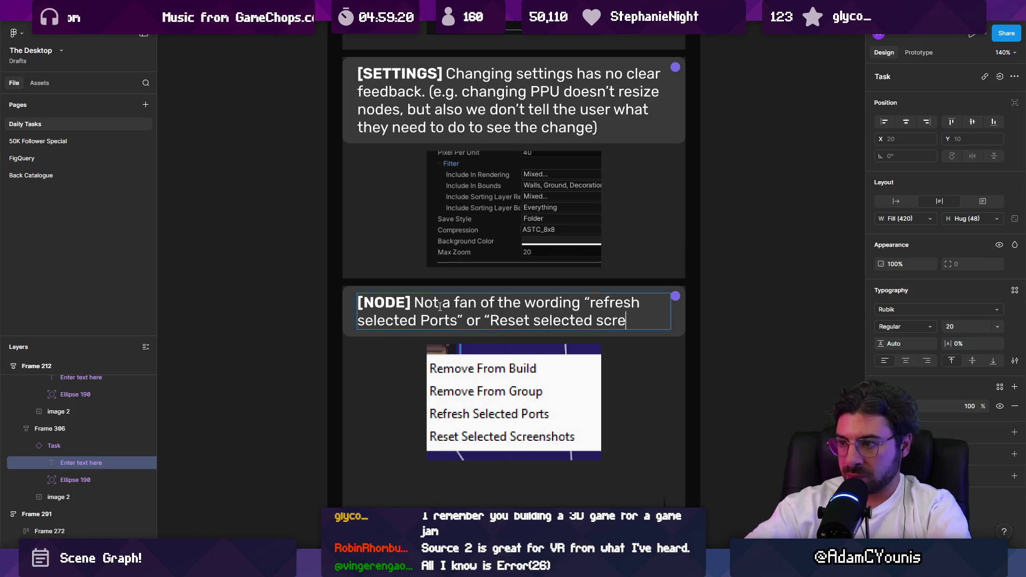
key(BackSpace)
key(BackSpace)
key(BackSpace)
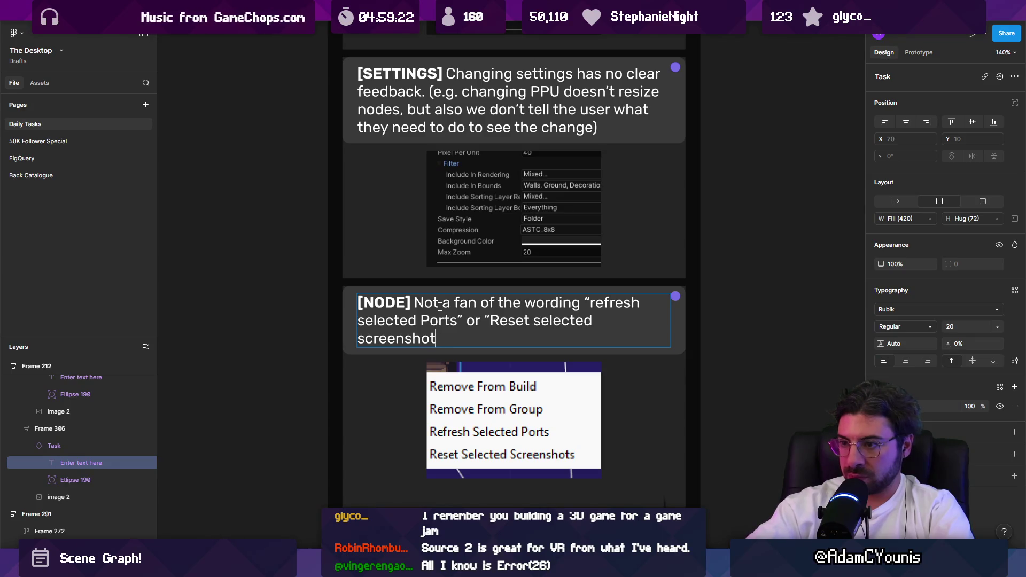
text(,)
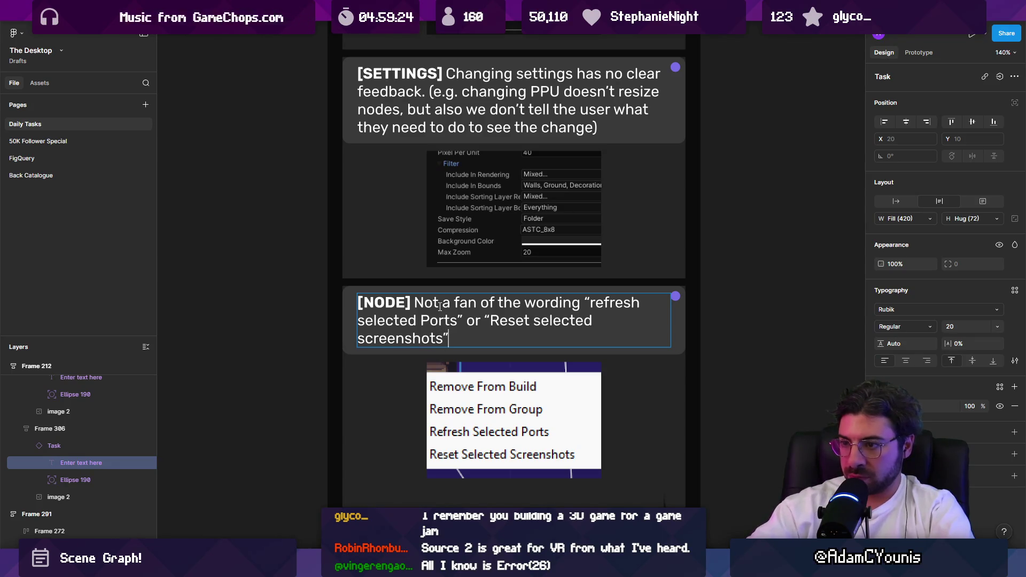
text( More )
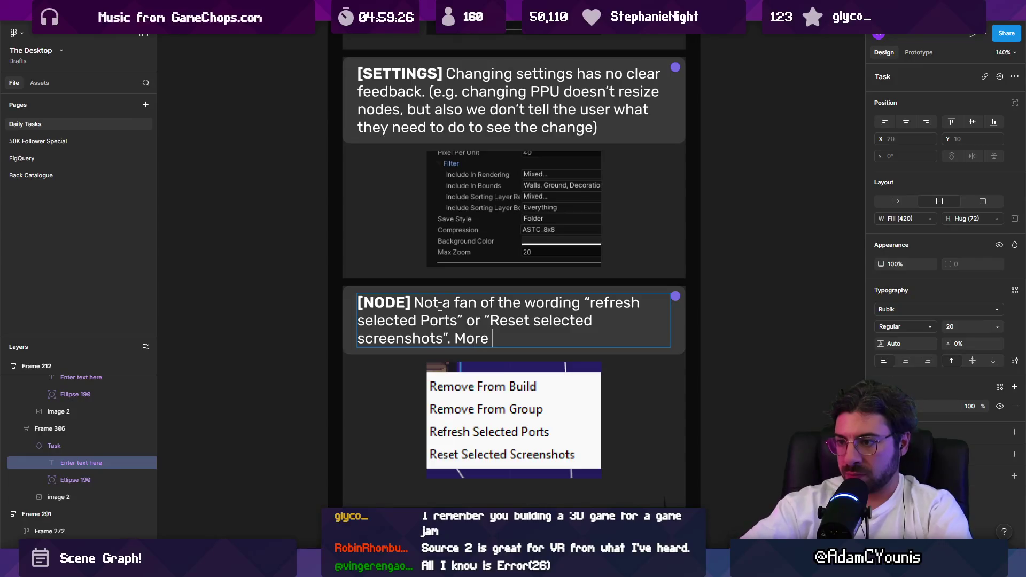
text(deptive / )
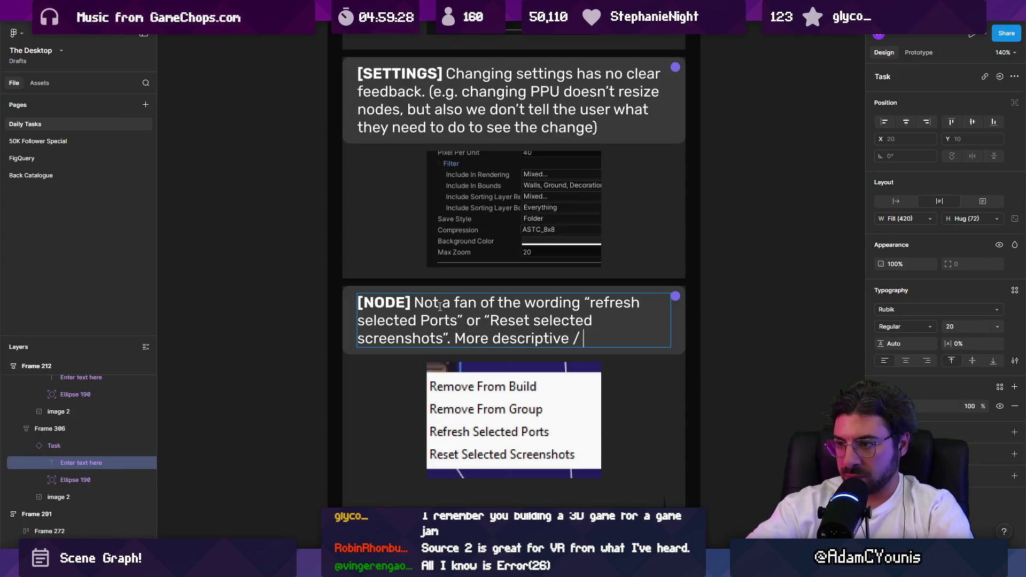
text(clusive language)
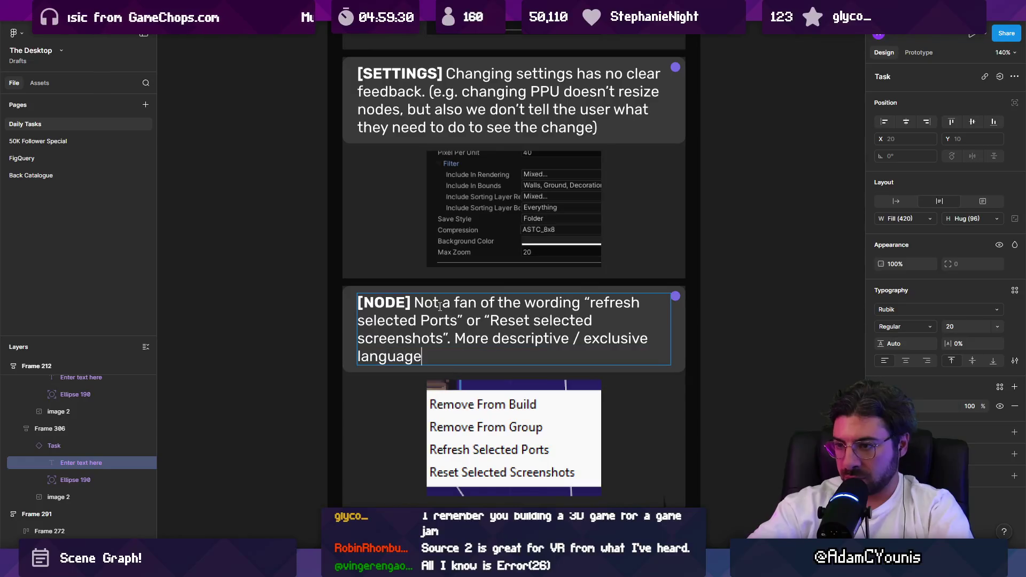
Reword the closing note to begin 'Needs more' descriptive language
key(ctrl+shift+Left)
key(ctrl+shift+Left)
key(ctrl+shift+Left)
key(Left)
key(ctrl+shift+Right)
text(Needfs)
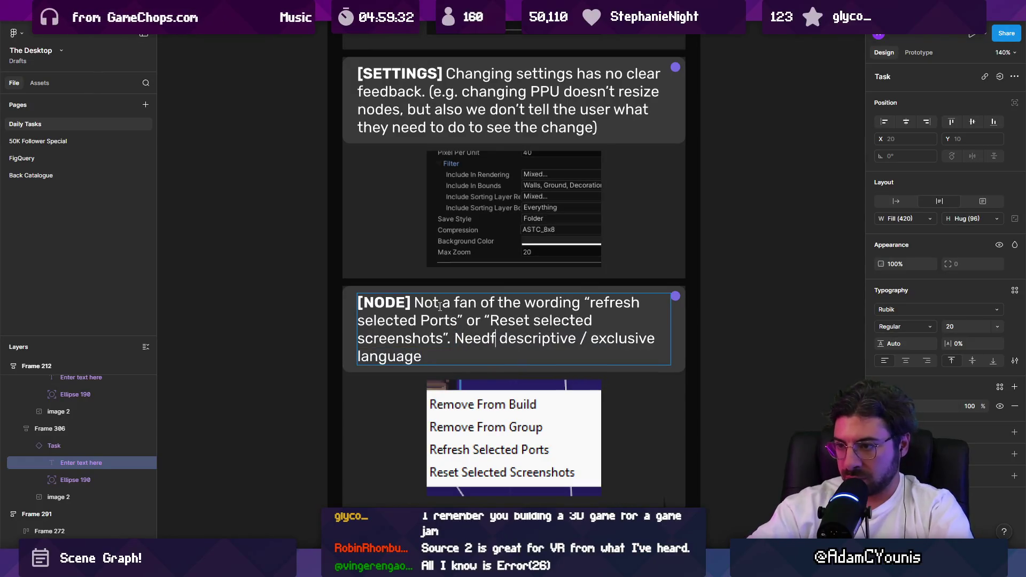
key(BackSpace)
key(BackSpace)
text(s more)
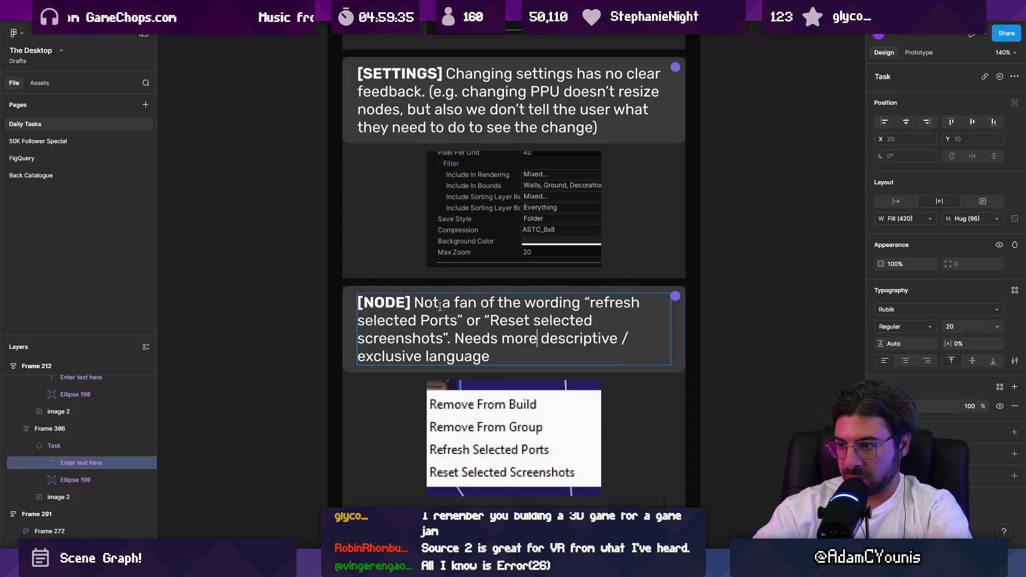
key(Escape)
key(Escape)
scroll(374, 317, down, 5)
Move the SceneGraph Bugs frame below the Website card in the Stream Overlay column
scroll(547, 290, down, 3)
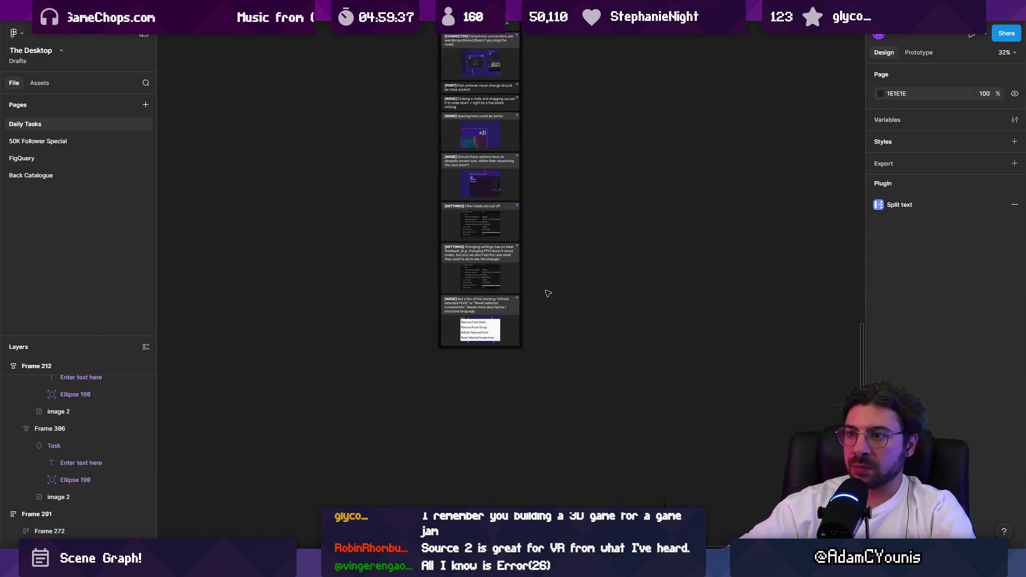
scroll(534, 347, up, 2)
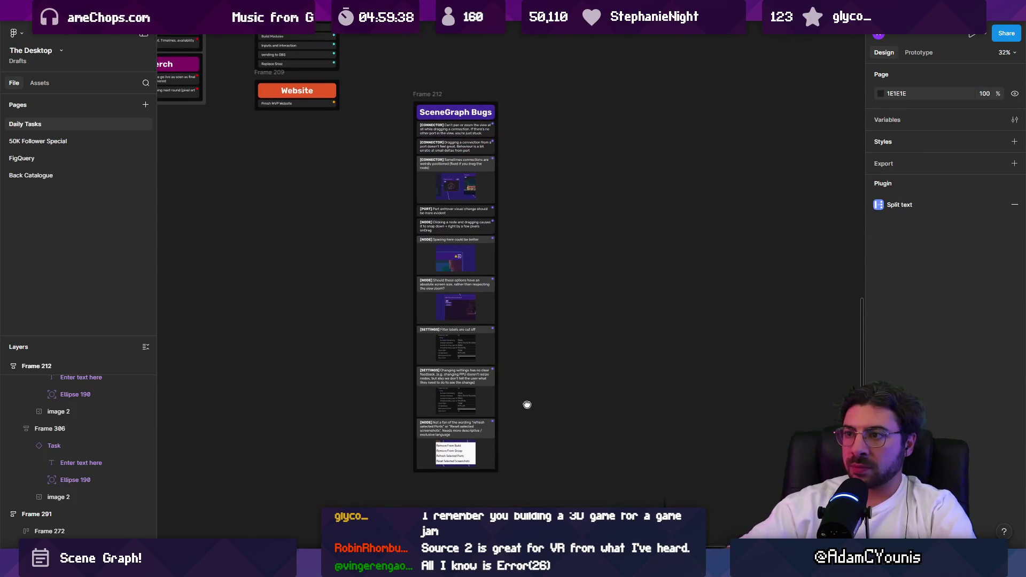
click(481, 113)
scroll(494, 327, up, 4)
scroll(494, 328, up, 3)
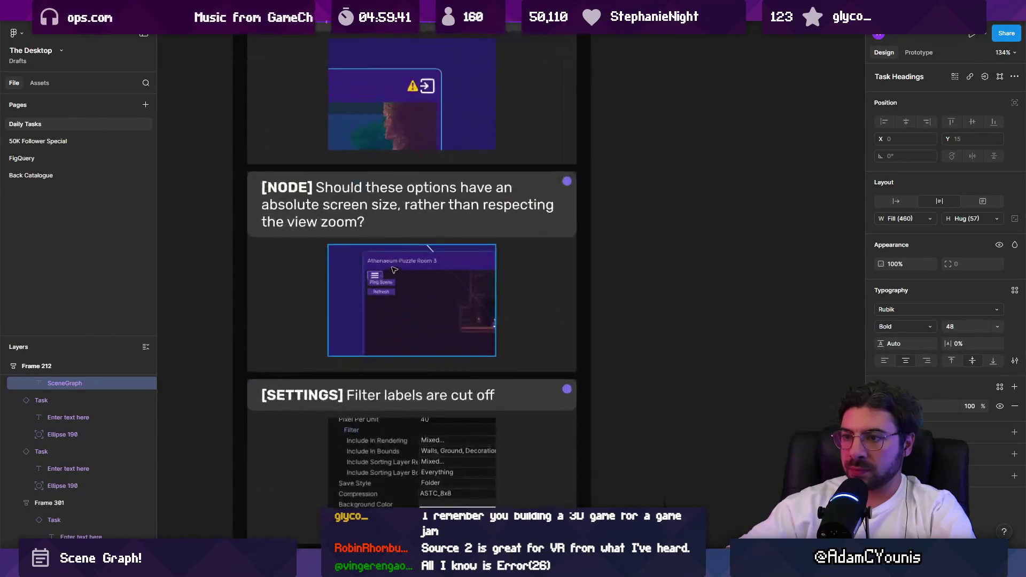
scroll(500, 249, down, 3)
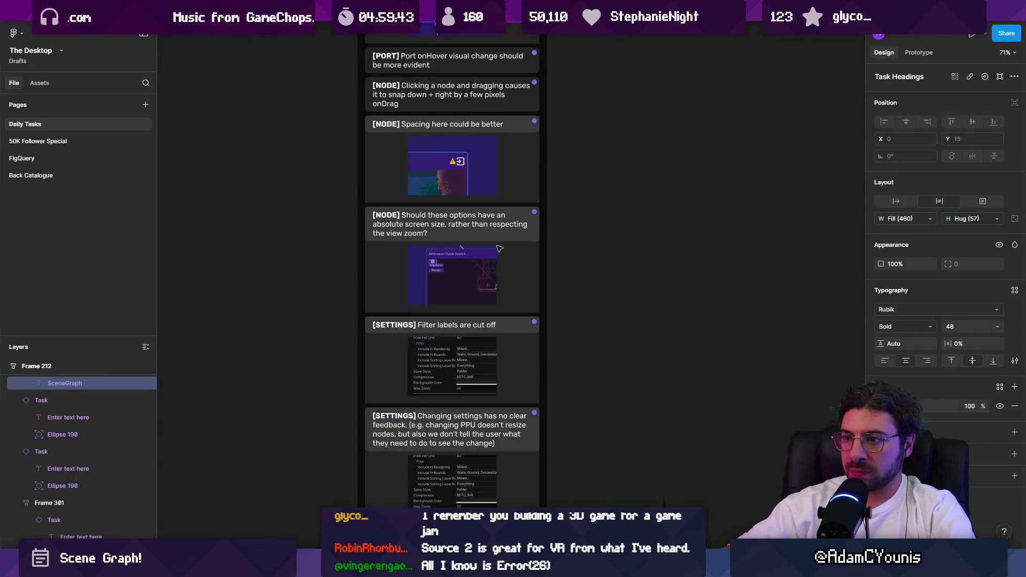
scroll(499, 248, up, 5)
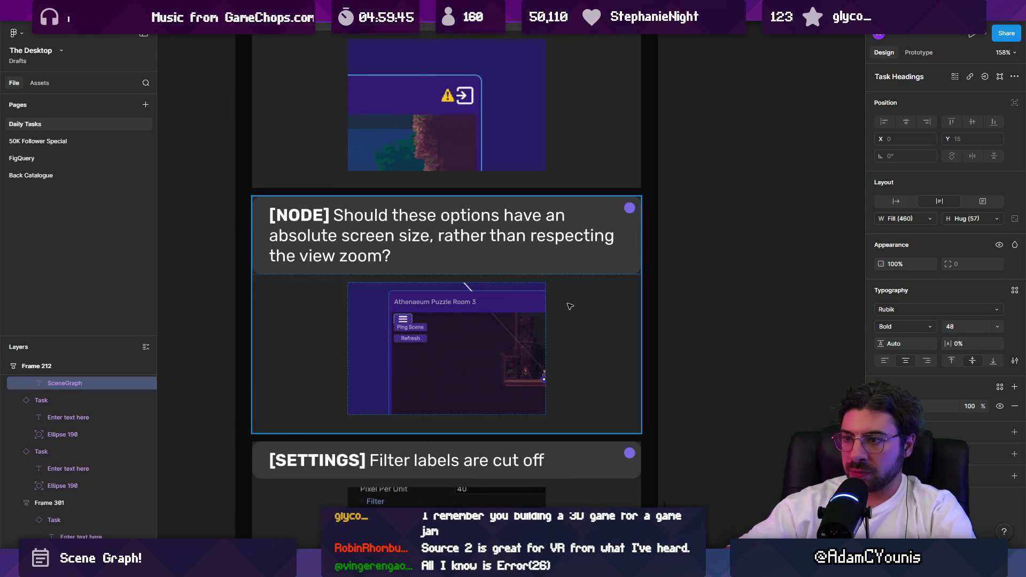
scroll(565, 306, down, 3)
scroll(574, 312, down, 5)
scroll(578, 334, down, 3)
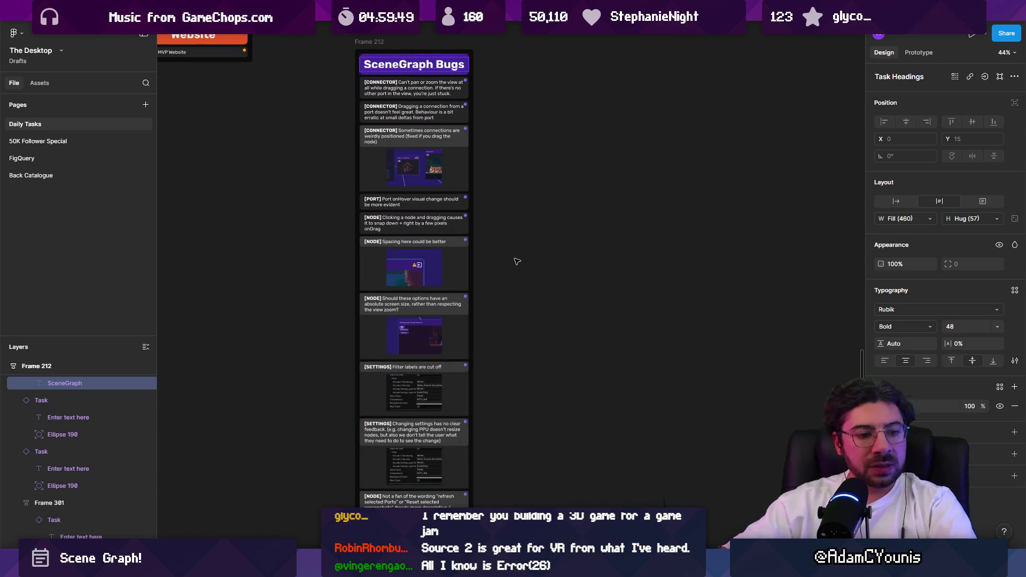
scroll(568, 251, down, 7)
click(533, 237)
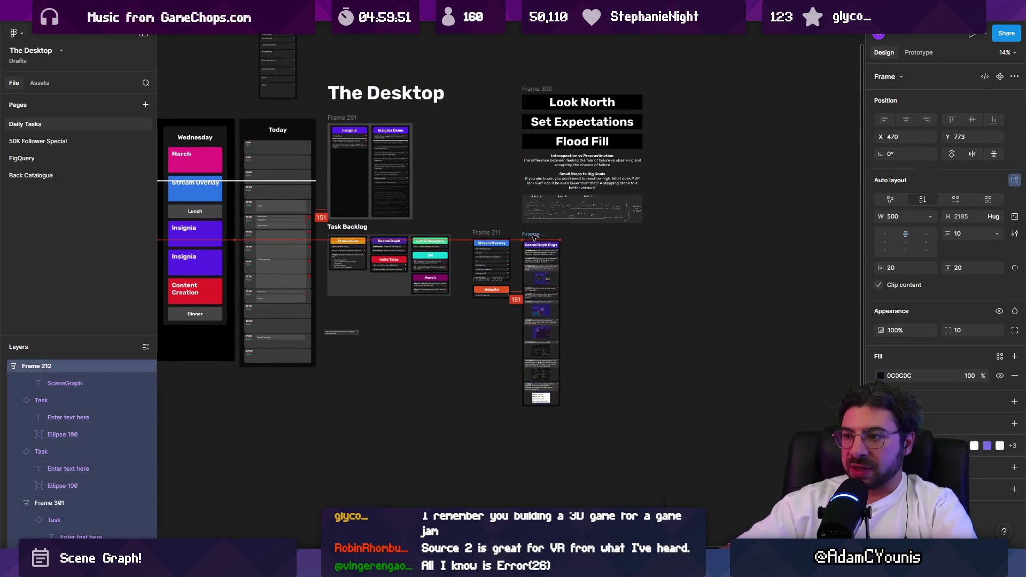
drag(534, 236, 484, 300)
click(559, 322)
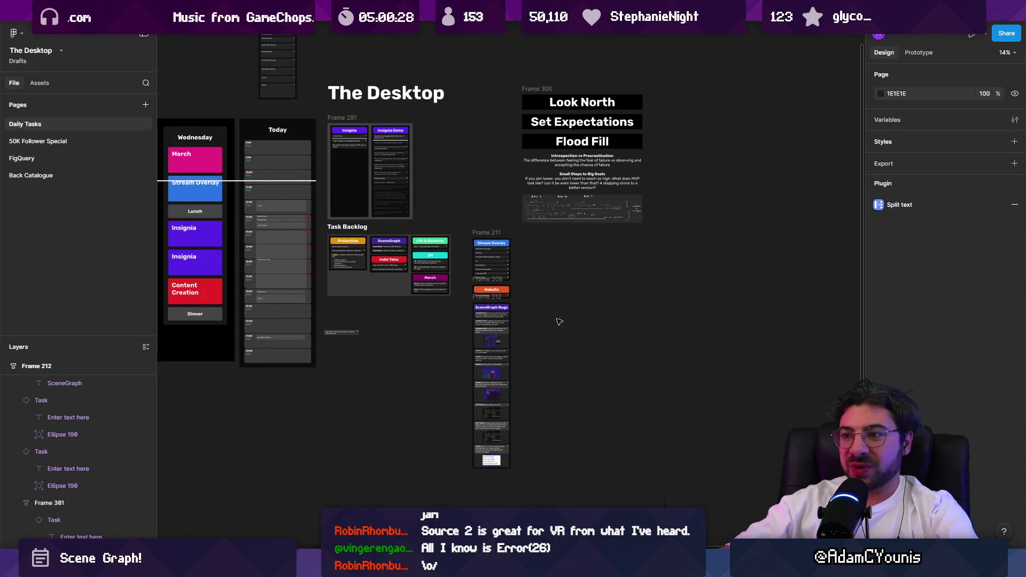
Zoom out to 9% to view the whole Daily Tasks board
scroll(568, 322, up, 5)
scroll(487, 297, down, 5)
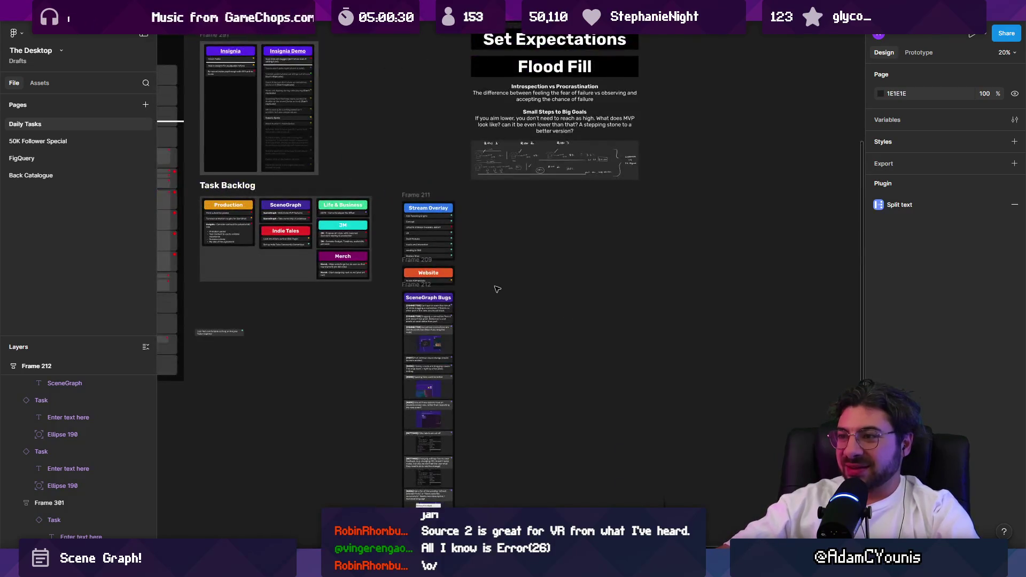
scroll(495, 289, up, 2)
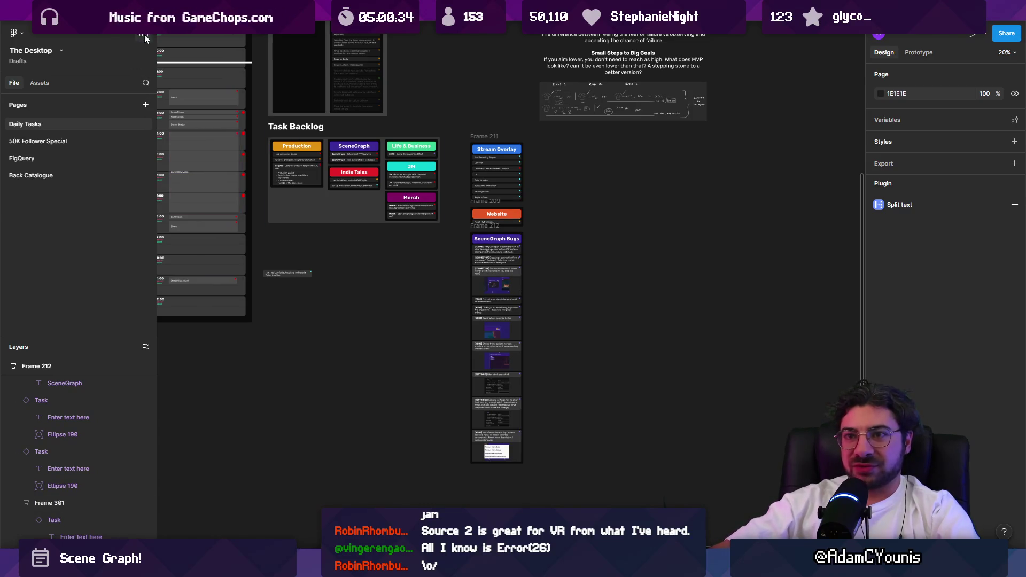
scroll(568, 265, down, 3)
key(super)
key(Escape)
scroll(615, 299, down, 5)
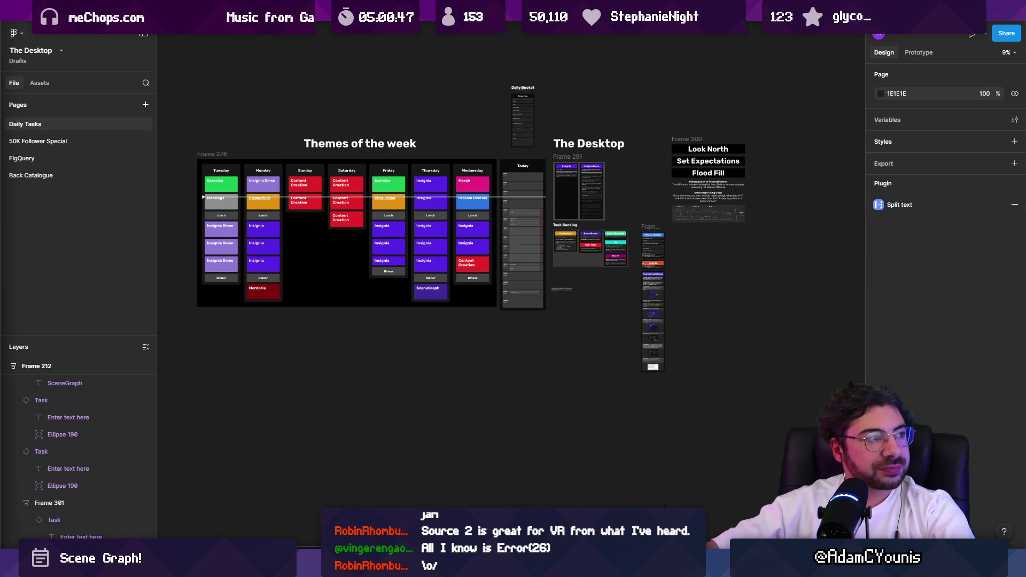
key(alt+Tab)
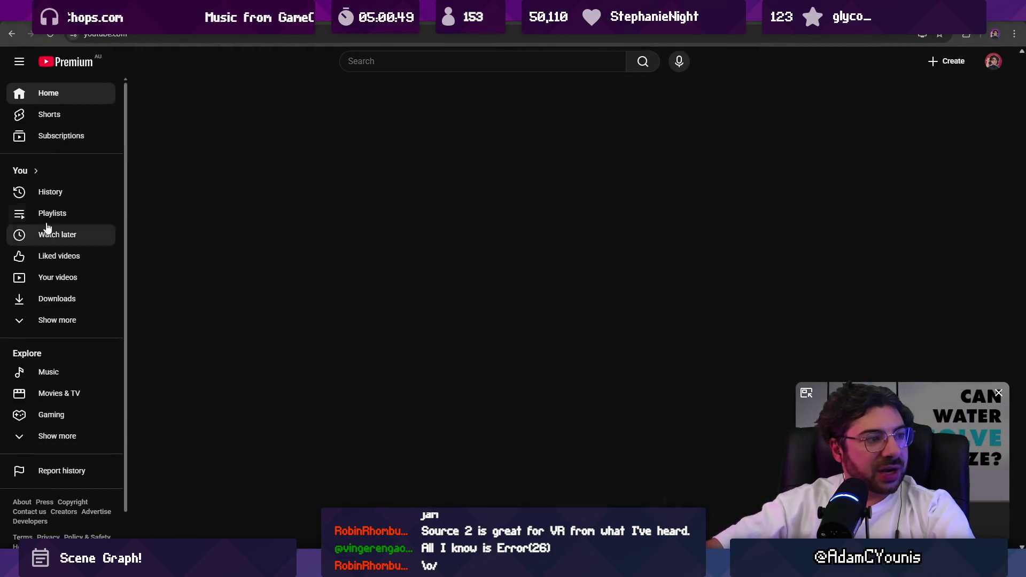
Close the mini player and search YouTube for the streamer's own channel, opening its page
click(998, 392)
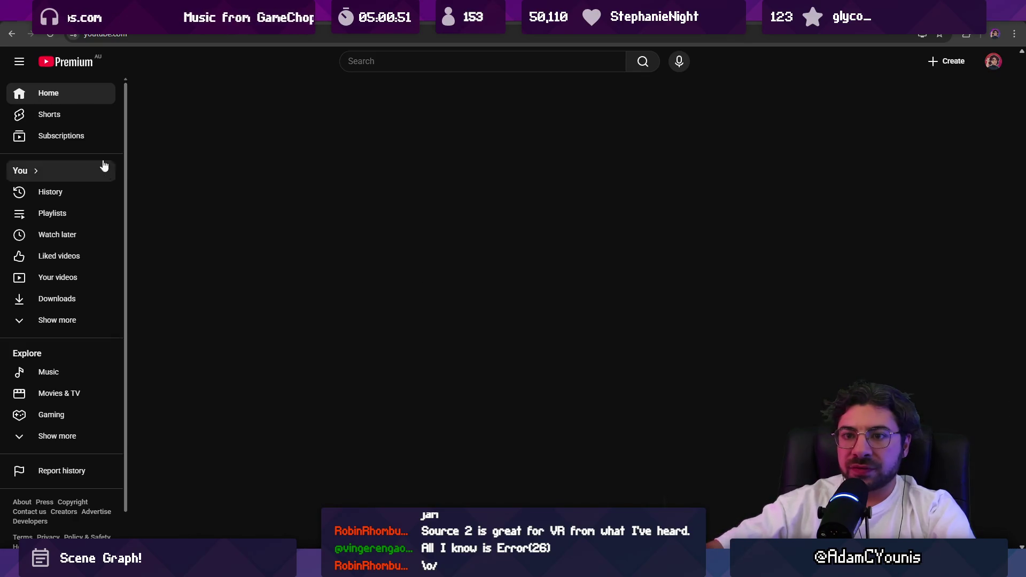
click(423, 63)
text(adamcyounis)
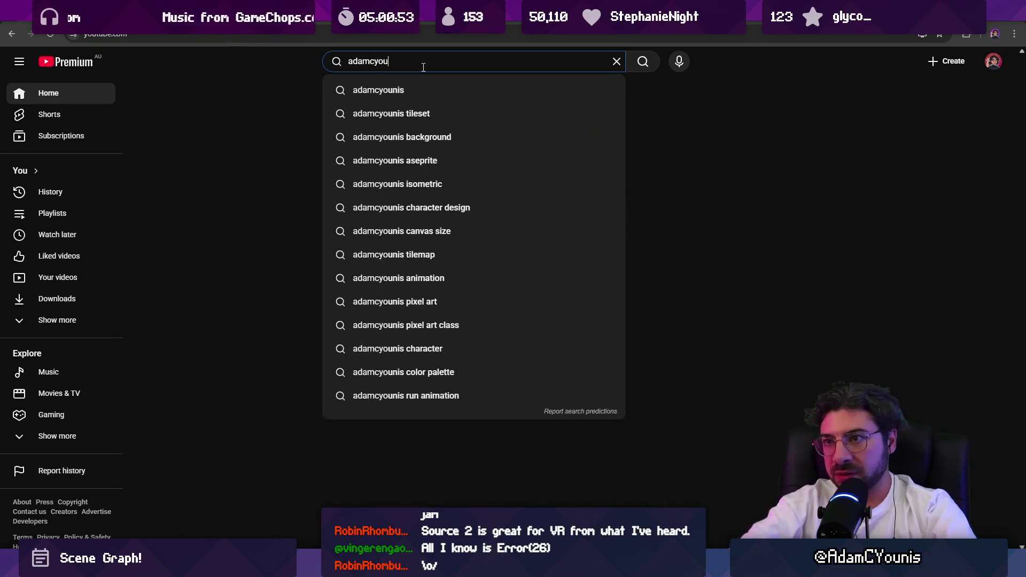
key(Return)
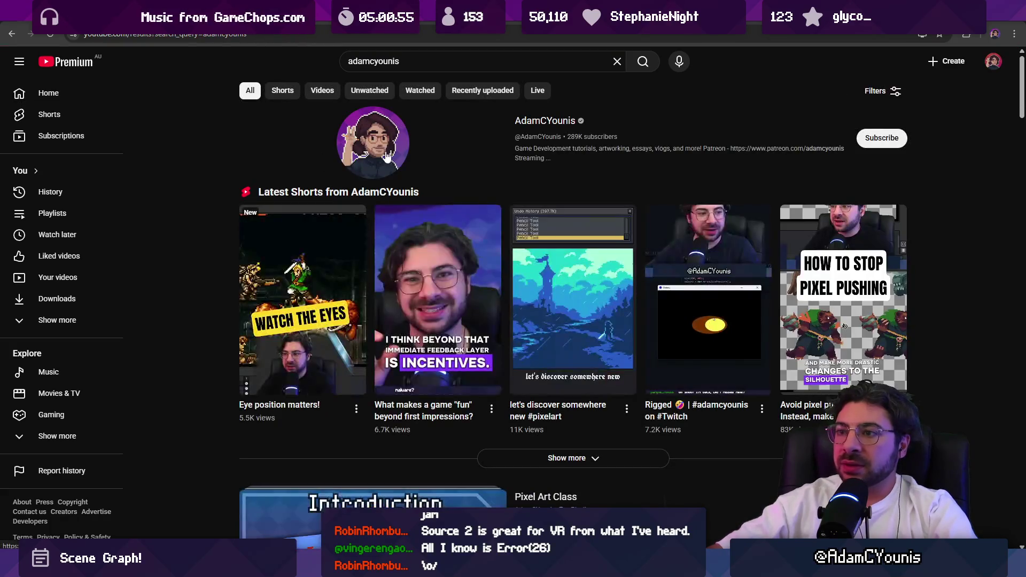
click(508, 156)
Scroll through the channel page, then open a new browser tab
scroll(256, 266, down, 3)
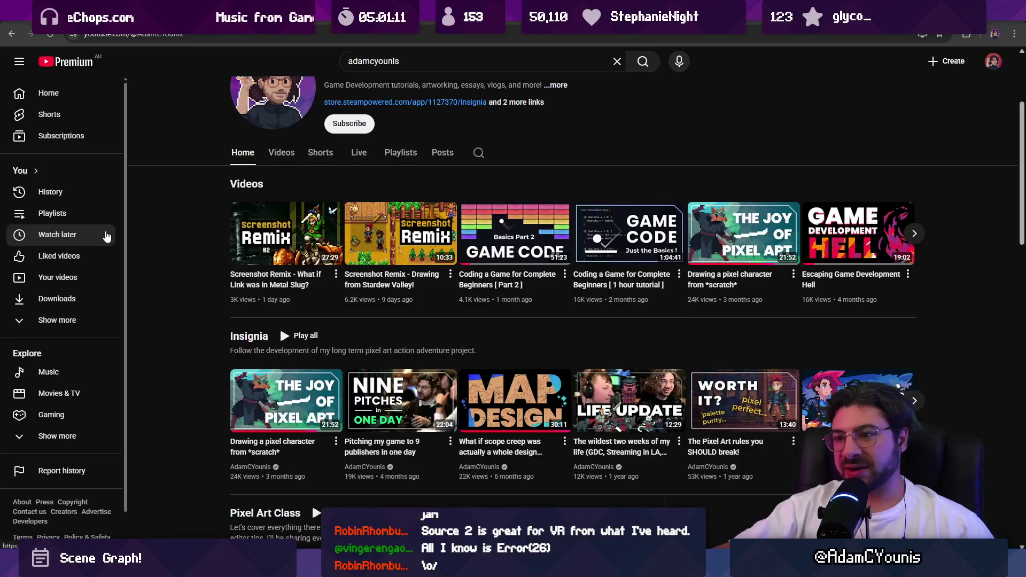
scroll(134, 232, down, 4)
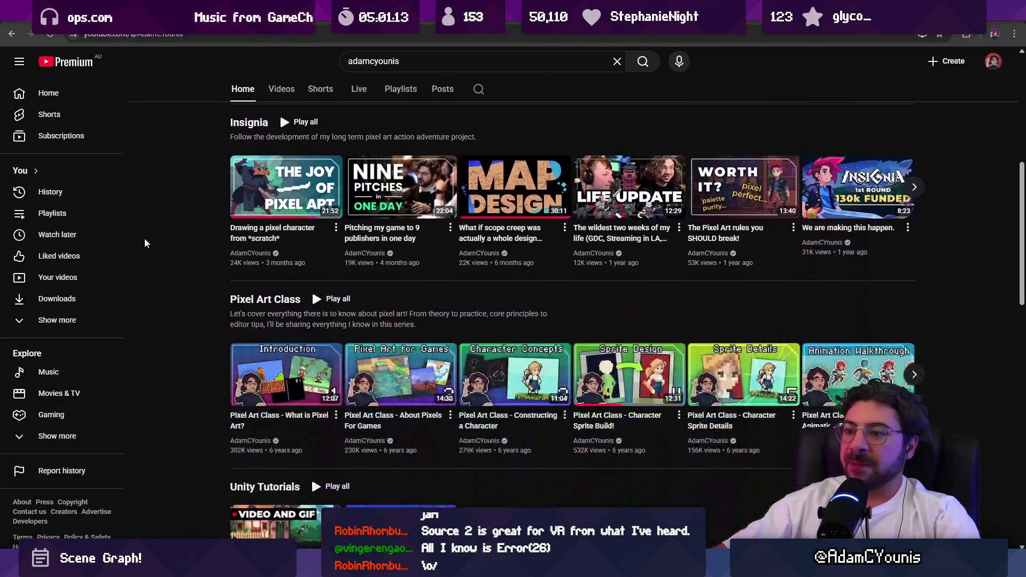
scroll(152, 236, up, 7)
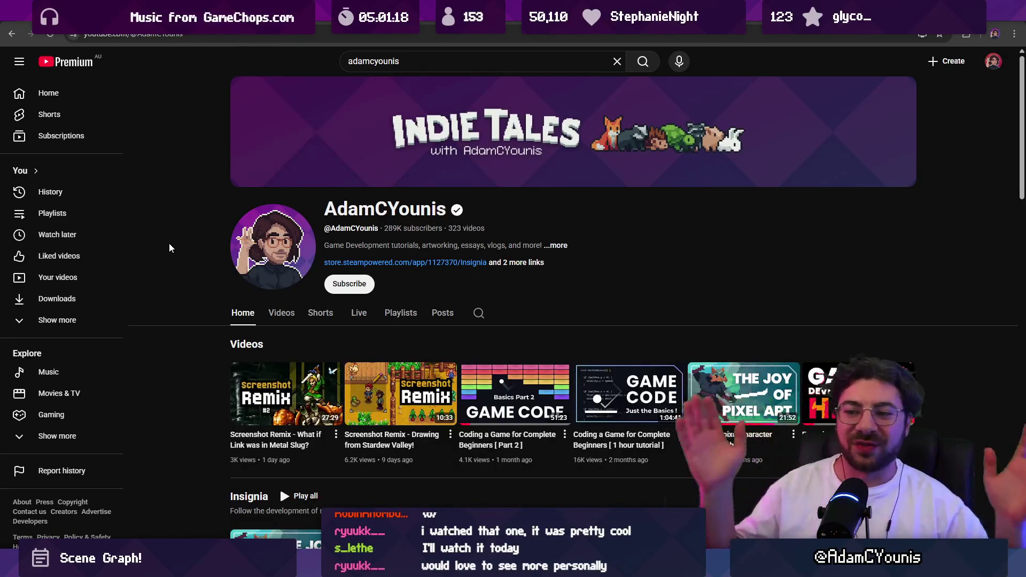
key(ctrl+t)
Load the Insignia Steam store page from the 'st' address-bar suggestion
text(steamworks)
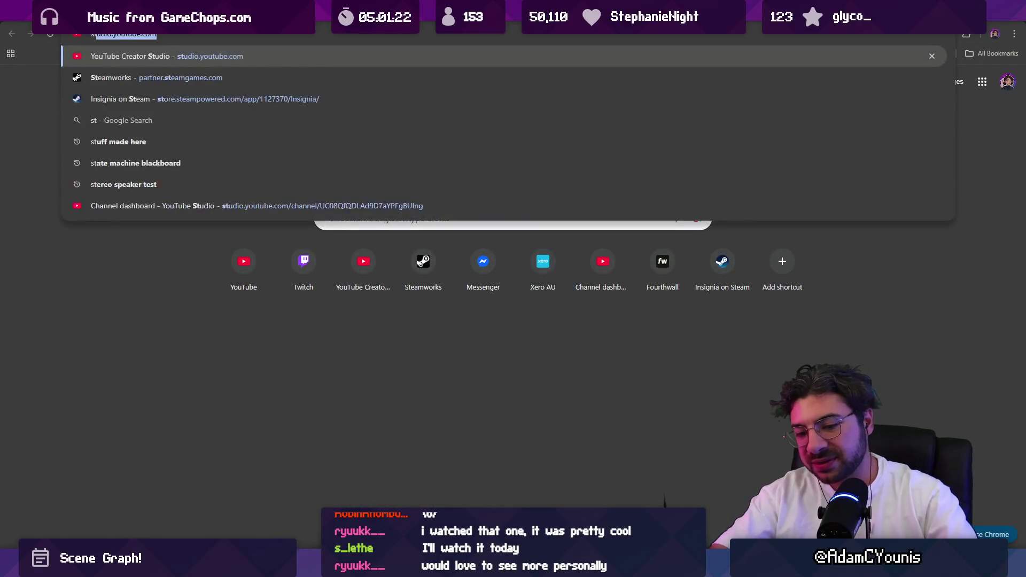
key(Down)
key(Return)
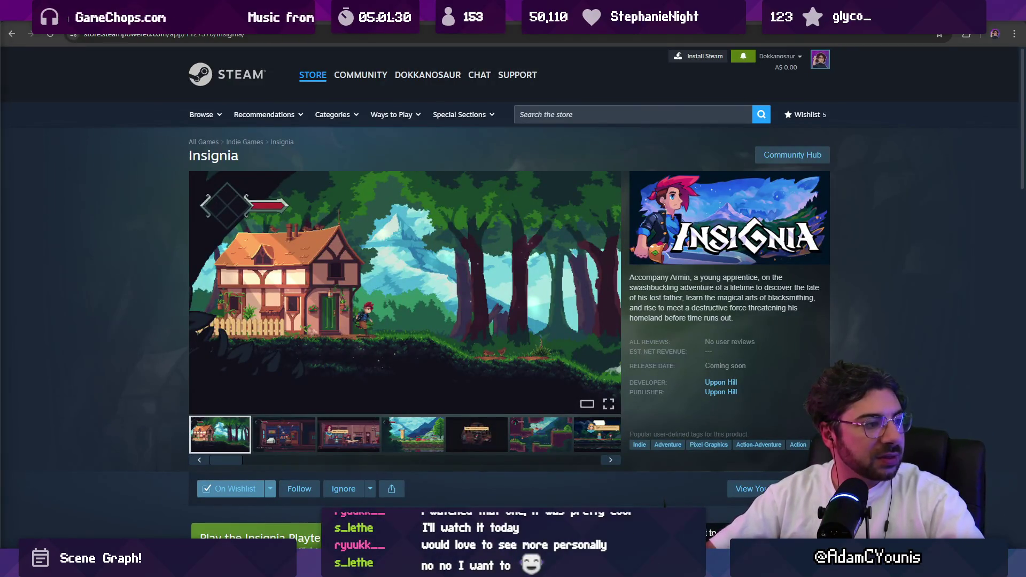
Scroll the store page and expand the full game description with READ MORE, then open a new tab
scroll(355, 232, down, 7)
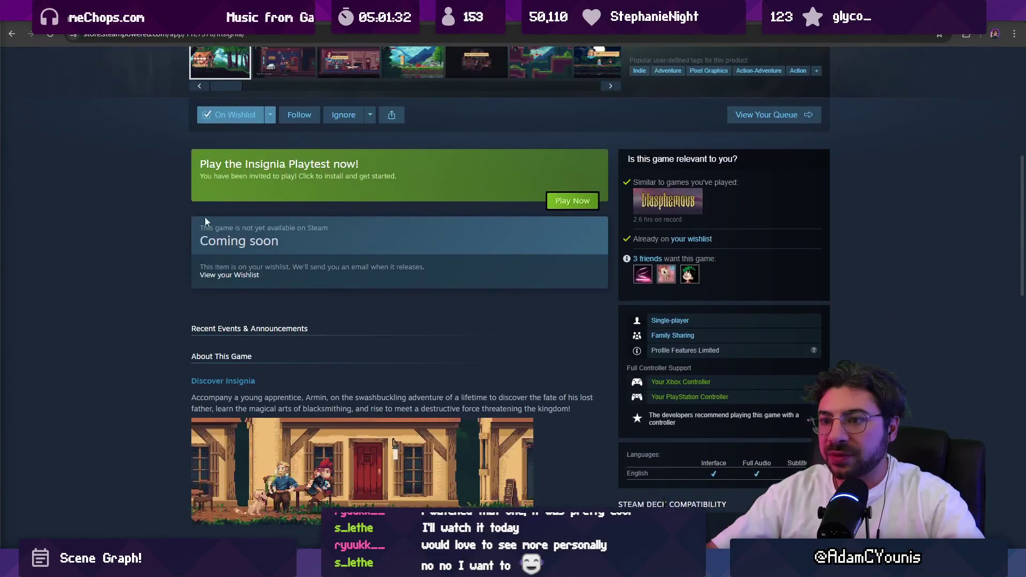
scroll(160, 218, up, 1)
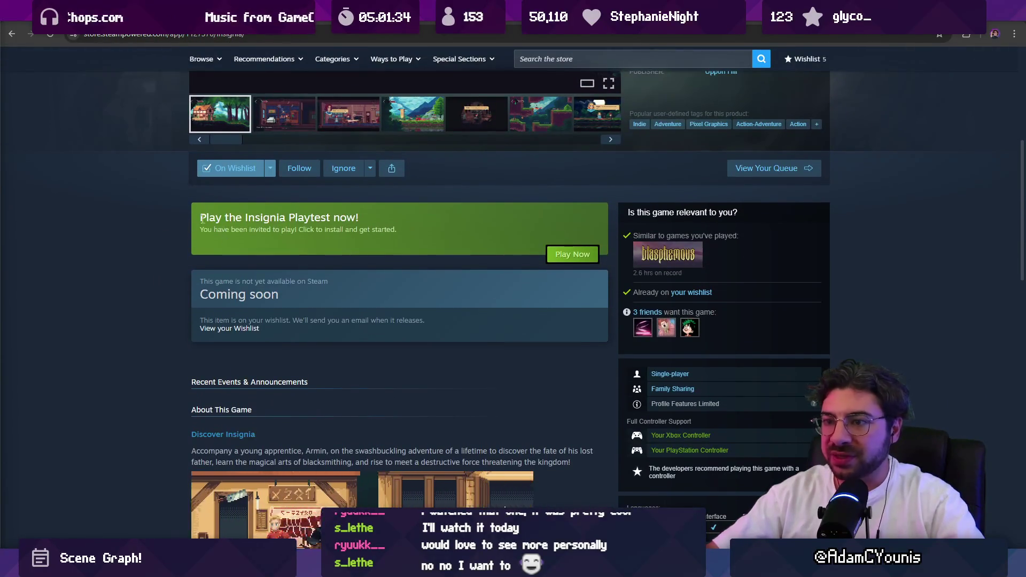
scroll(182, 226, up, 6)
scroll(178, 225, down, 1)
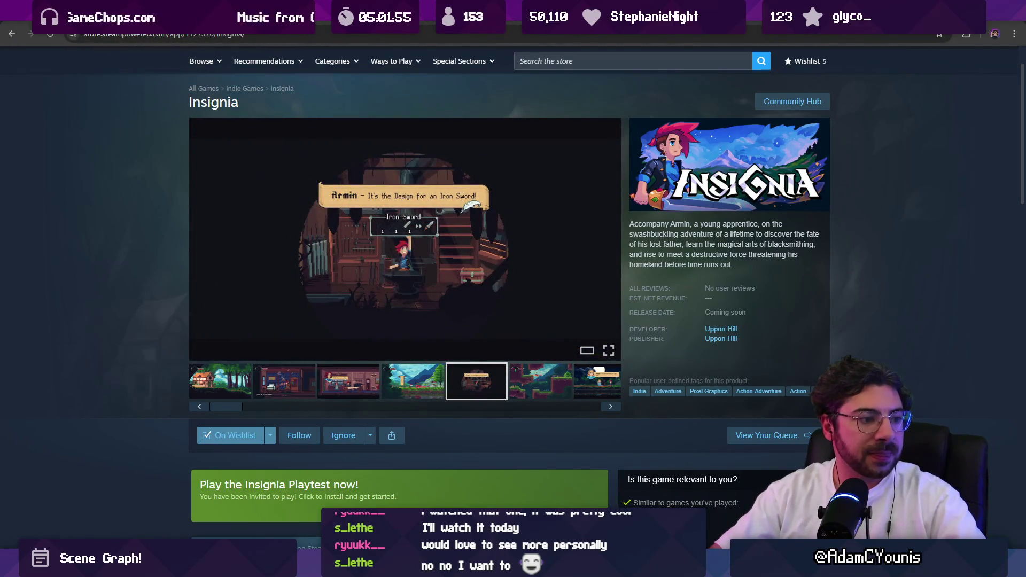
scroll(577, 123, down, 4)
scroll(577, 122, down, 10)
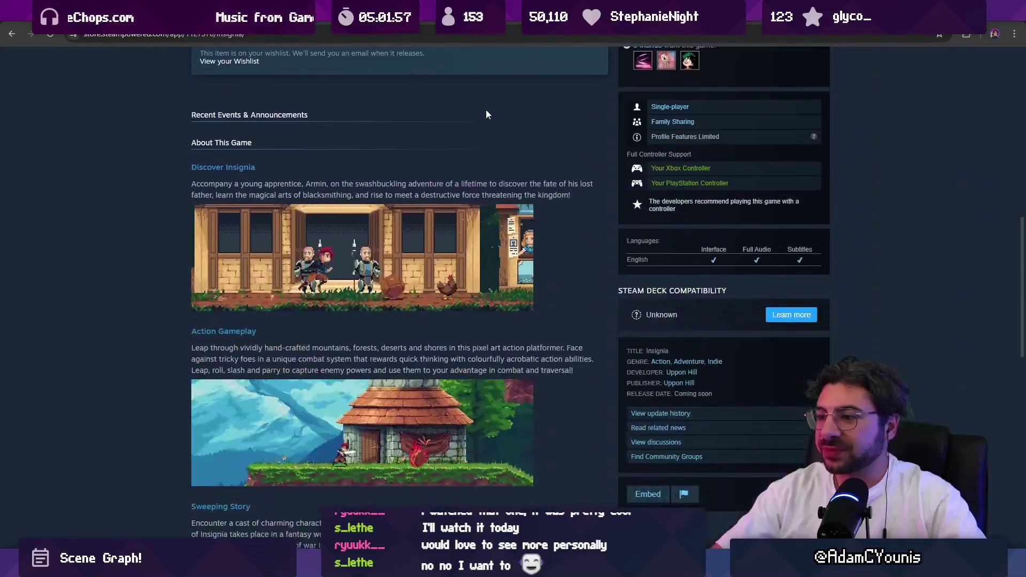
scroll(425, 200, down, 5)
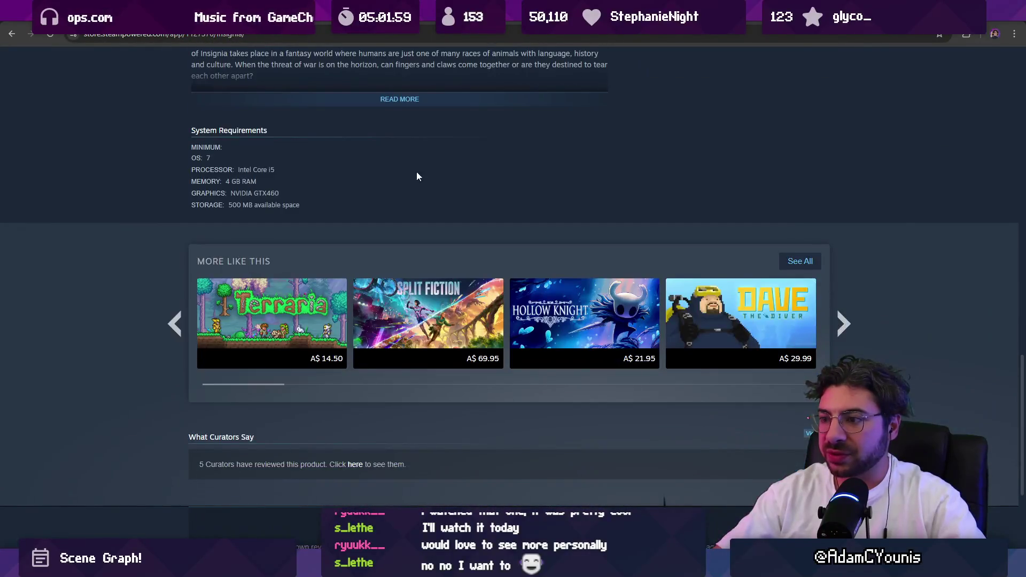
click(421, 99)
scroll(286, 134, up, 20)
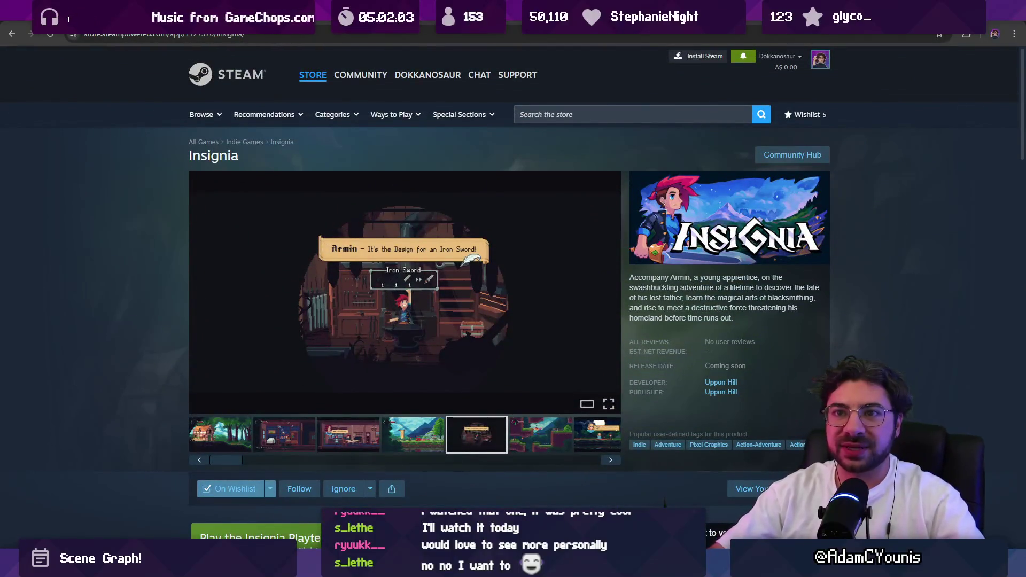
key(ctrl+t)
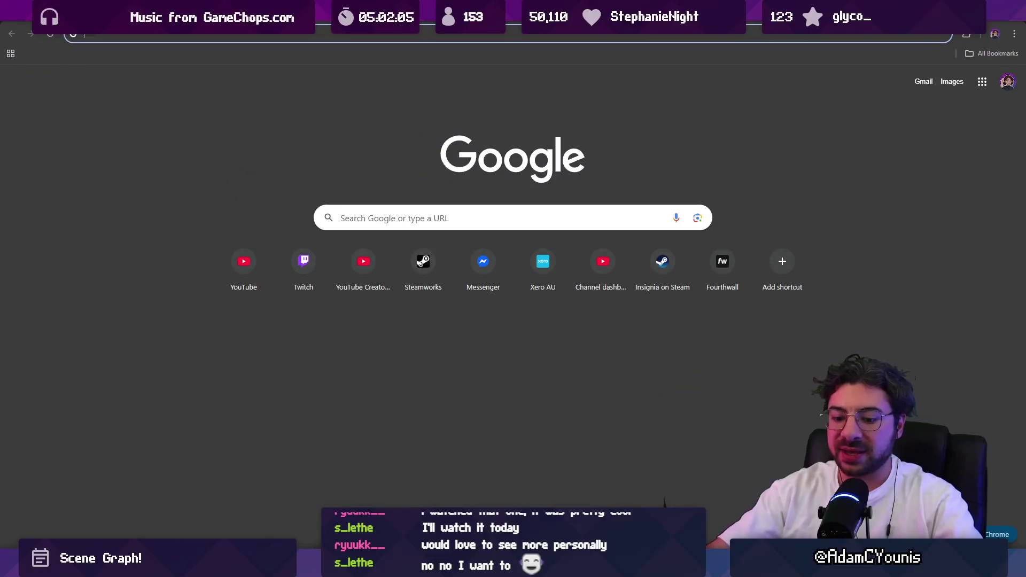